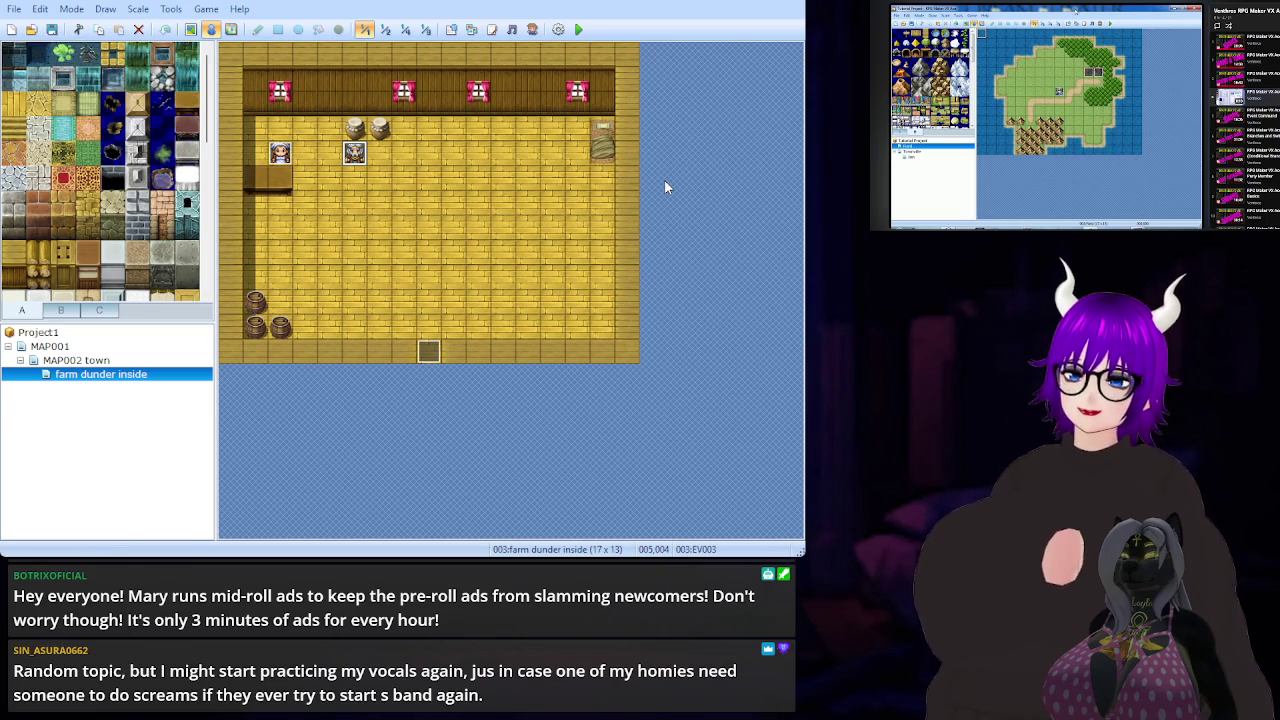
- Select Project1 to close the farm dunder inside map, then save the project
click(77, 334)
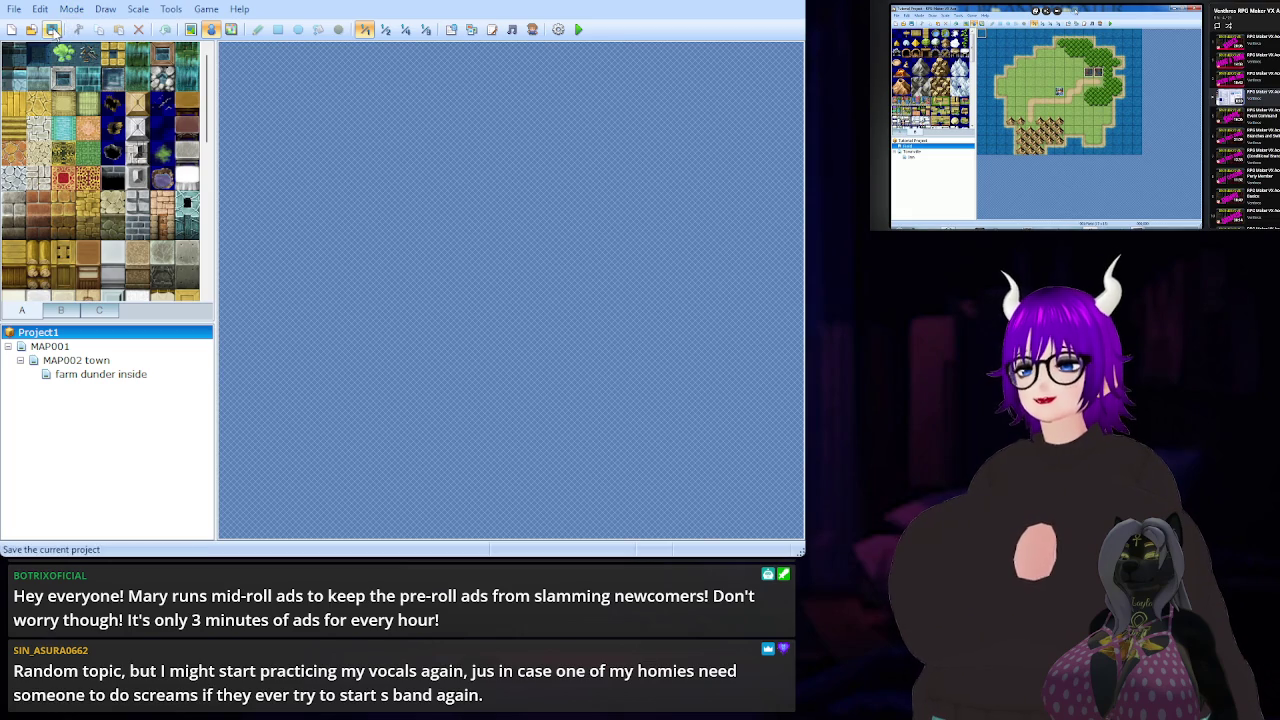
click(53, 31)
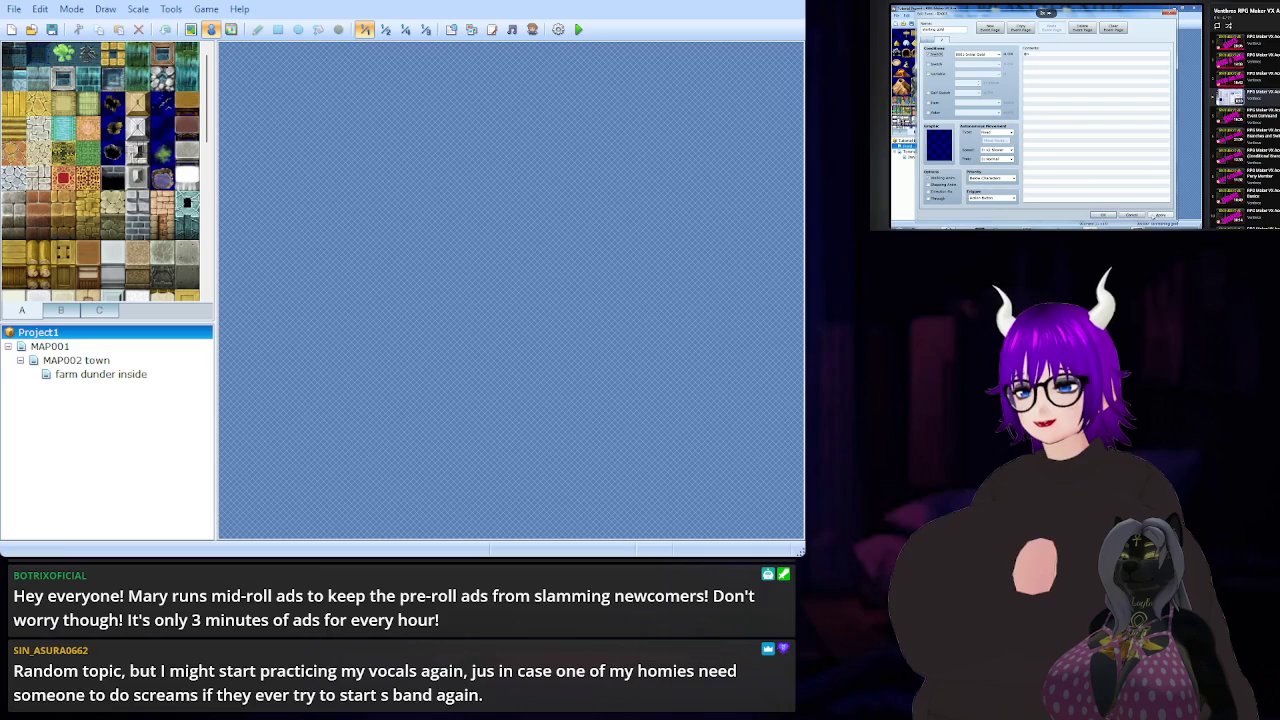
- Pause the reference tutorial video
click(1099, 180)
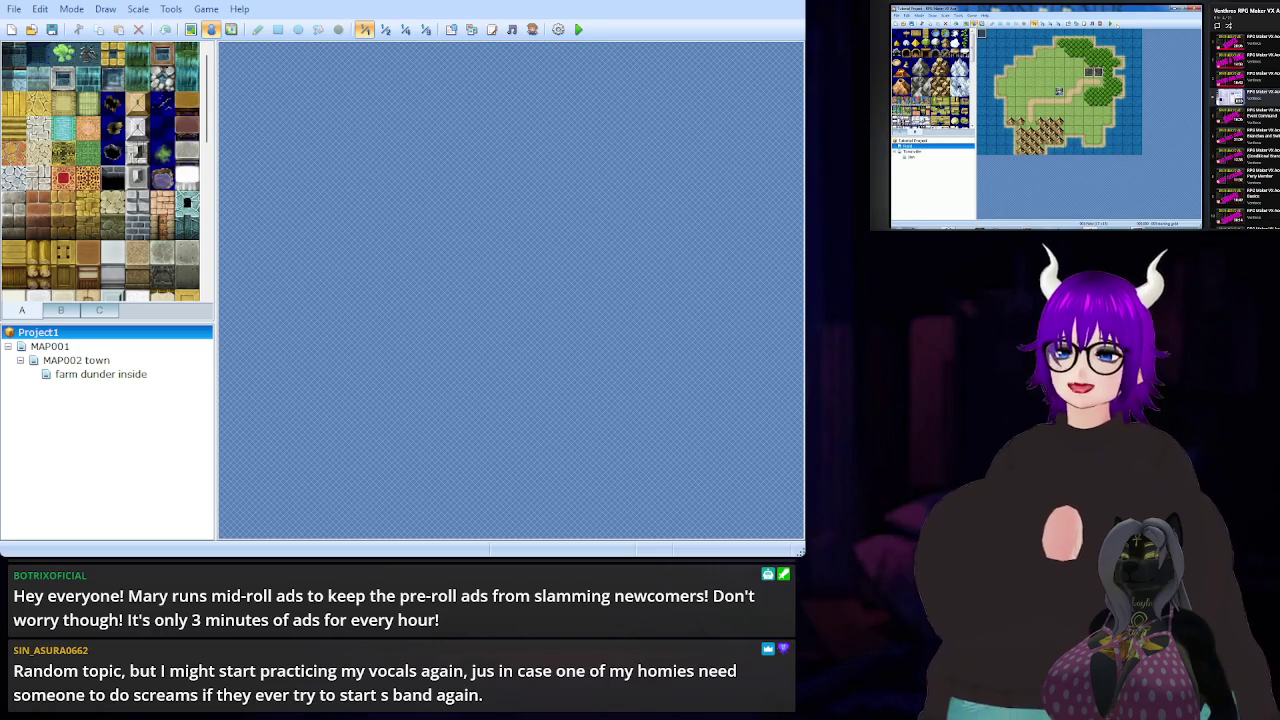
- Open MAP001, the 17x13 grass island map with the small house, for editing
click(115, 350)
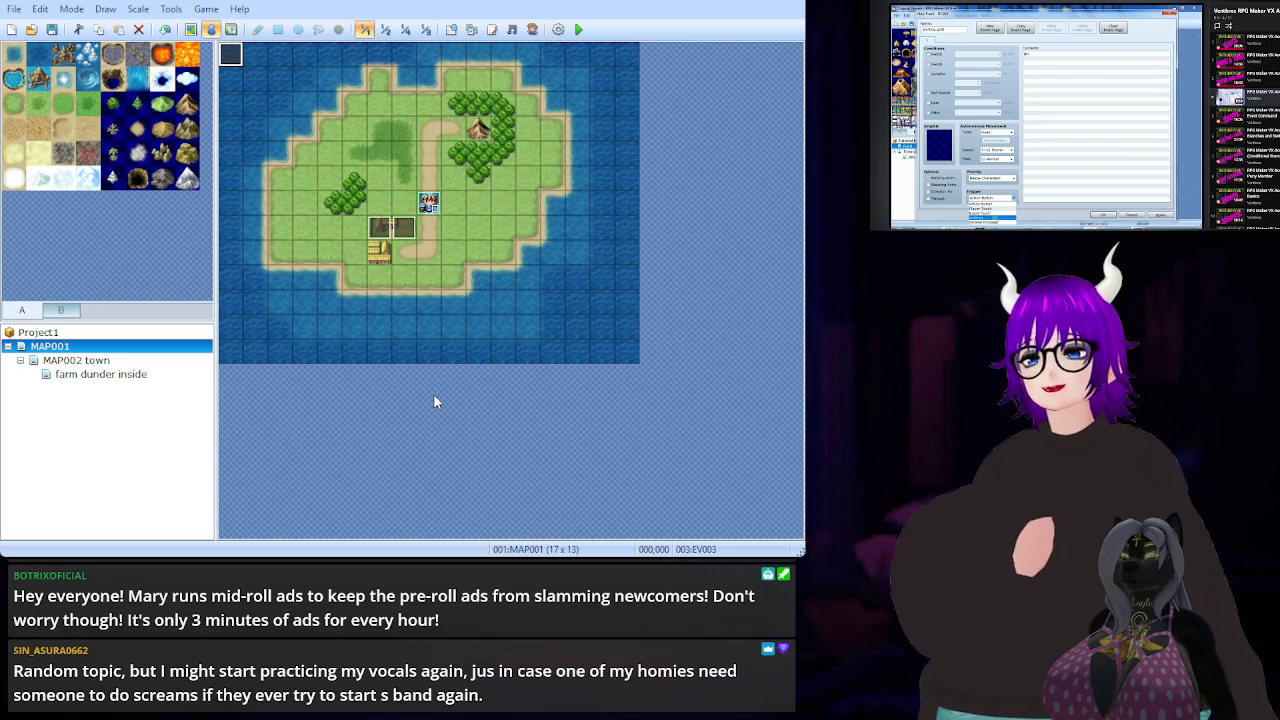
click(578, 29)
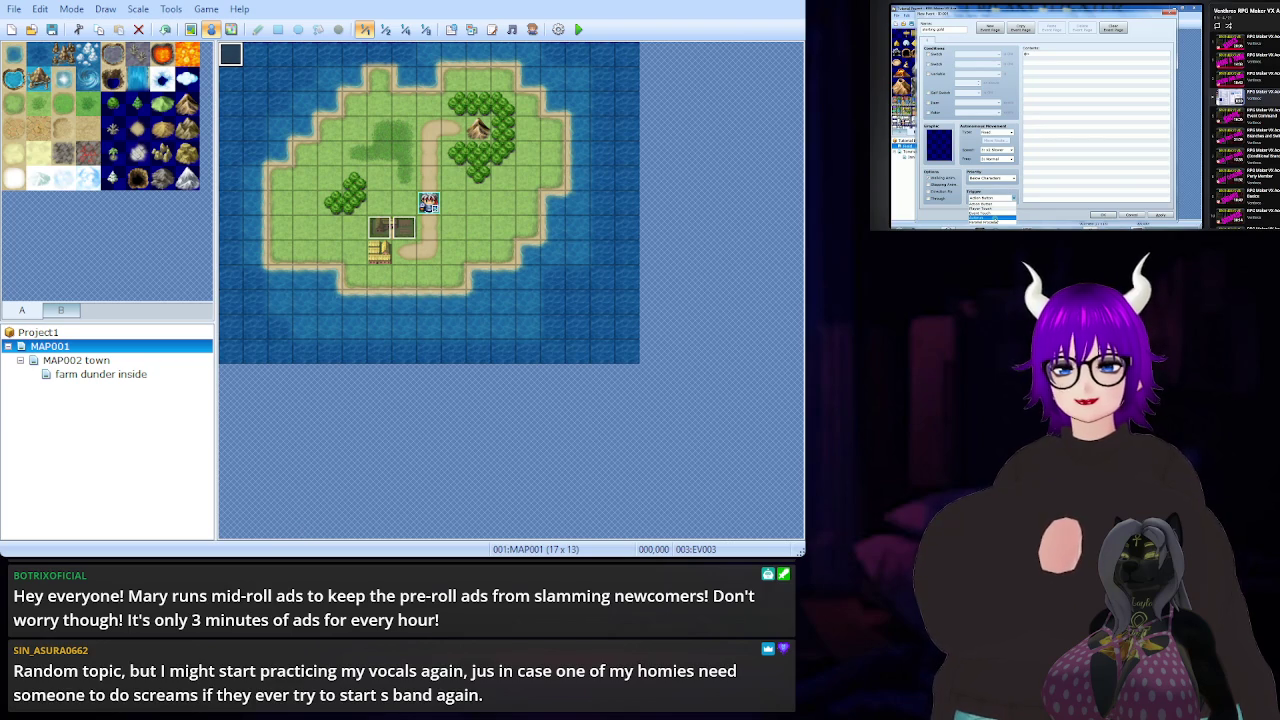
click(578, 29)
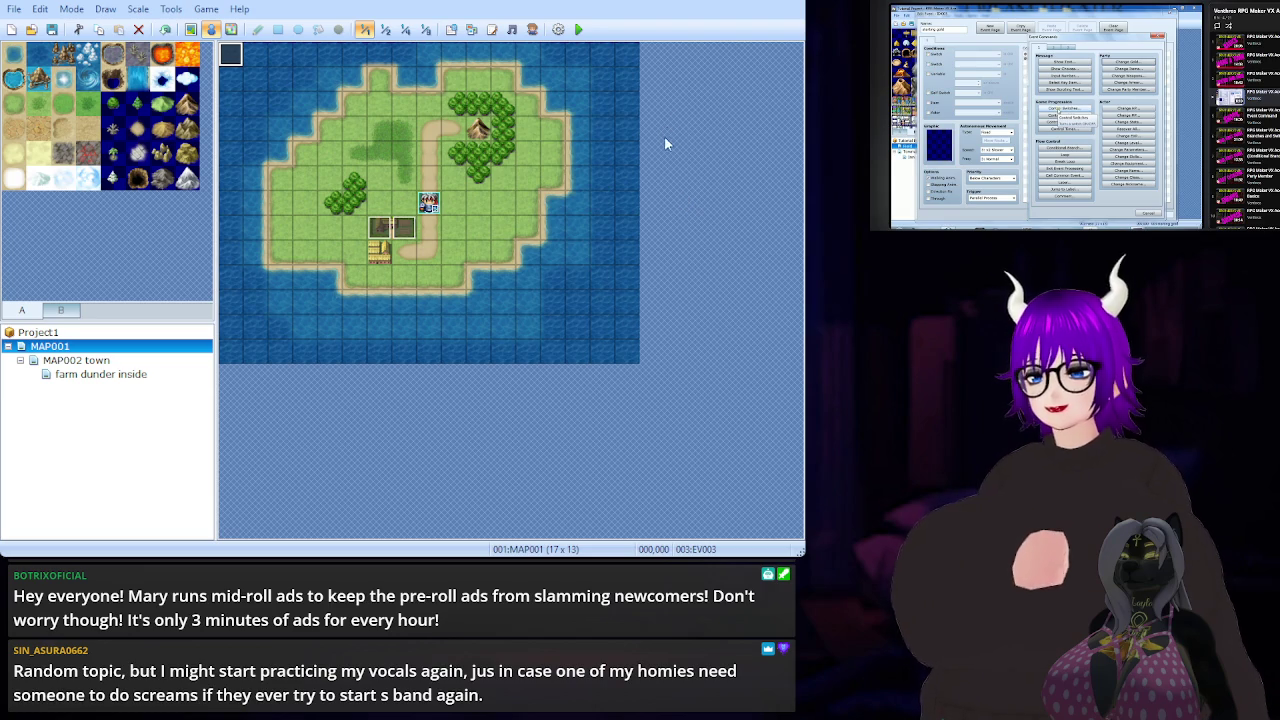
click(578, 29)
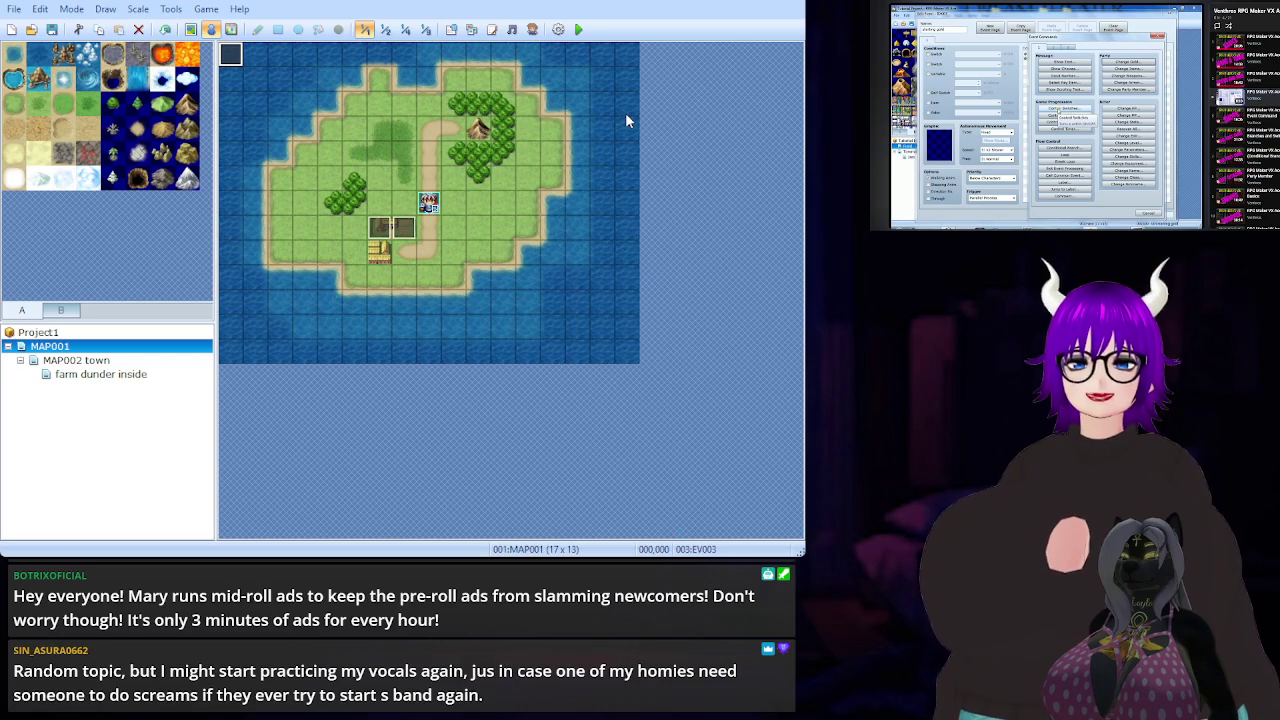
click(579, 30)
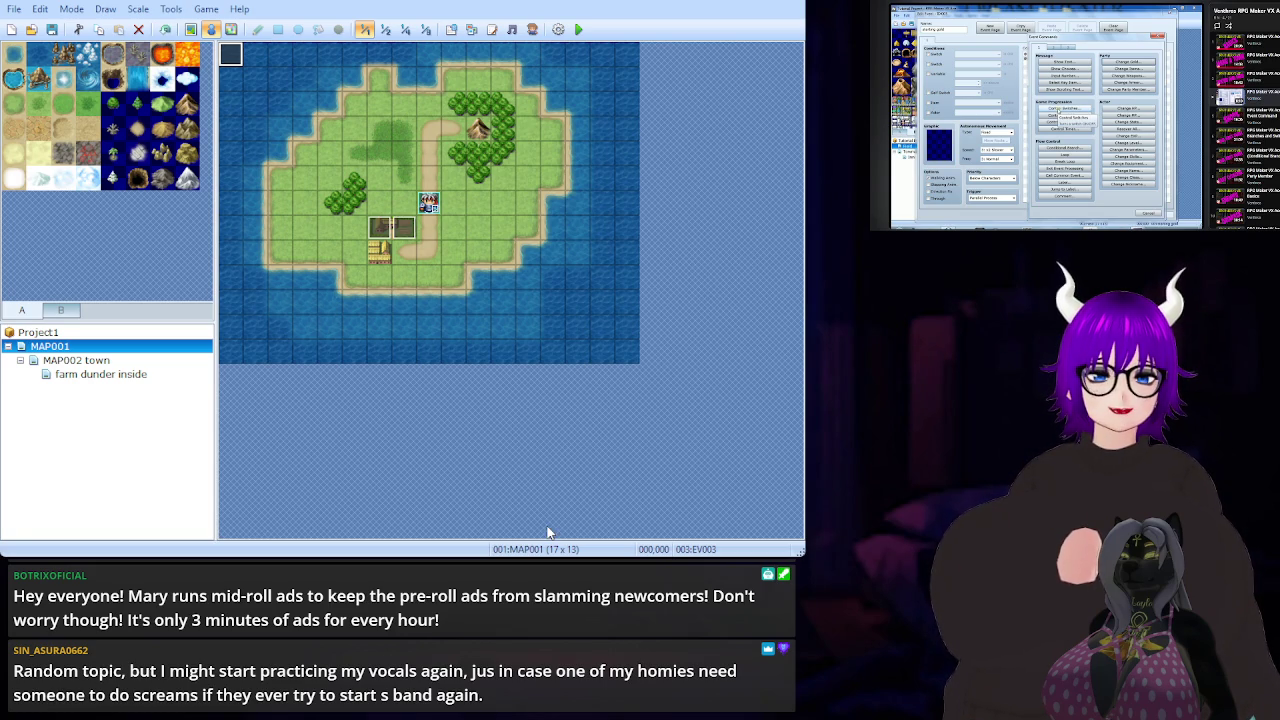
click(578, 29)
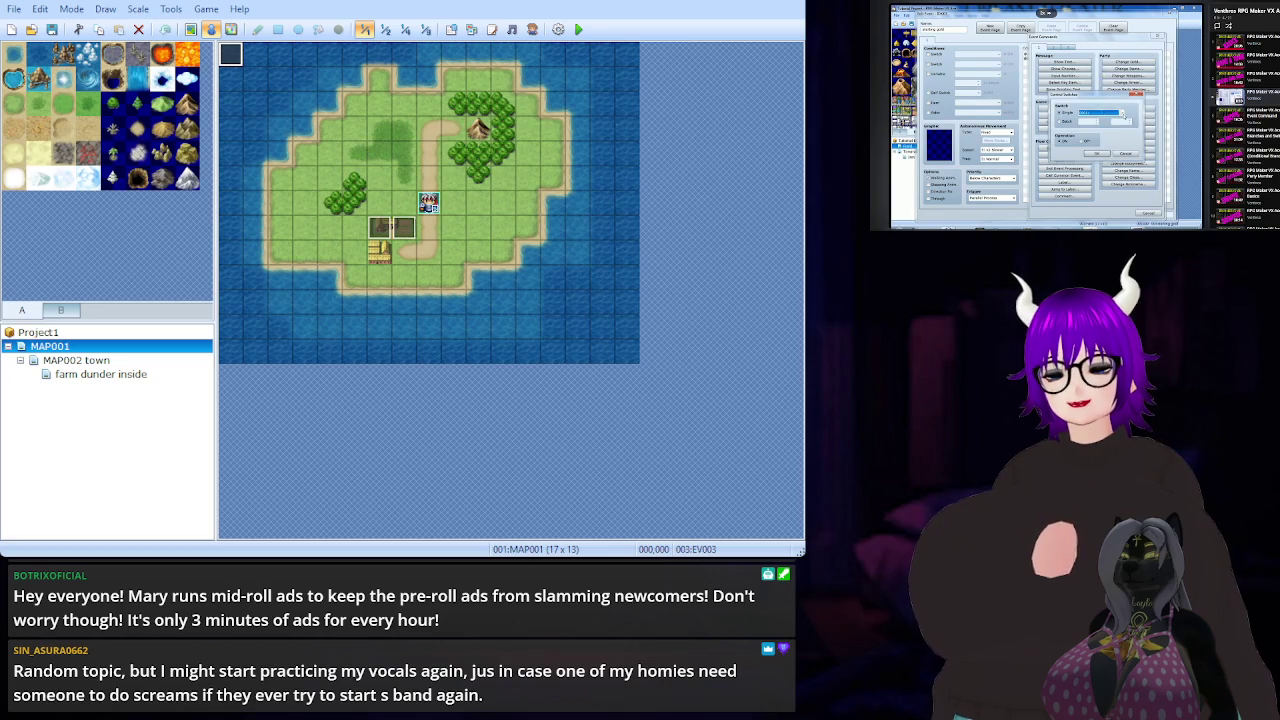
key(space)
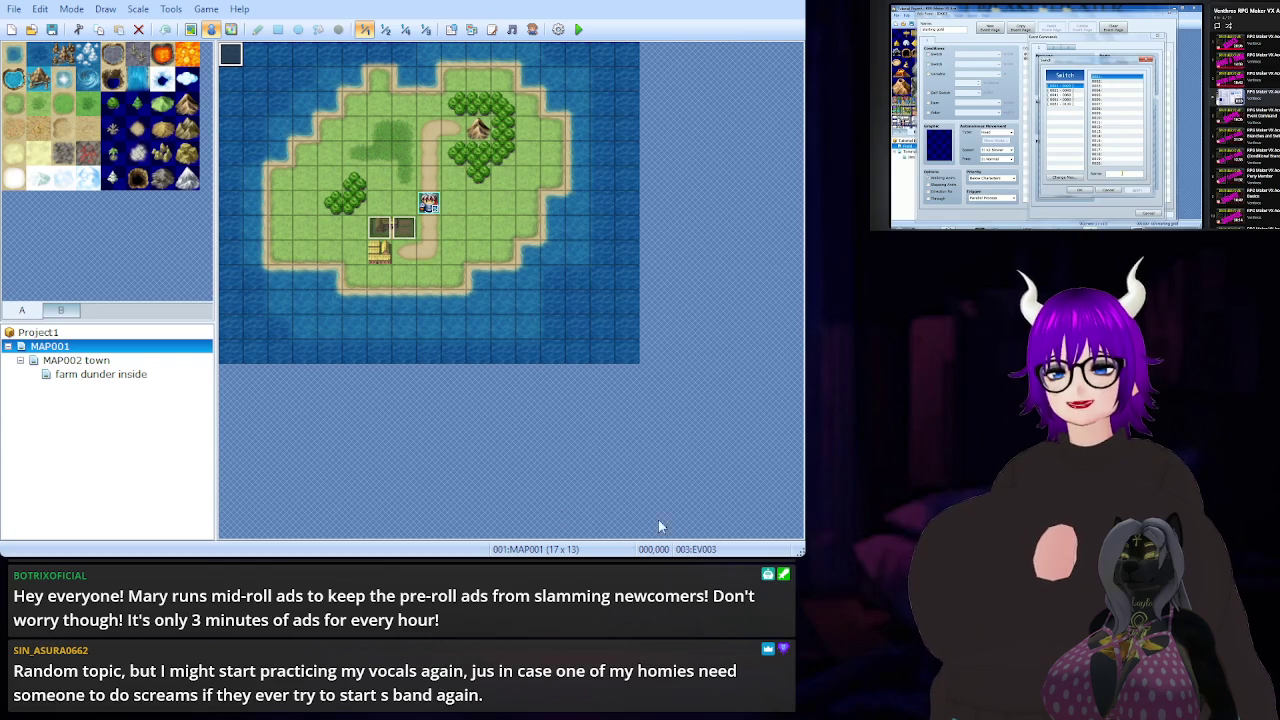
click(578, 29)
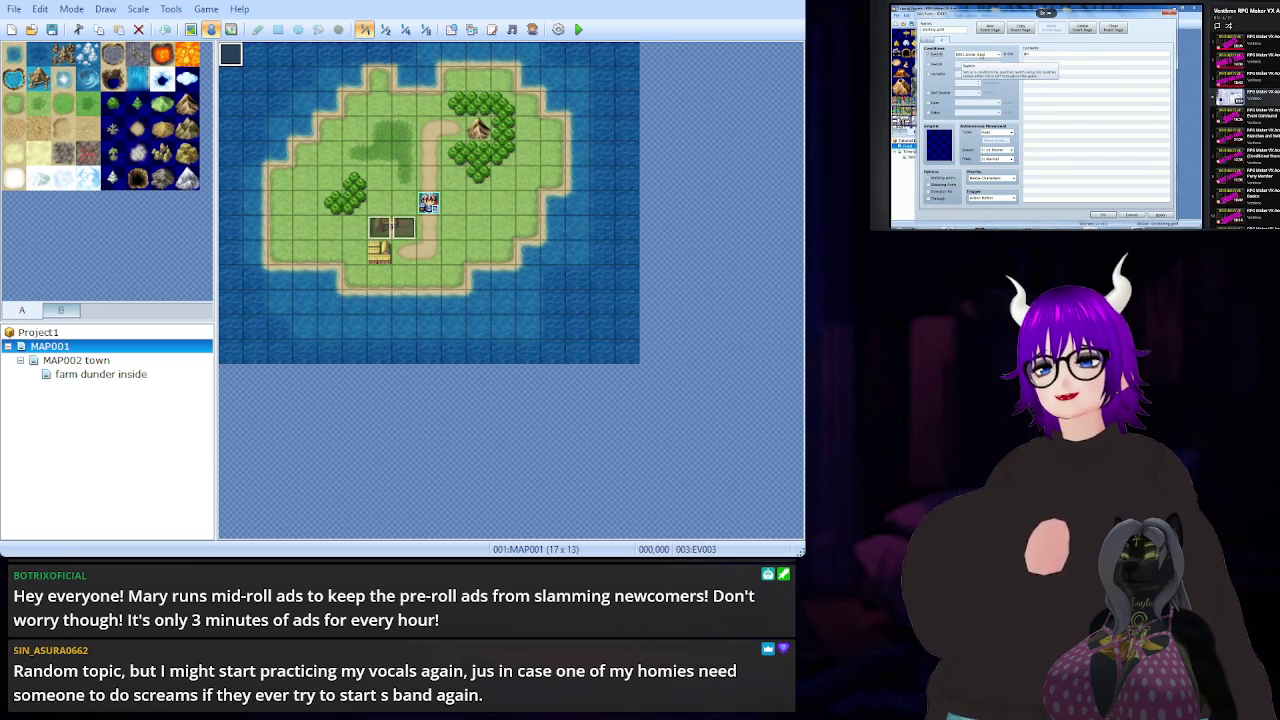
key(space)
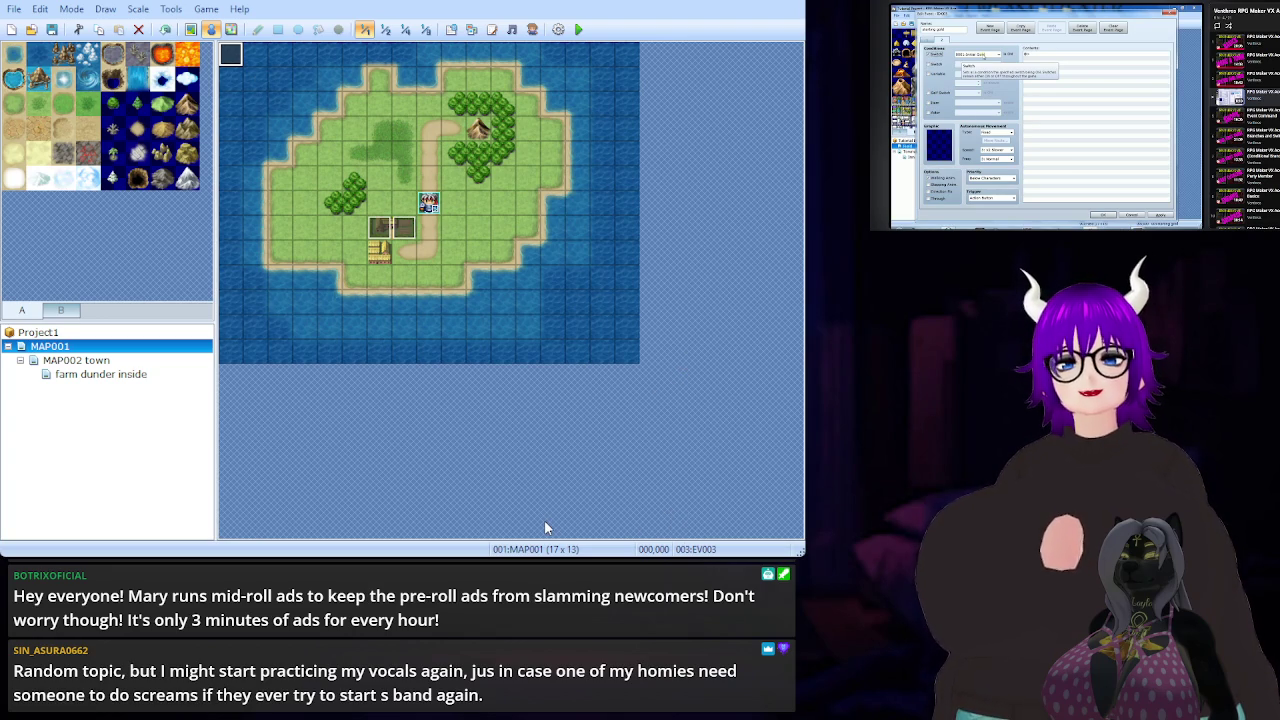
- Save the project with the MAP001 island edits
click(57, 28)
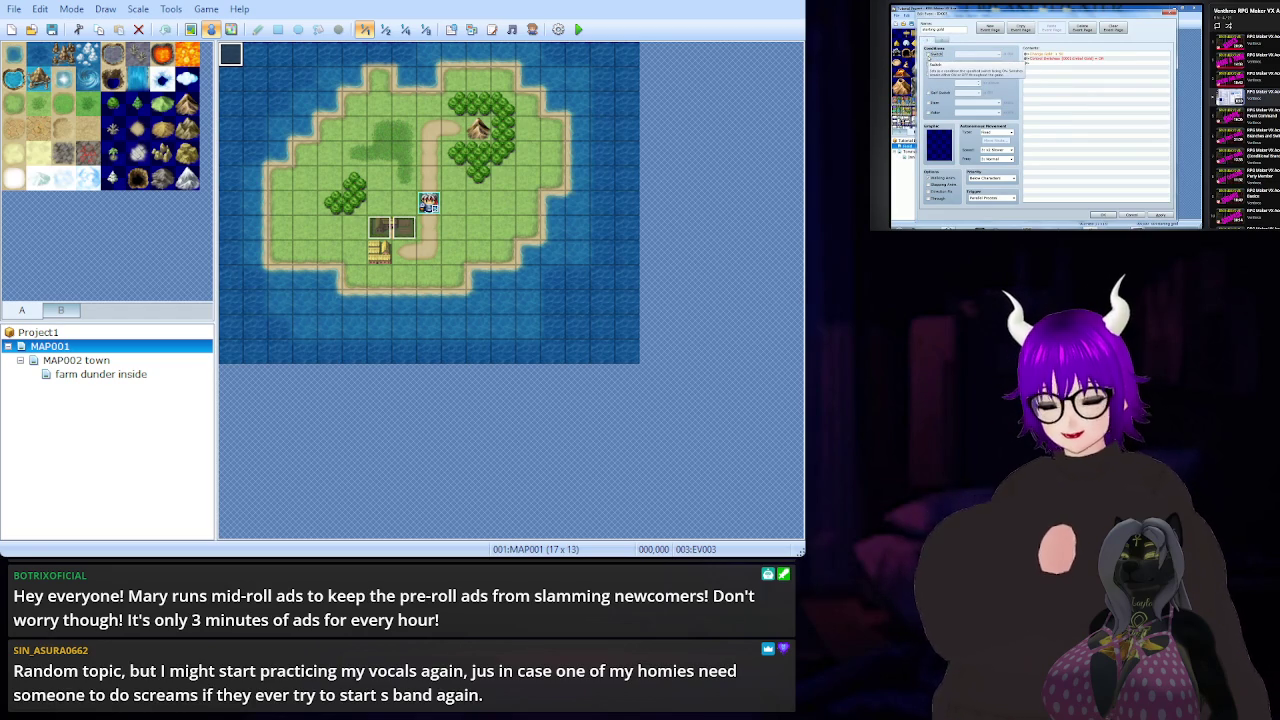
key(space)
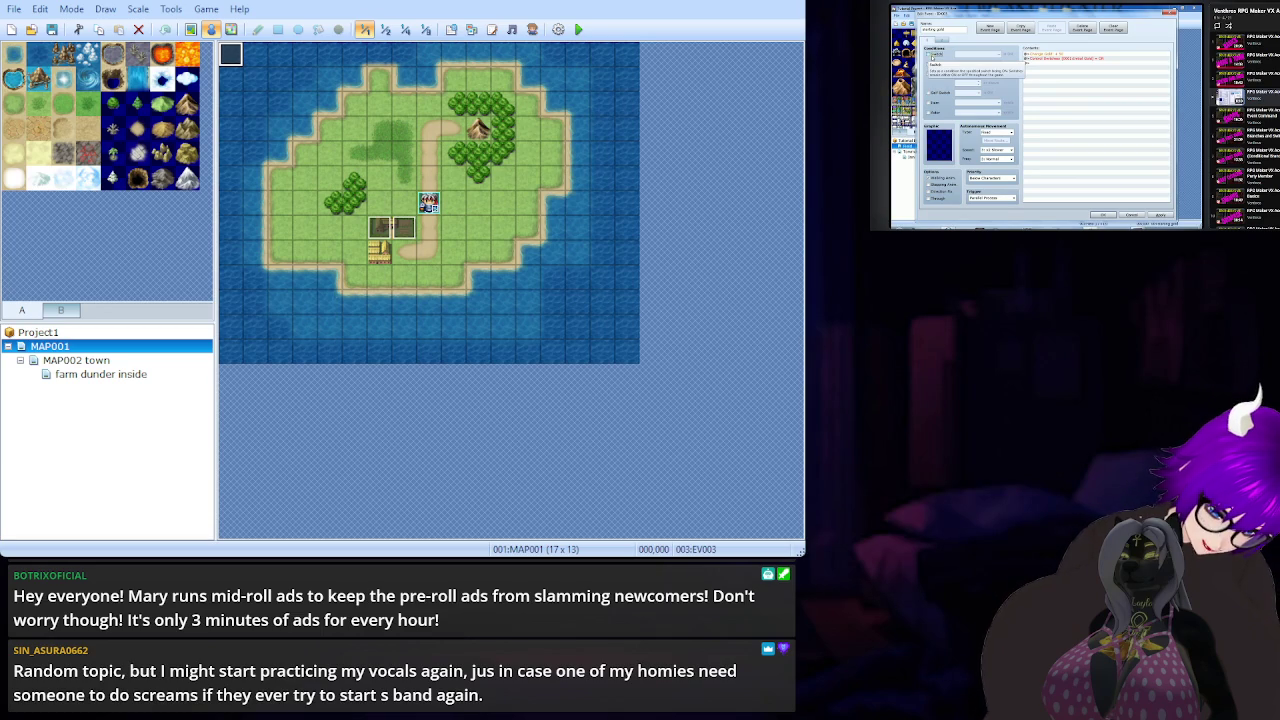
key(space)
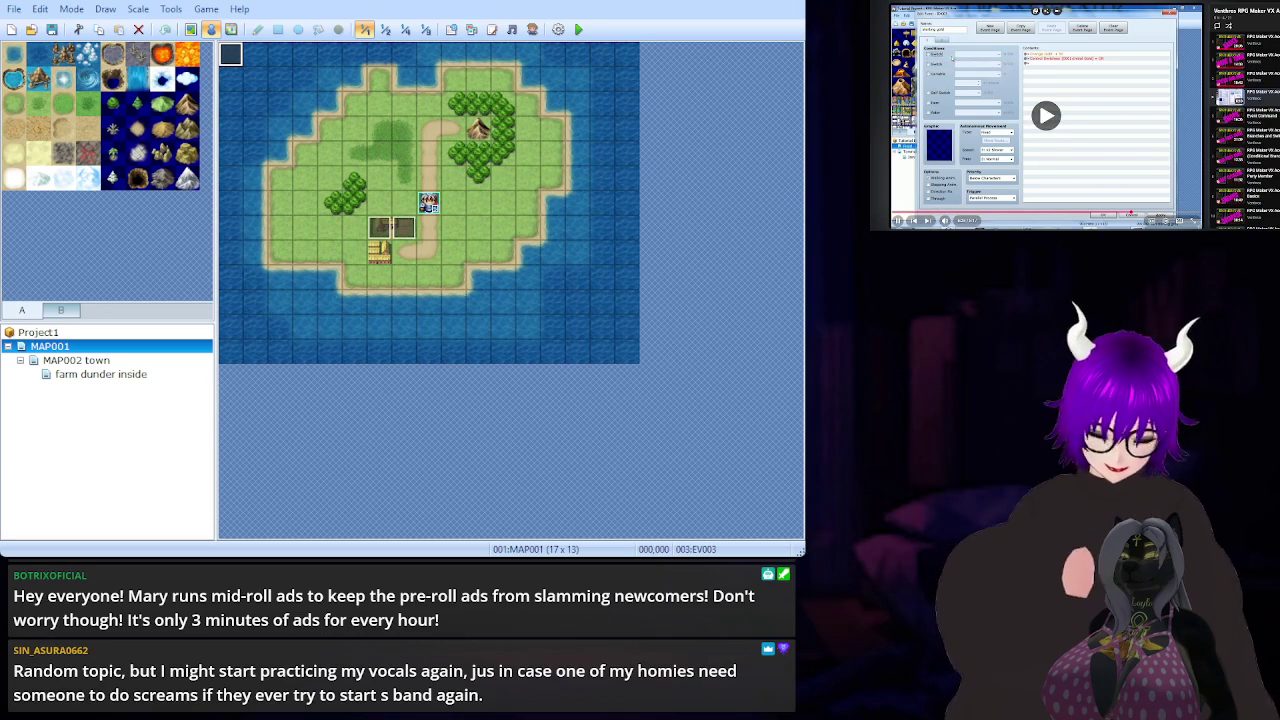
key(space)
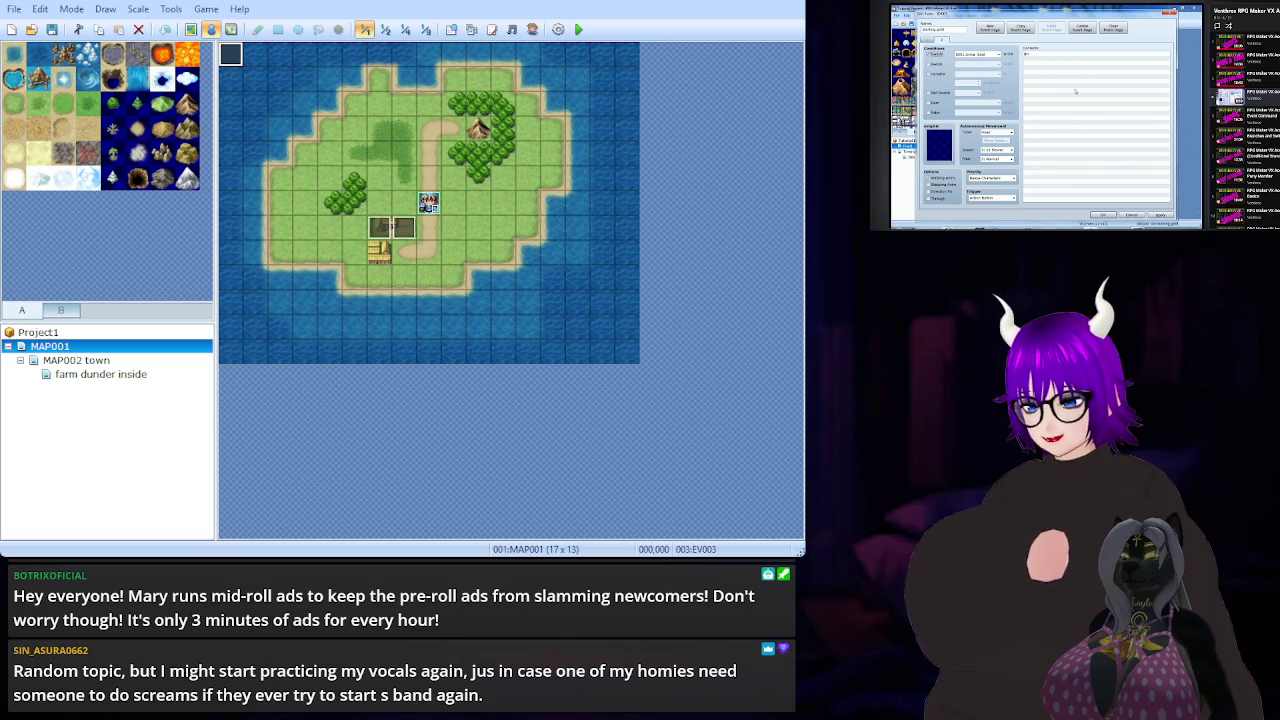
click(1046, 122)
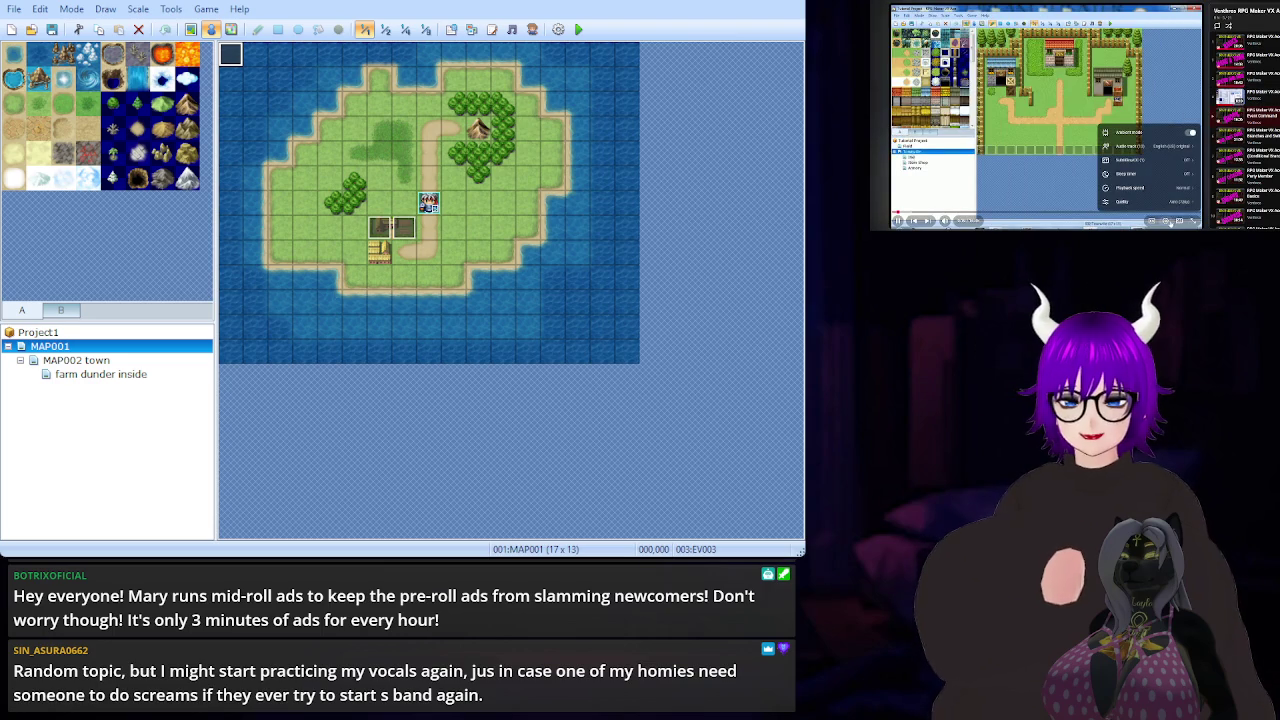
click(1164, 220)
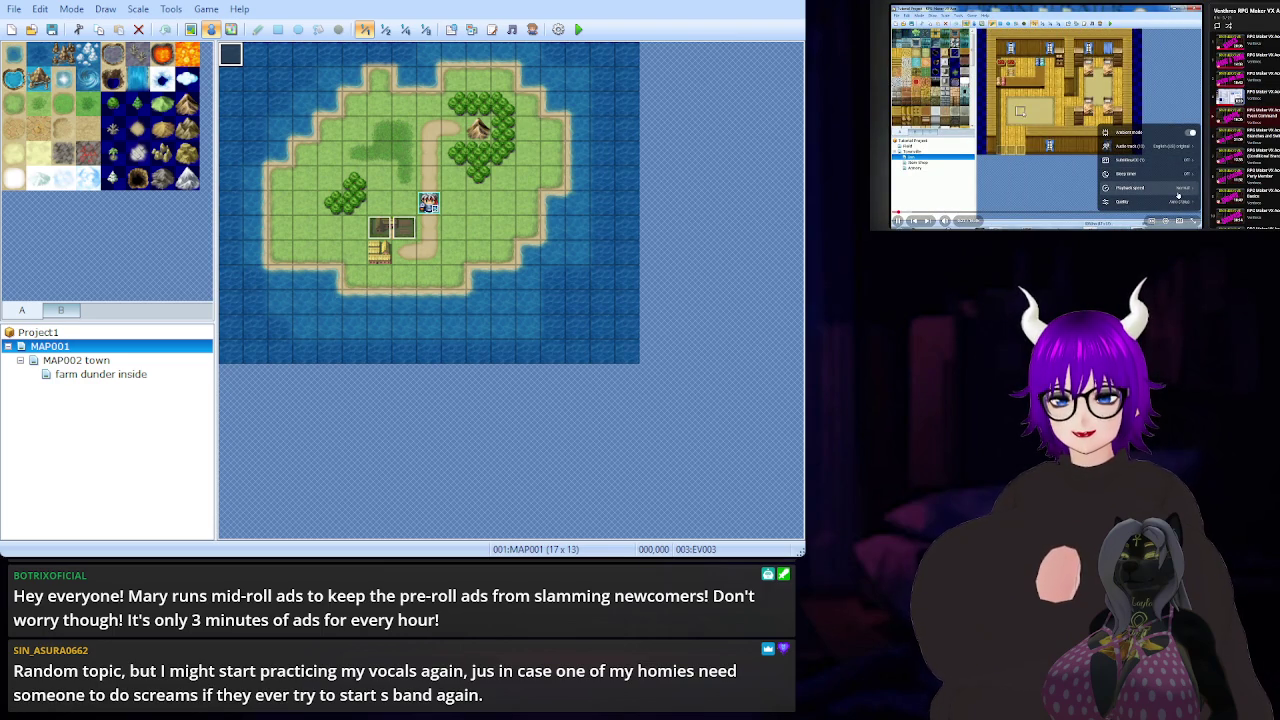
click(1182, 187)
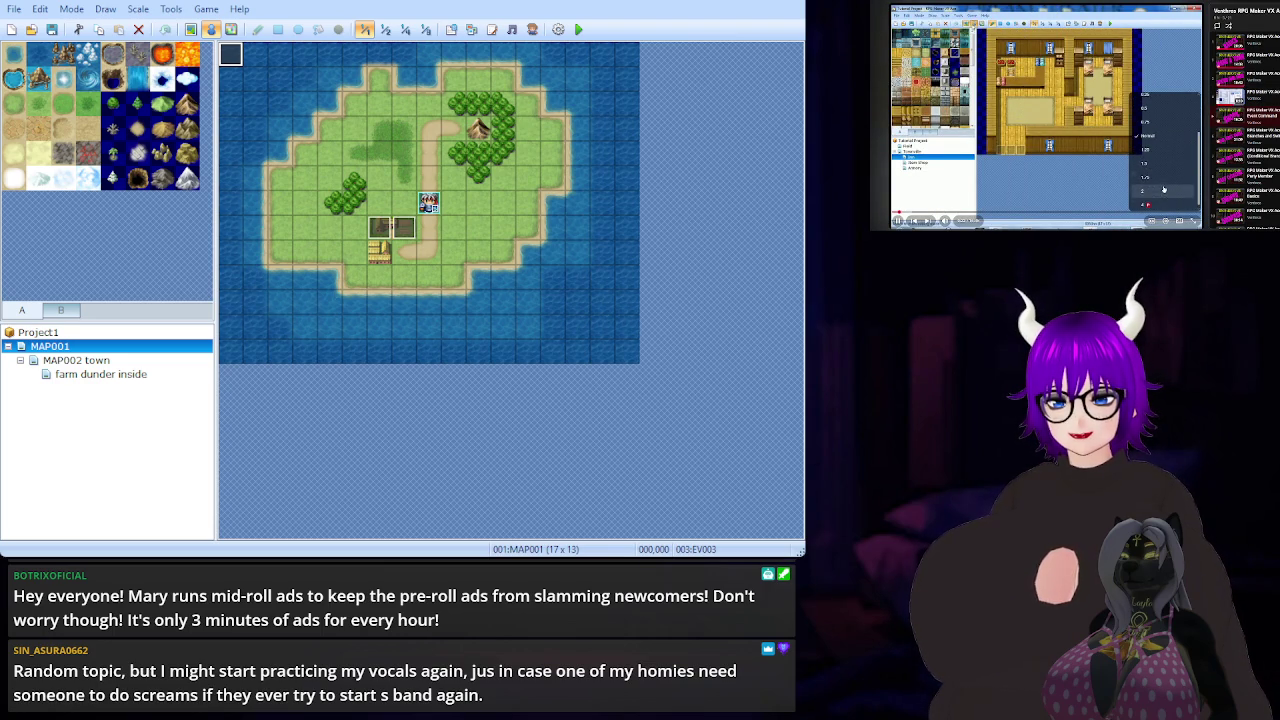
click(1179, 190)
click(1164, 220)
text(Dunderland Main)
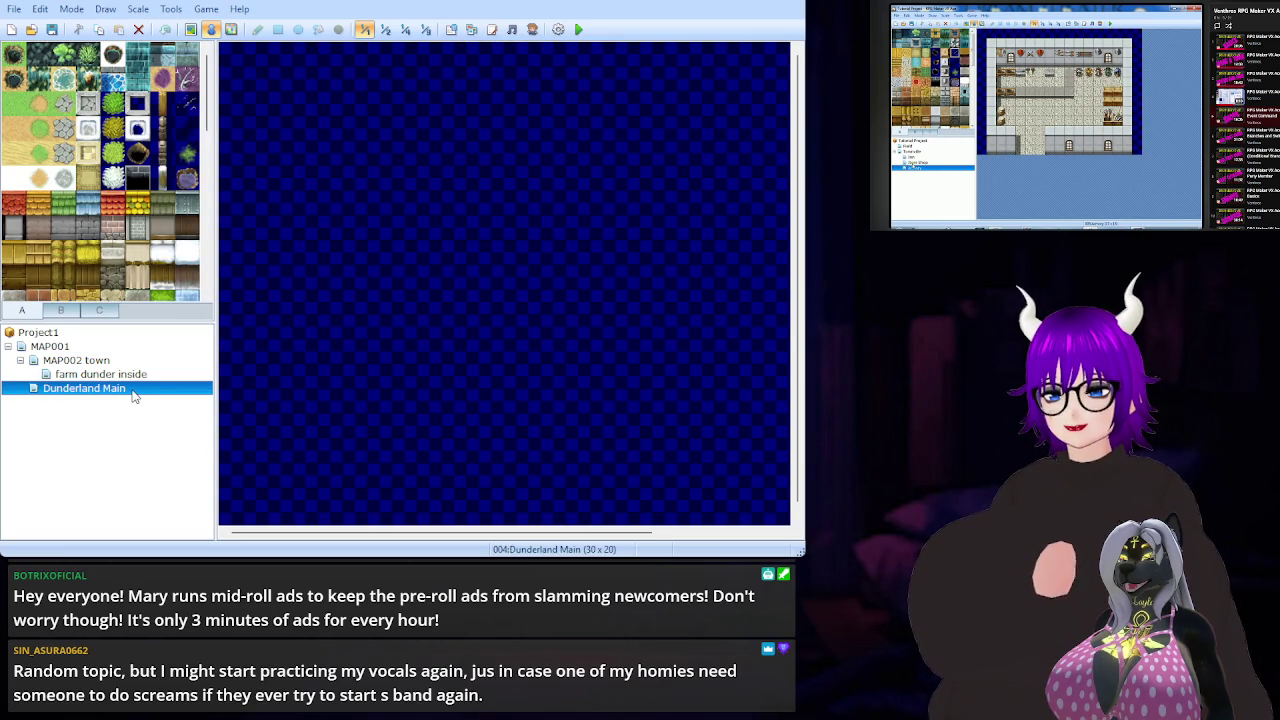
- Pick the plain grass tile from tileset tab A
click(14, 104)
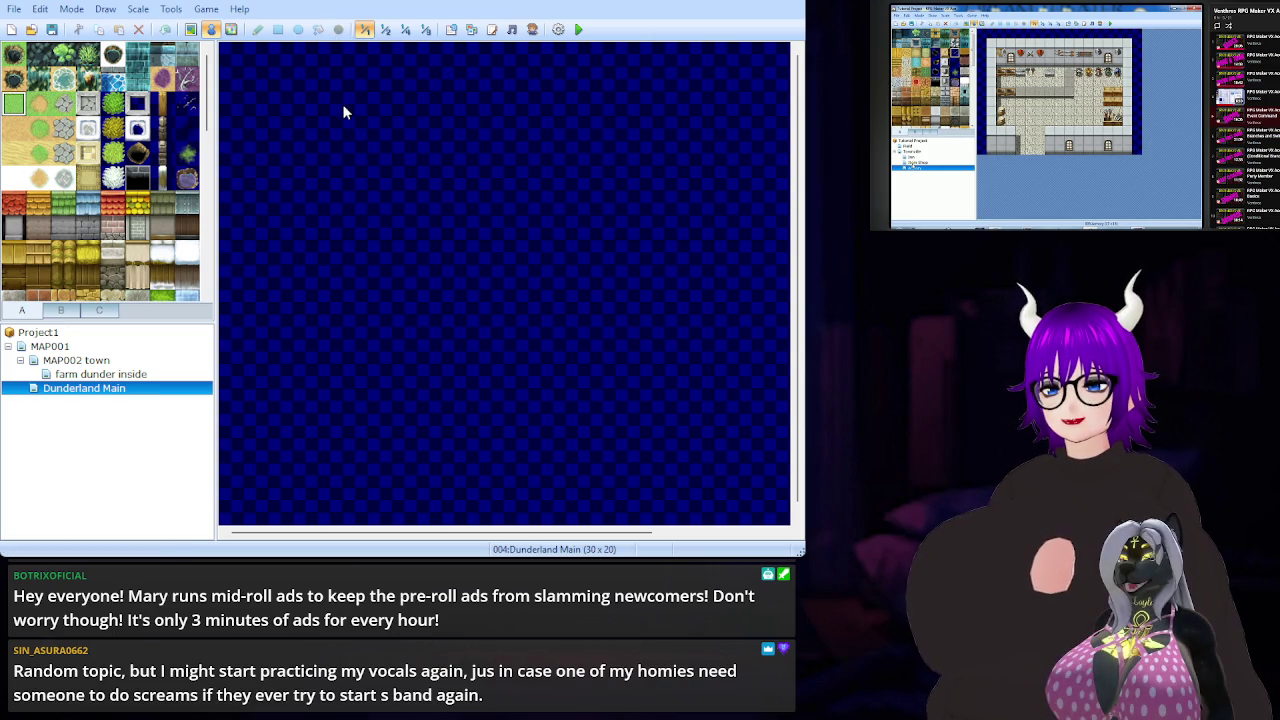
- Flood-fill the whole 30x20 Dunderland Main map with plain grass
click(190, 29)
click(318, 33)
click(280, 80)
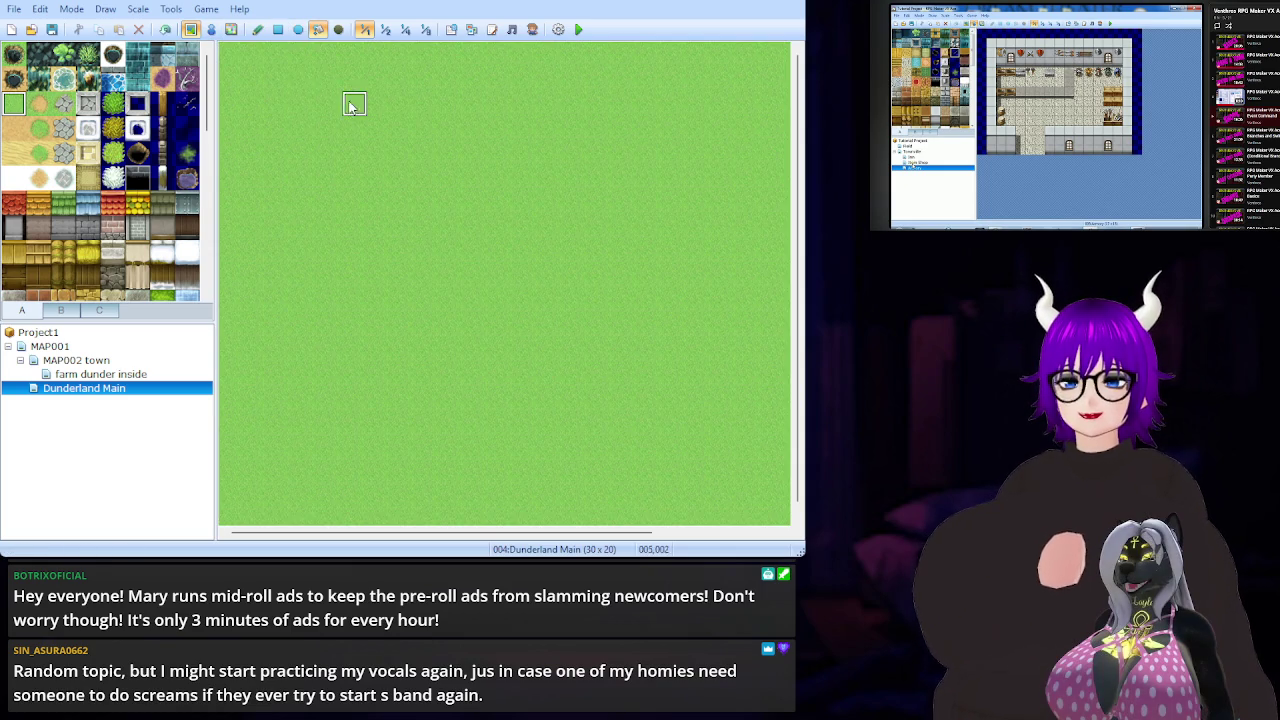
- Choose the Pencil and select the 1x2 wooden wall block tile
click(257, 30)
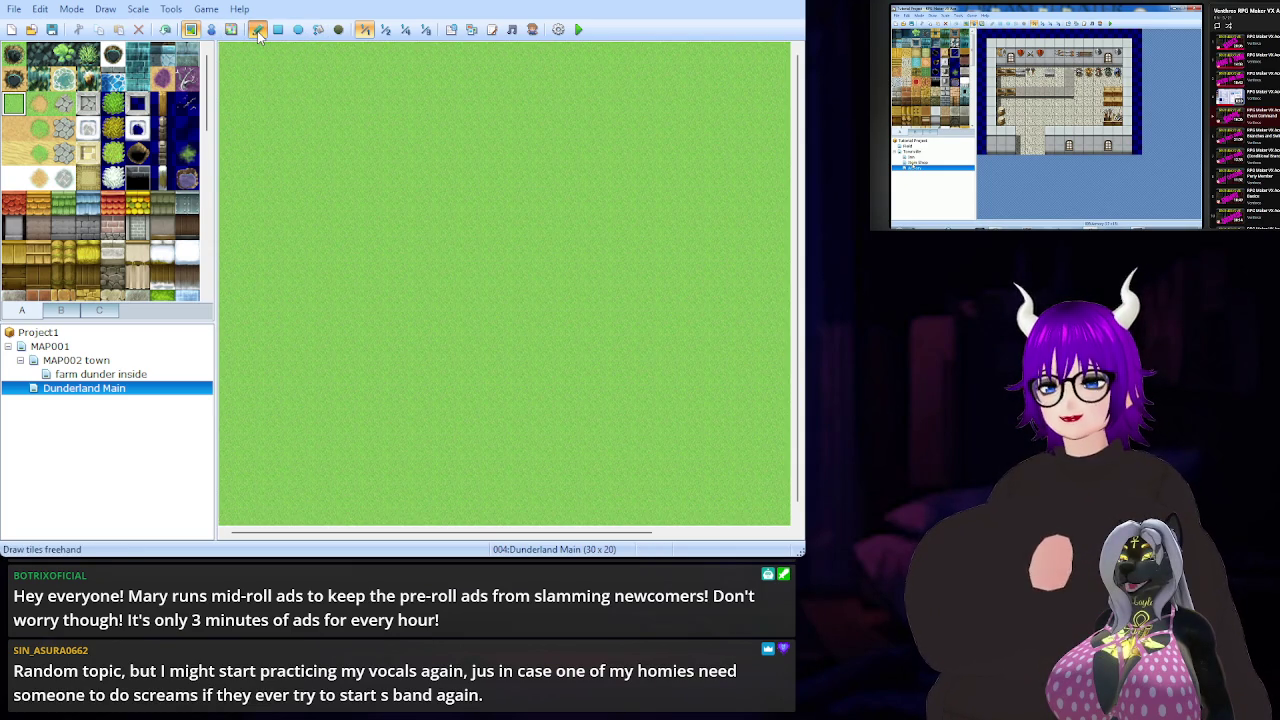
click(61, 310)
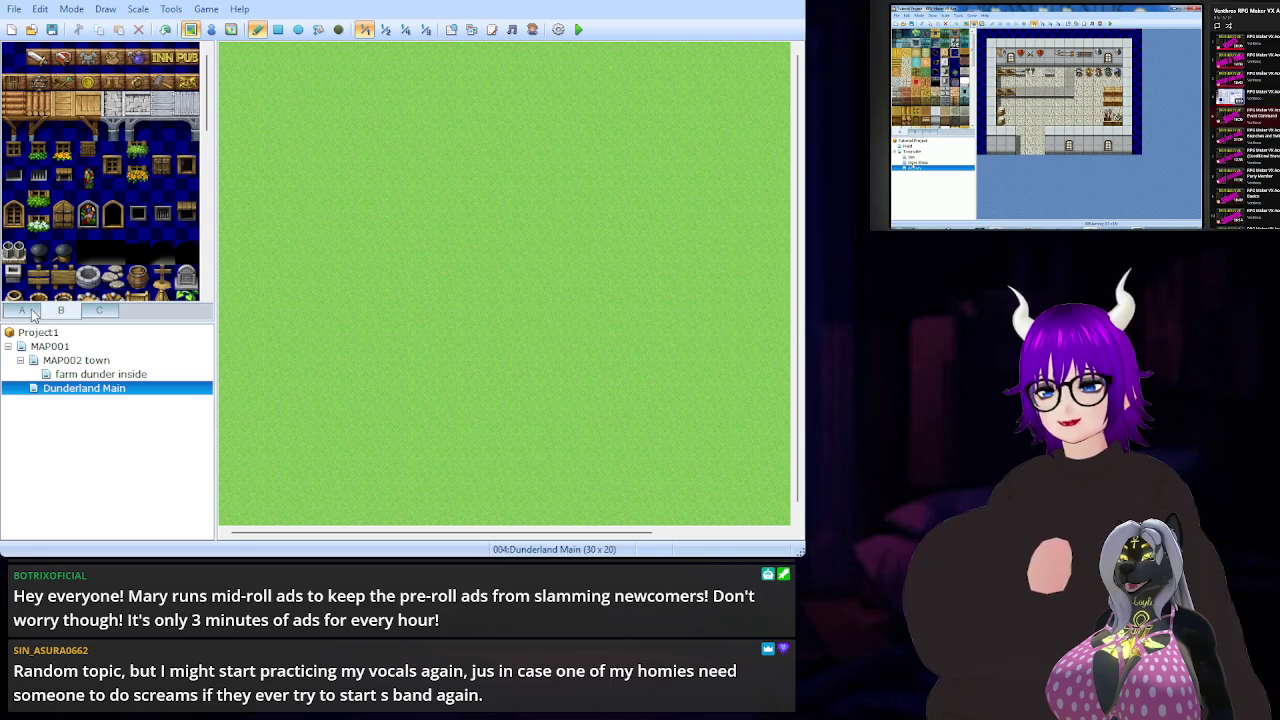
click(28, 311)
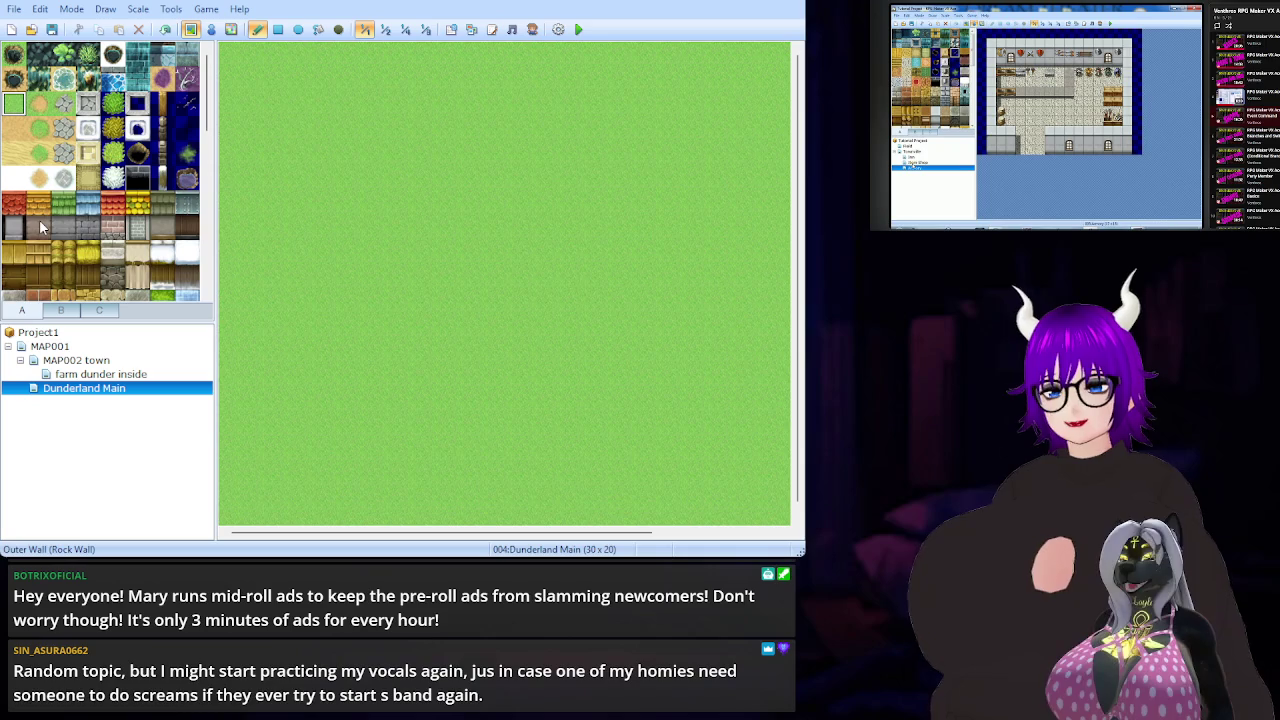
drag(89, 274, 89, 250)
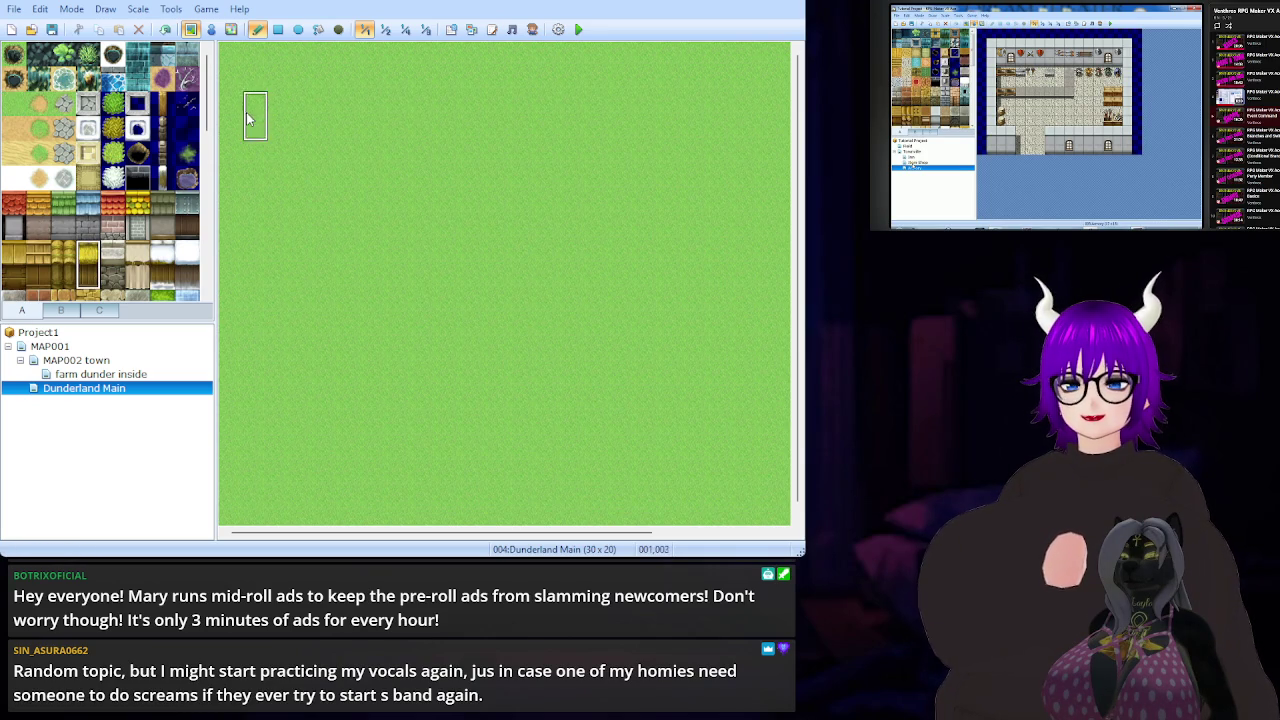
drag(240, 104, 305, 110)
click(306, 80)
click(282, 80)
click(256, 80)
click(232, 80)
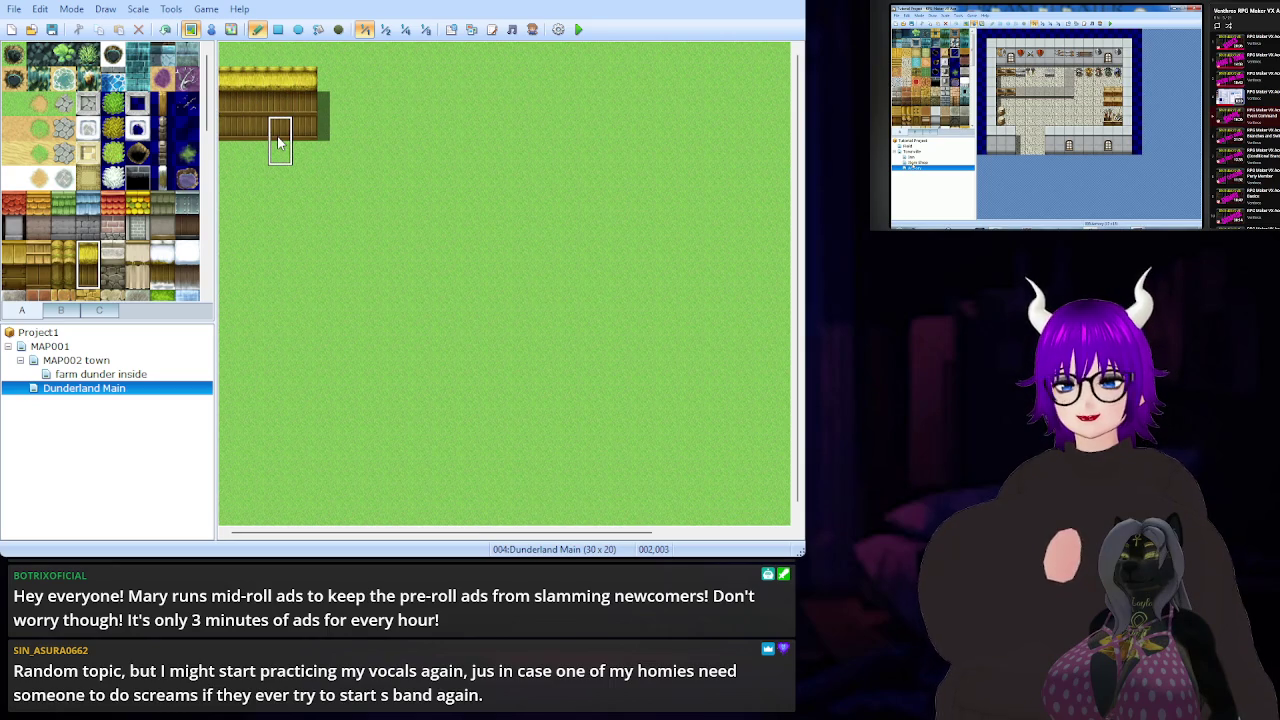
key(ctrl+z)
key(ctrl+z)
key(ctrl+z)
key(ctrl+z)
key(ctrl+z)
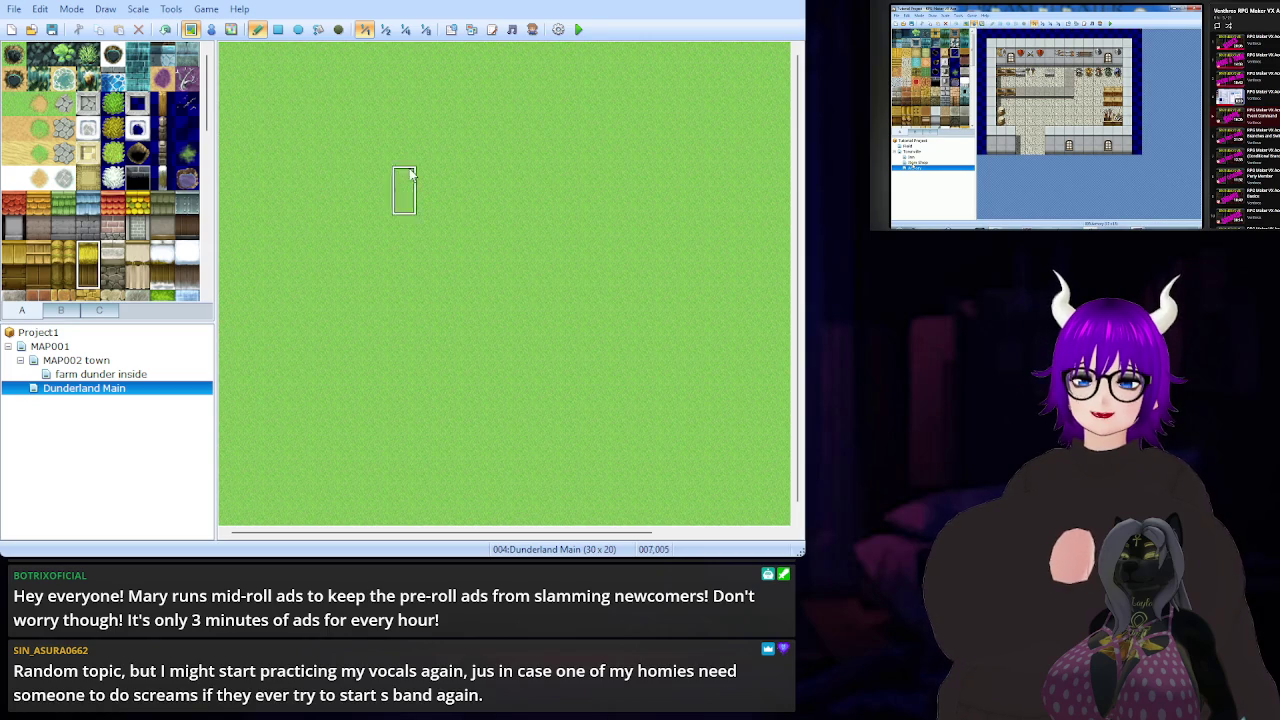
click(387, 30)
click(365, 29)
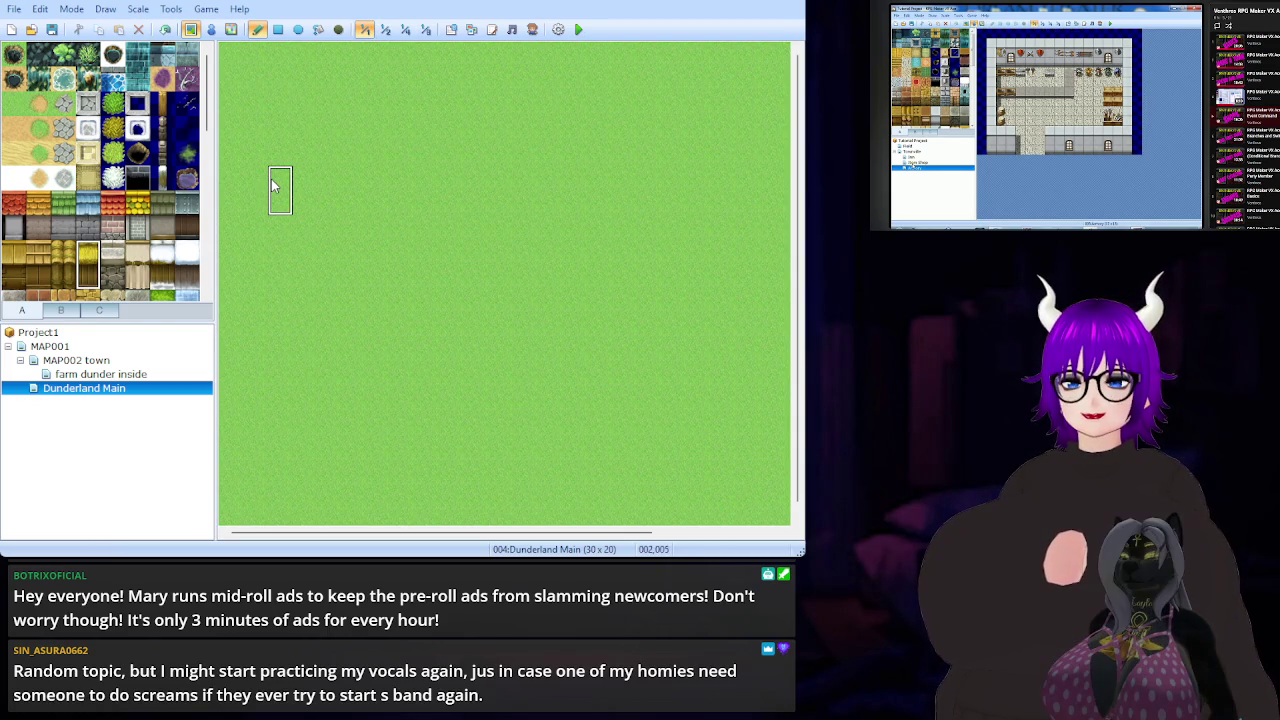
drag(273, 185, 395, 187)
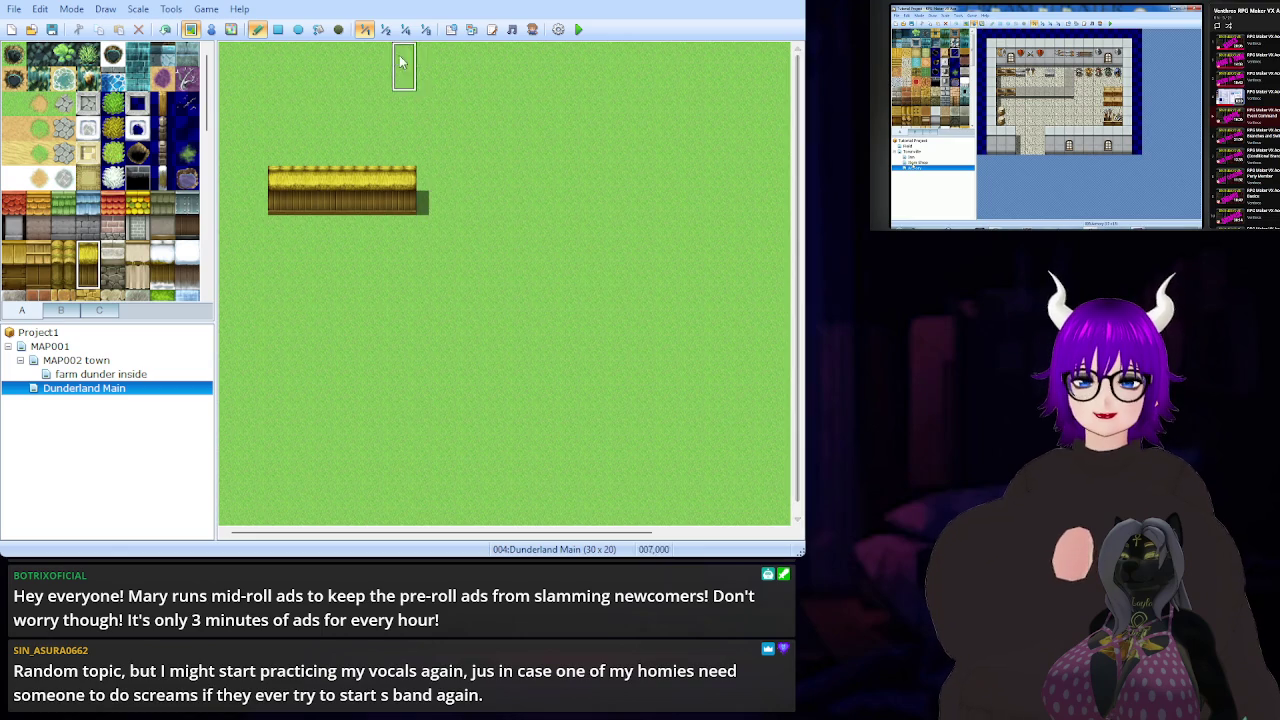
click(385, 29)
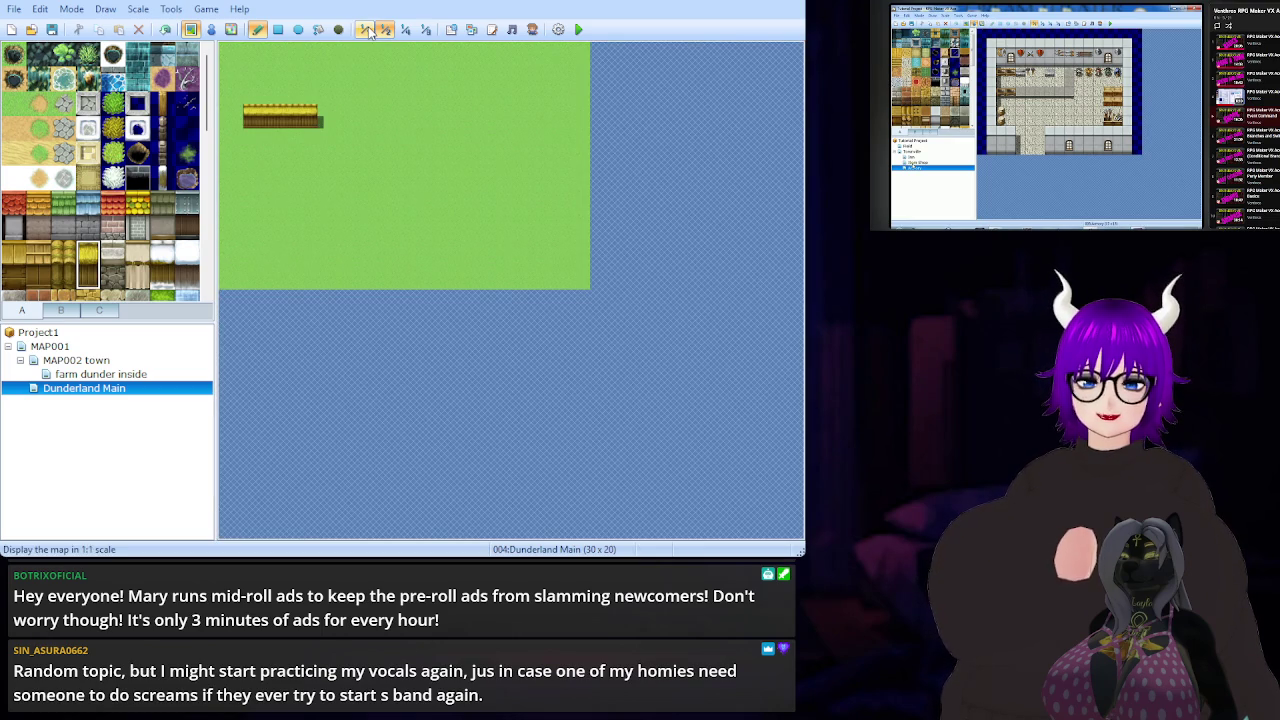
click(366, 29)
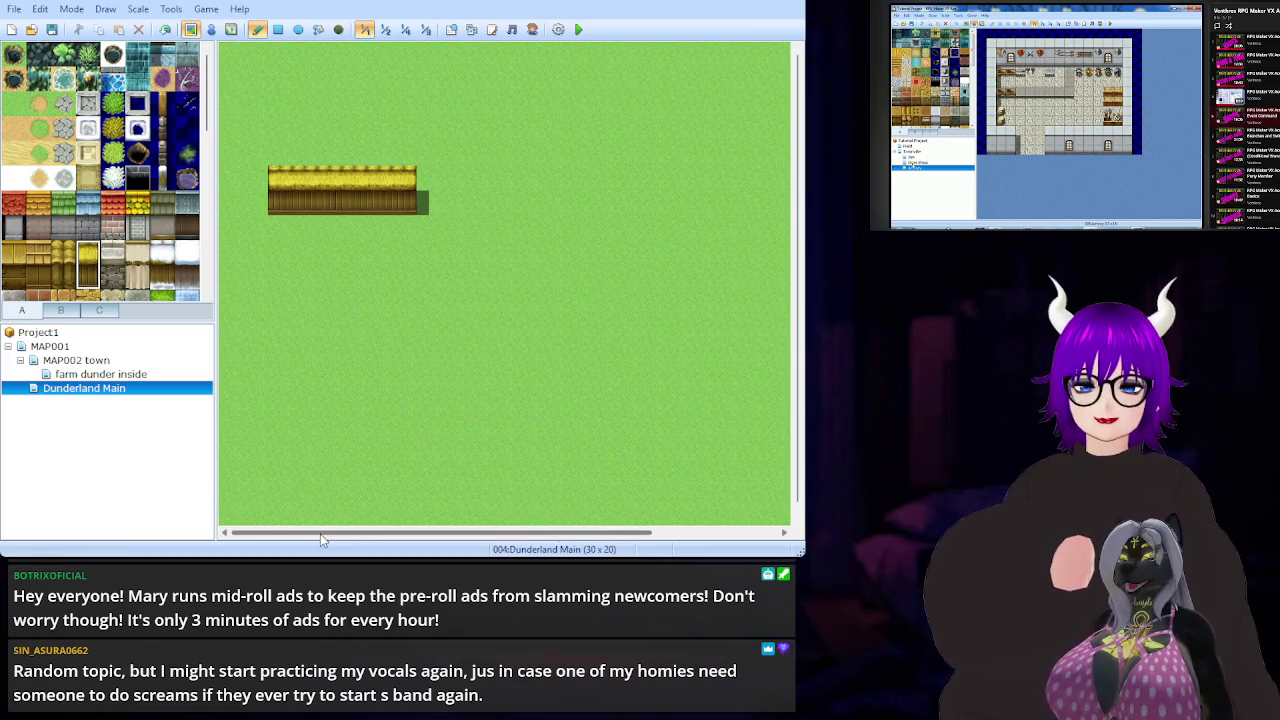
- Paint thatched roof rows above all four wooden wall blocks, maximizing the editor window
drag(321, 540, 449, 538)
drag(430, 188, 557, 190)
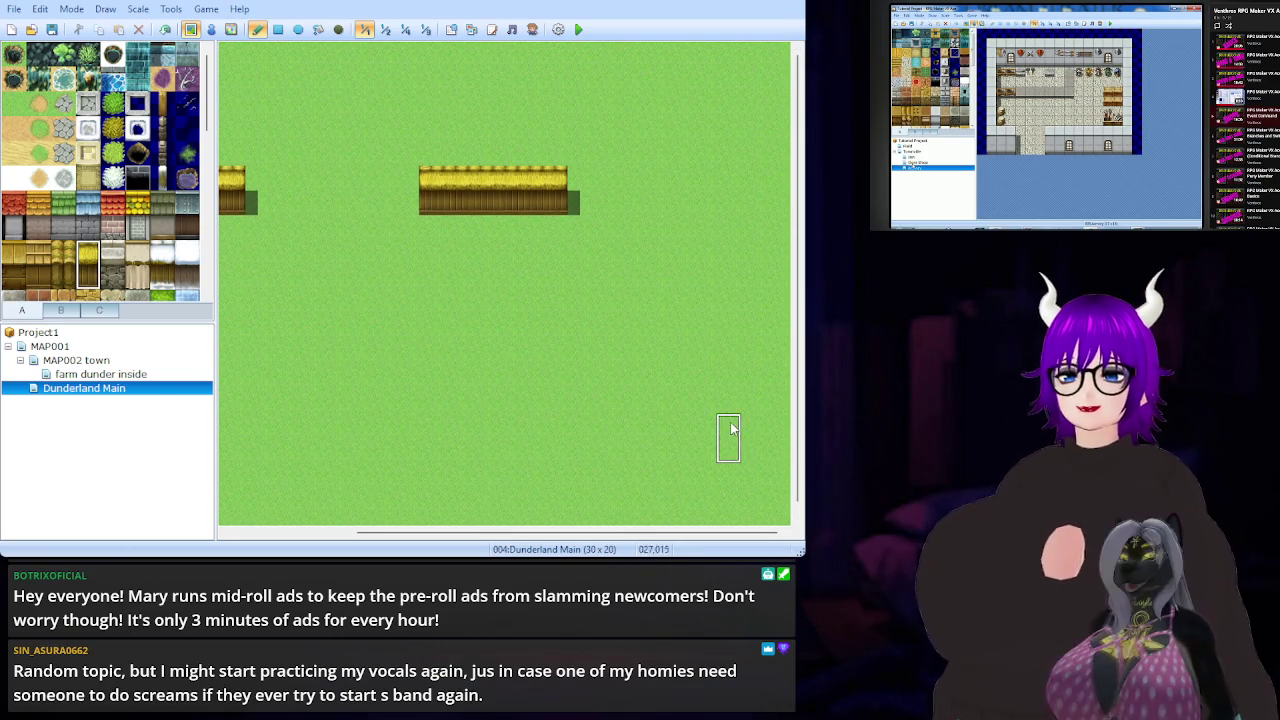
key(super+Up)
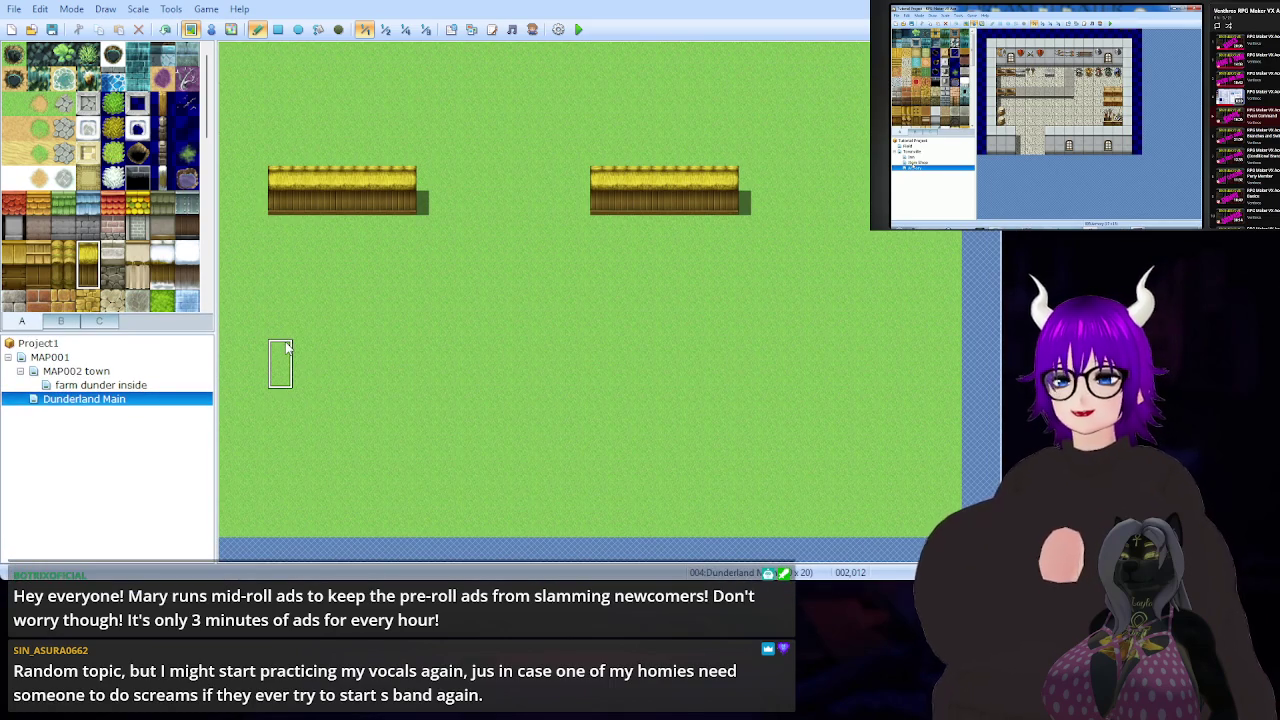
drag(280, 352, 412, 352)
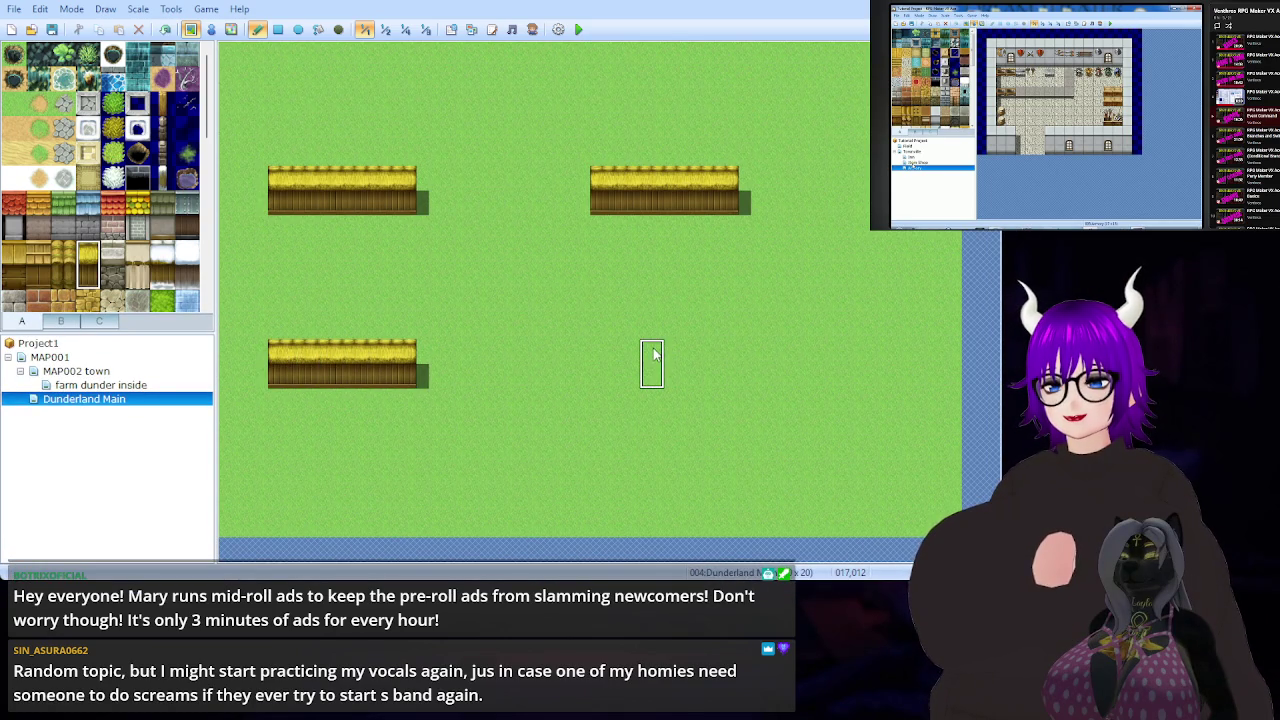
drag(603, 365, 731, 370)
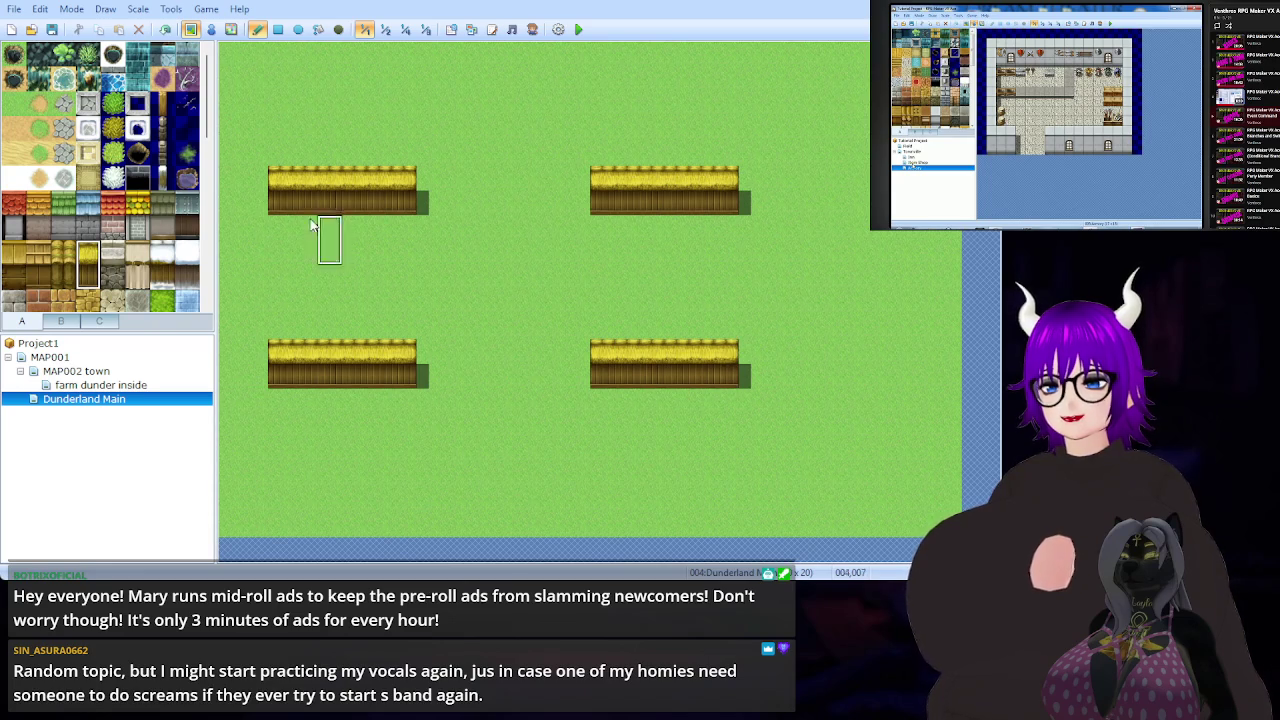
- Add thatch roof-top rows to all four buildings, completing the lower-left roof
click(88, 256)
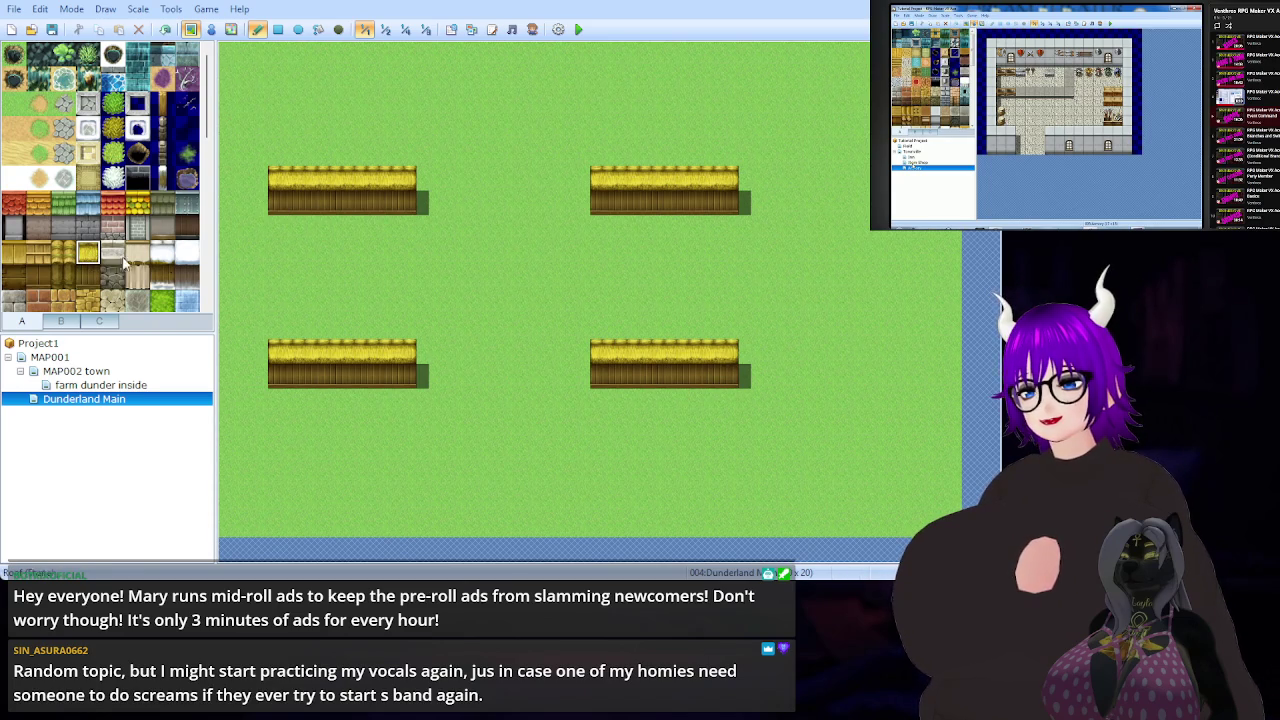
drag(305, 158, 400, 158)
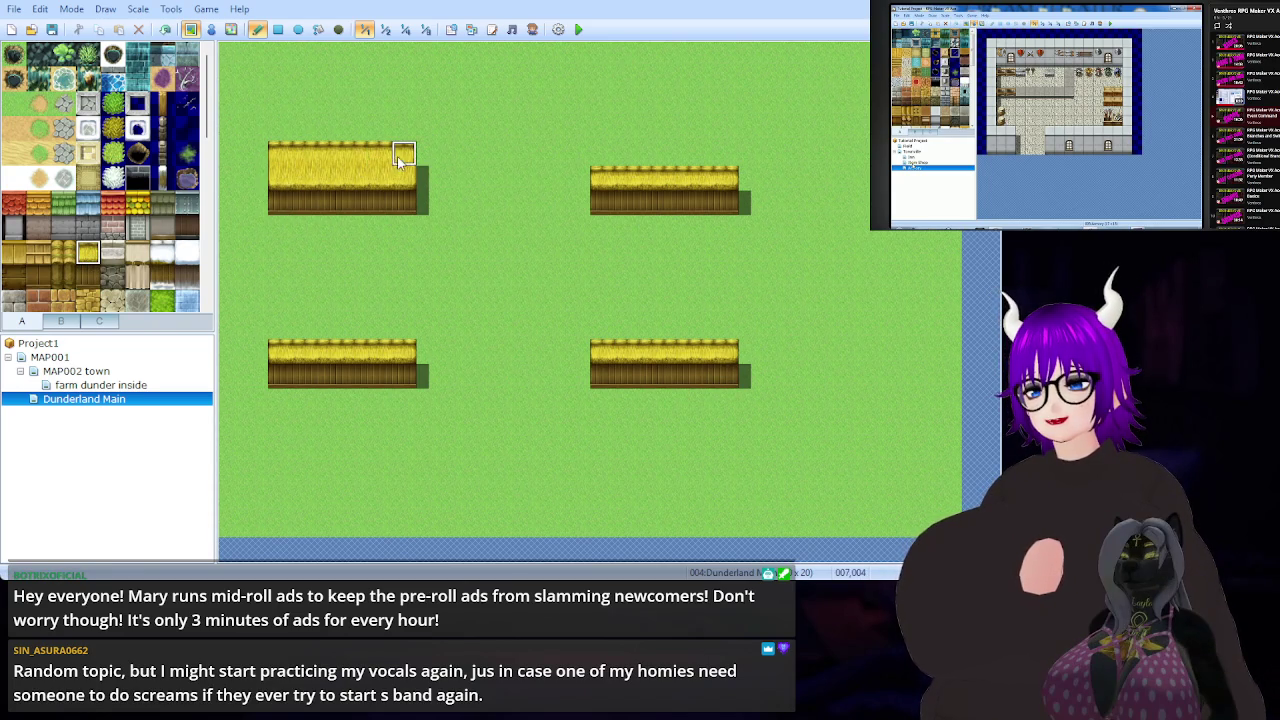
drag(605, 160, 734, 158)
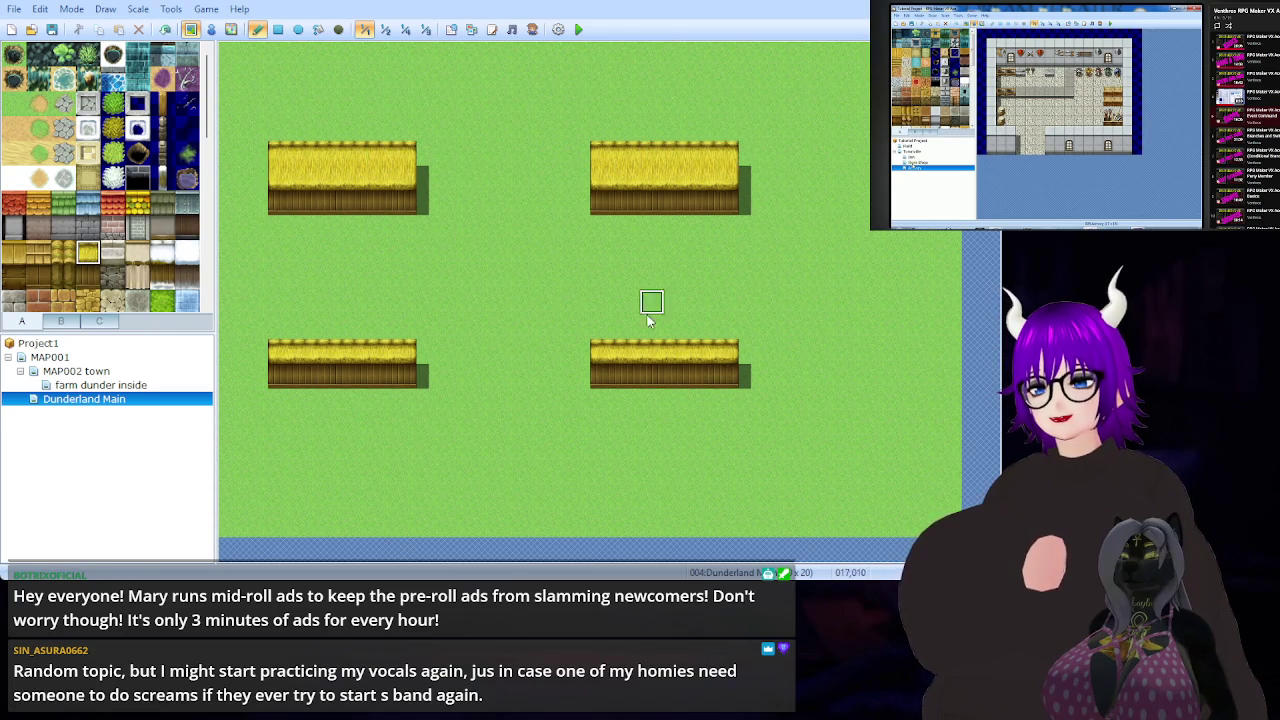
drag(600, 329, 700, 329)
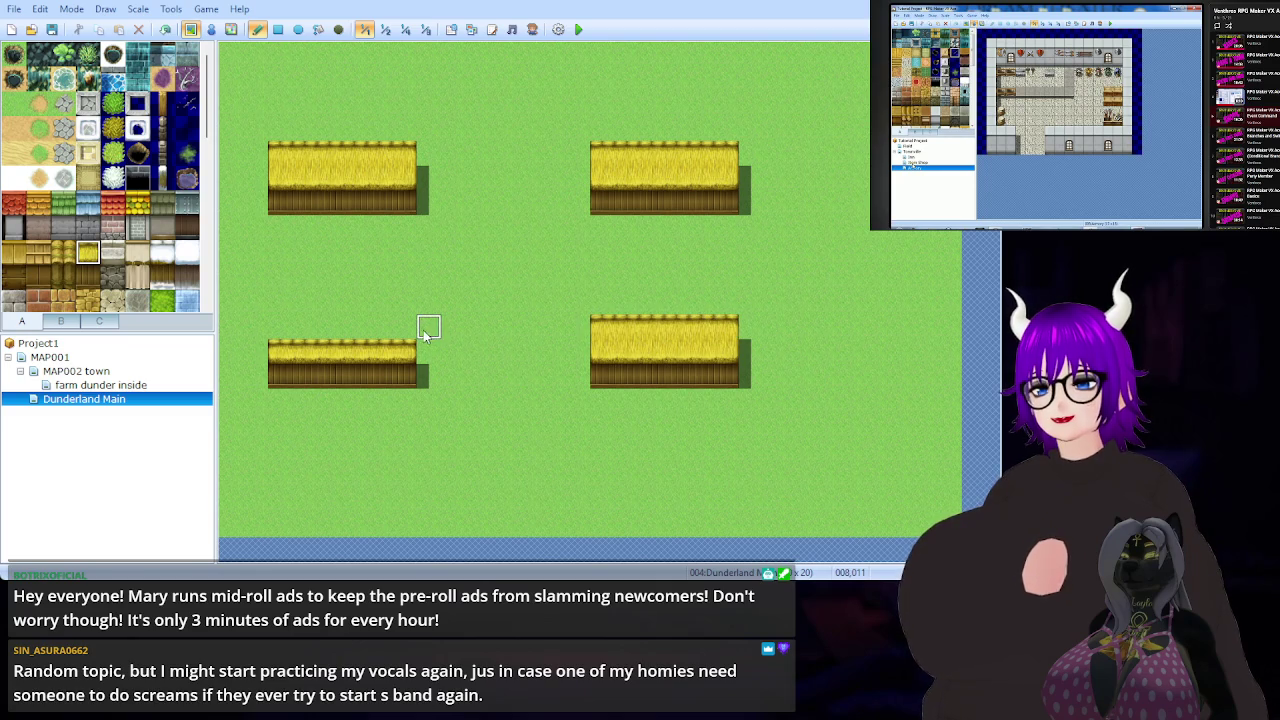
drag(378, 331, 278, 331)
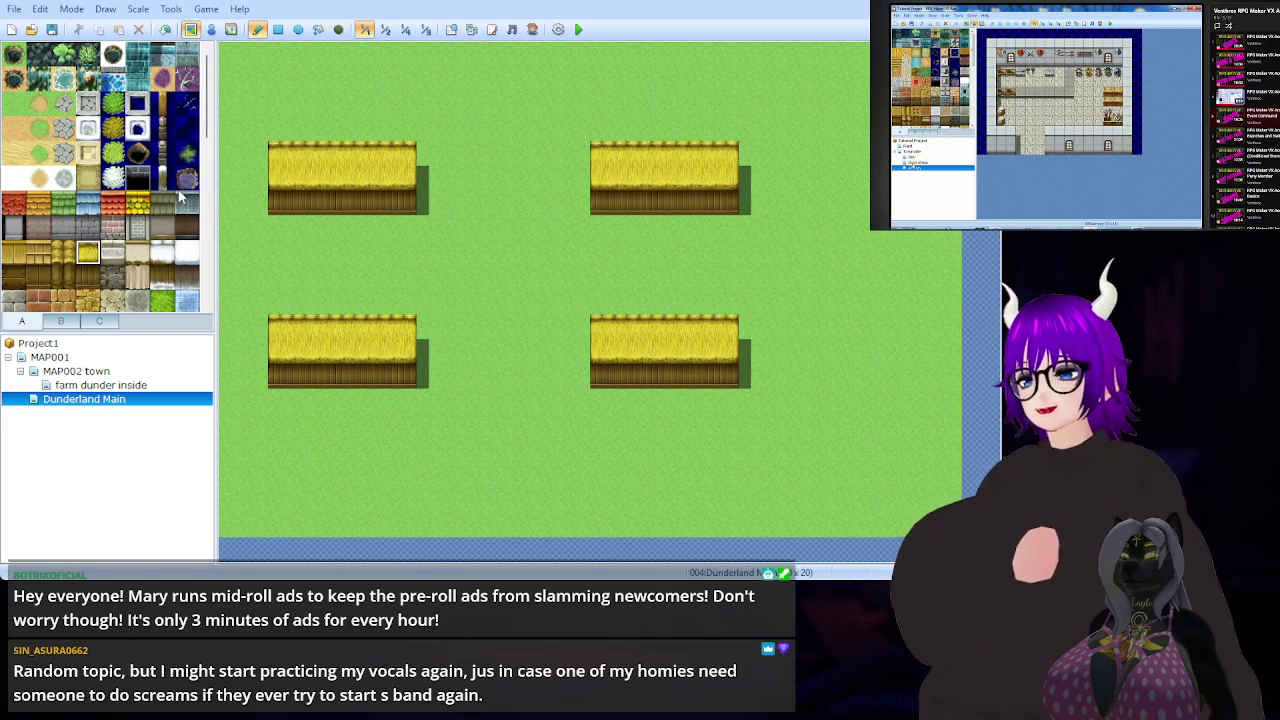
click(40, 180)
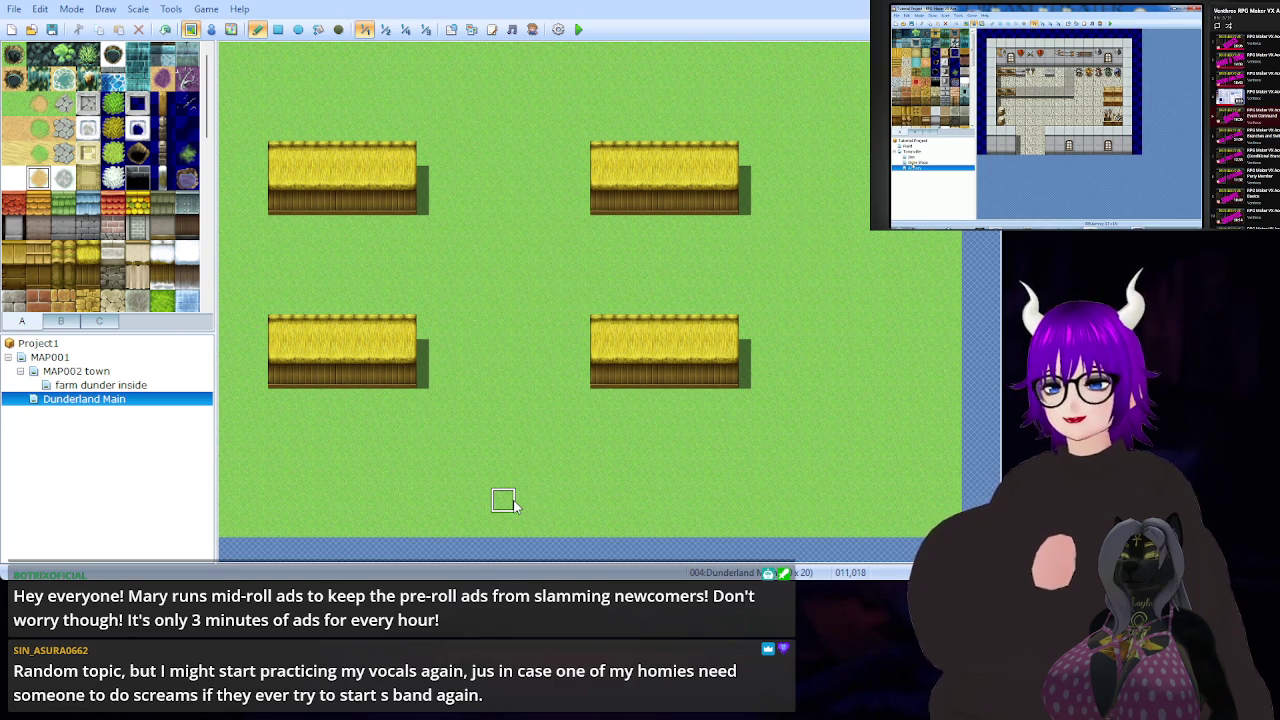
- Paint a central vertical dirt path with branches left and right to each building
click(40, 108)
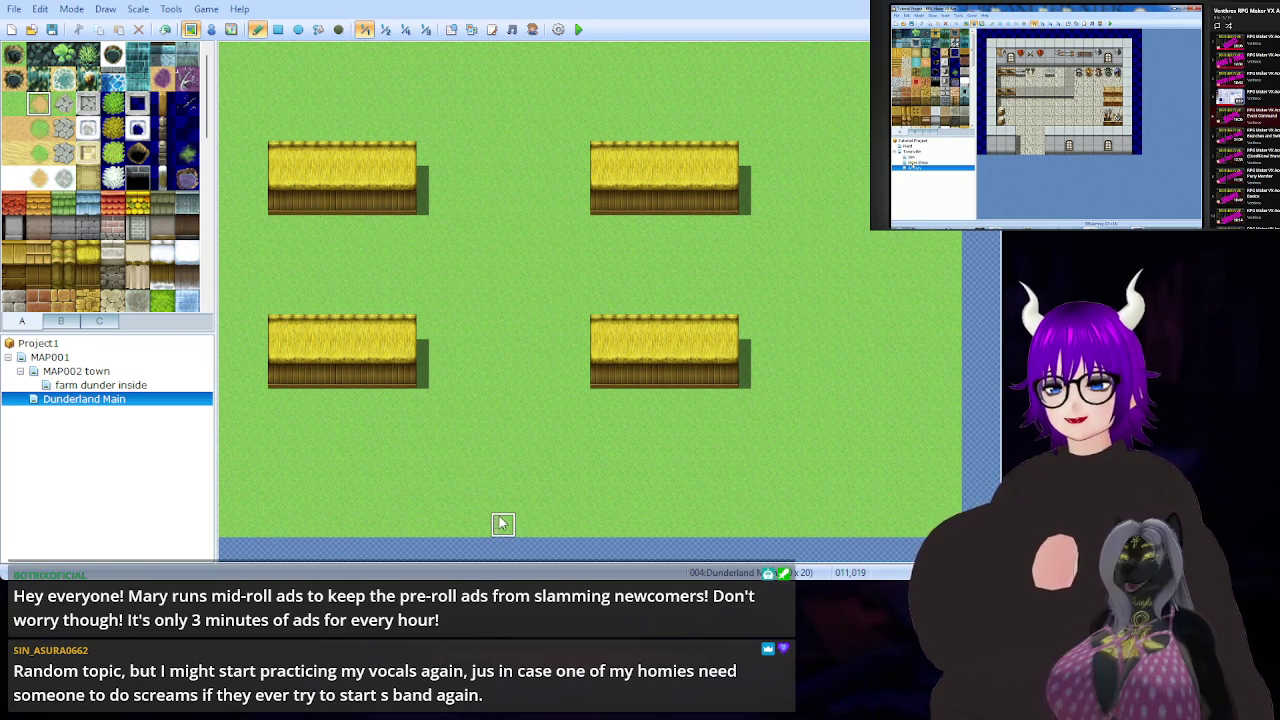
mouse_move(503, 502)
mouse_down()
mouse_move(504, 520)
mouse_move(503, 50)
mouse_up()
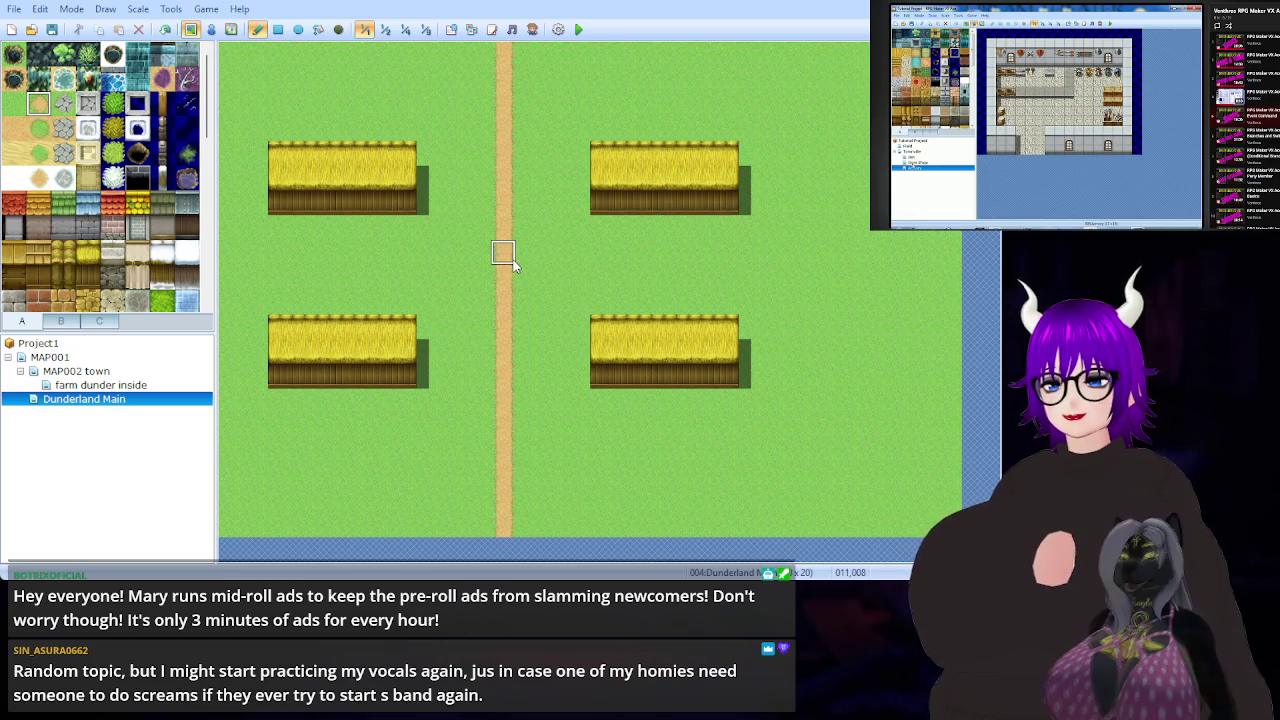
mouse_move(511, 274)
mouse_down()
mouse_move(668, 274)
mouse_move(676, 226)
mouse_up()
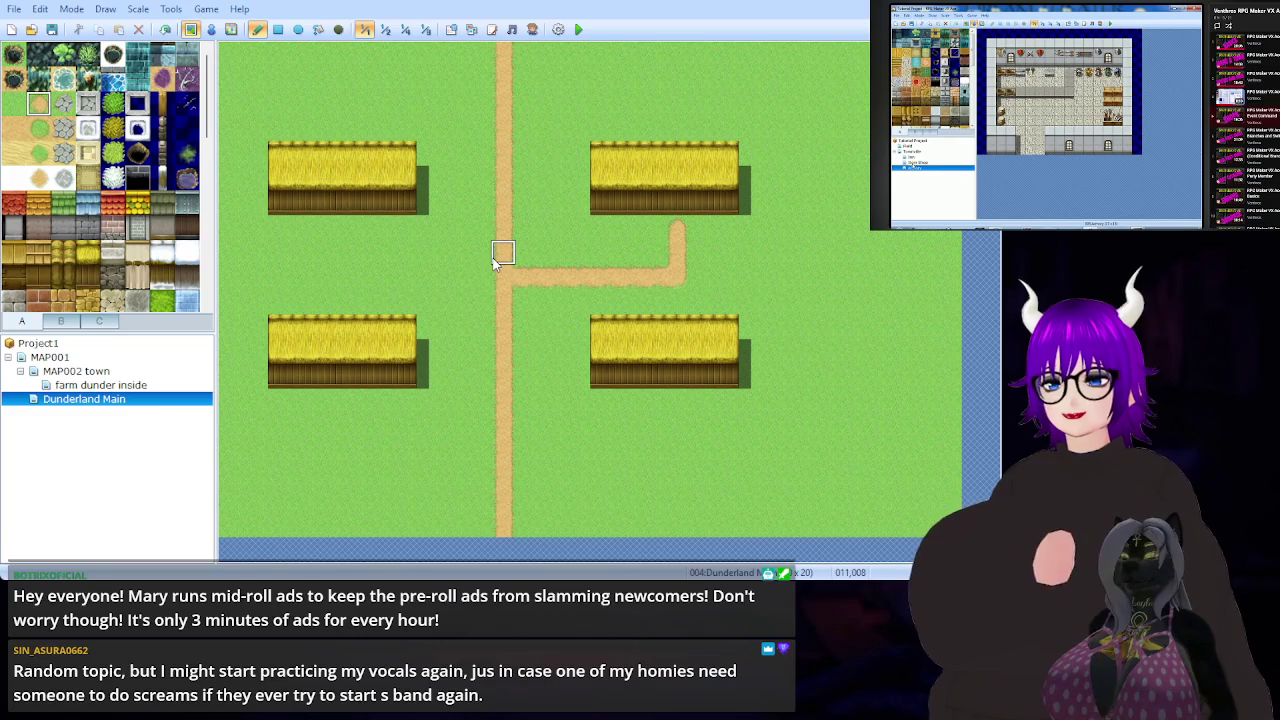
mouse_move(496, 256)
mouse_down()
mouse_move(358, 256)
mouse_move(357, 230)
mouse_up()
drag(505, 430, 700, 427)
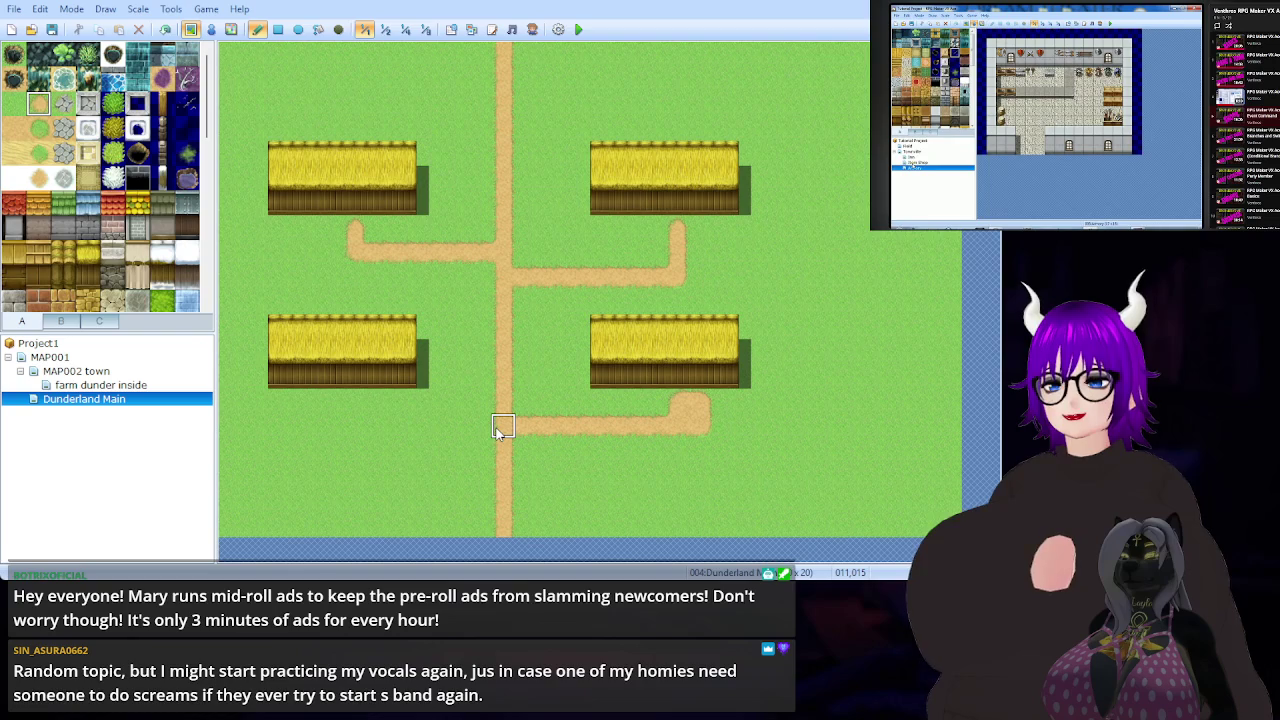
mouse_move(499, 430)
mouse_down()
mouse_move(357, 424)
mouse_move(358, 410)
mouse_up()
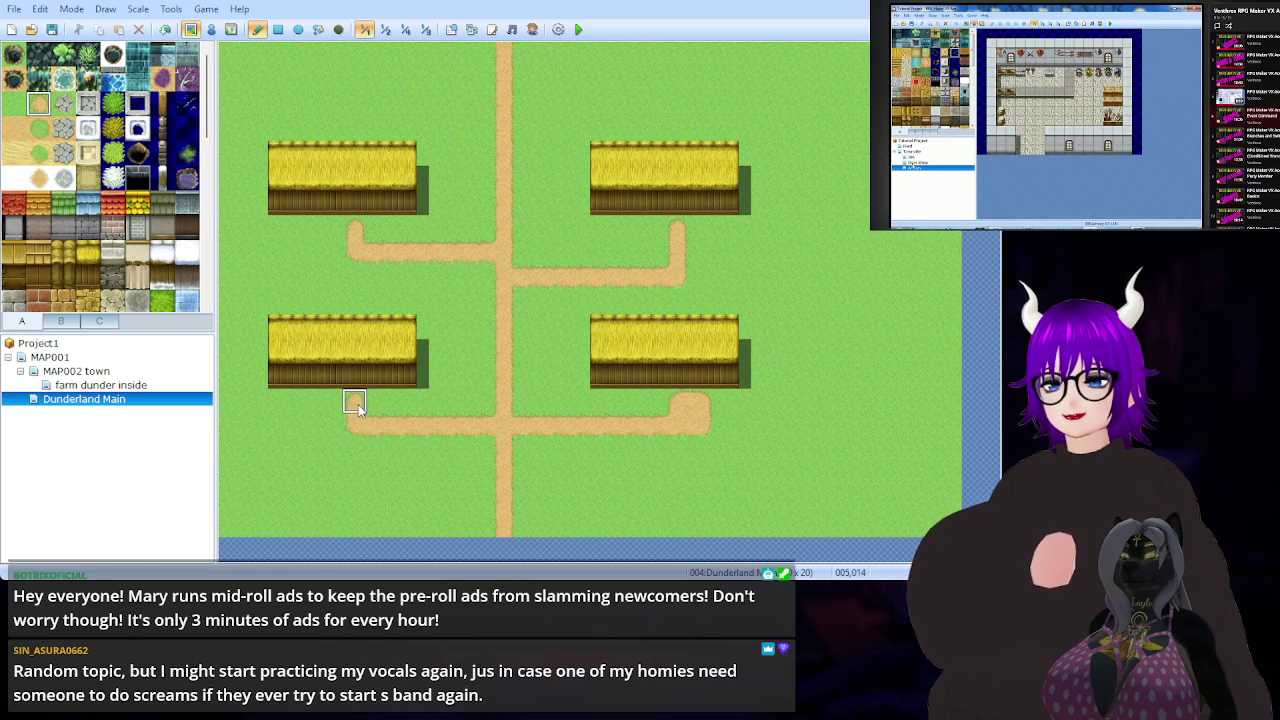
click(479, 451)
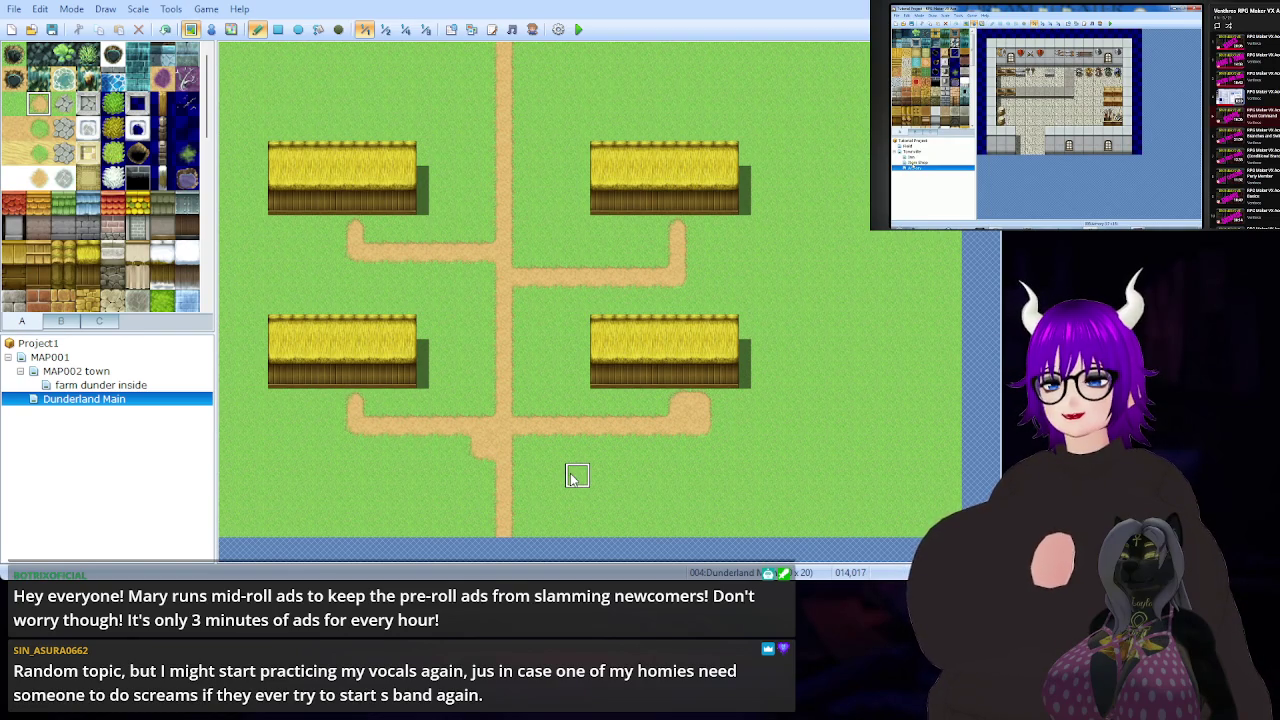
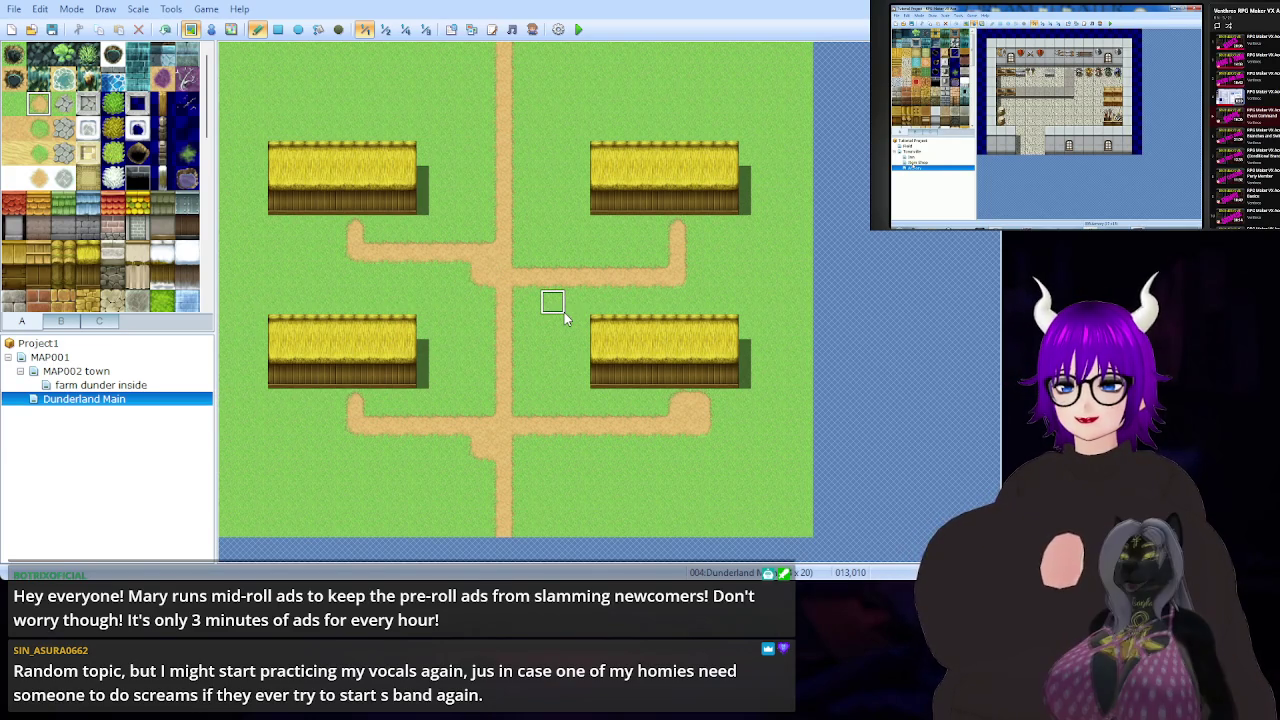
- Round off the upper and lower dirt-path junctions where the side paths meet the road
click(524, 263)
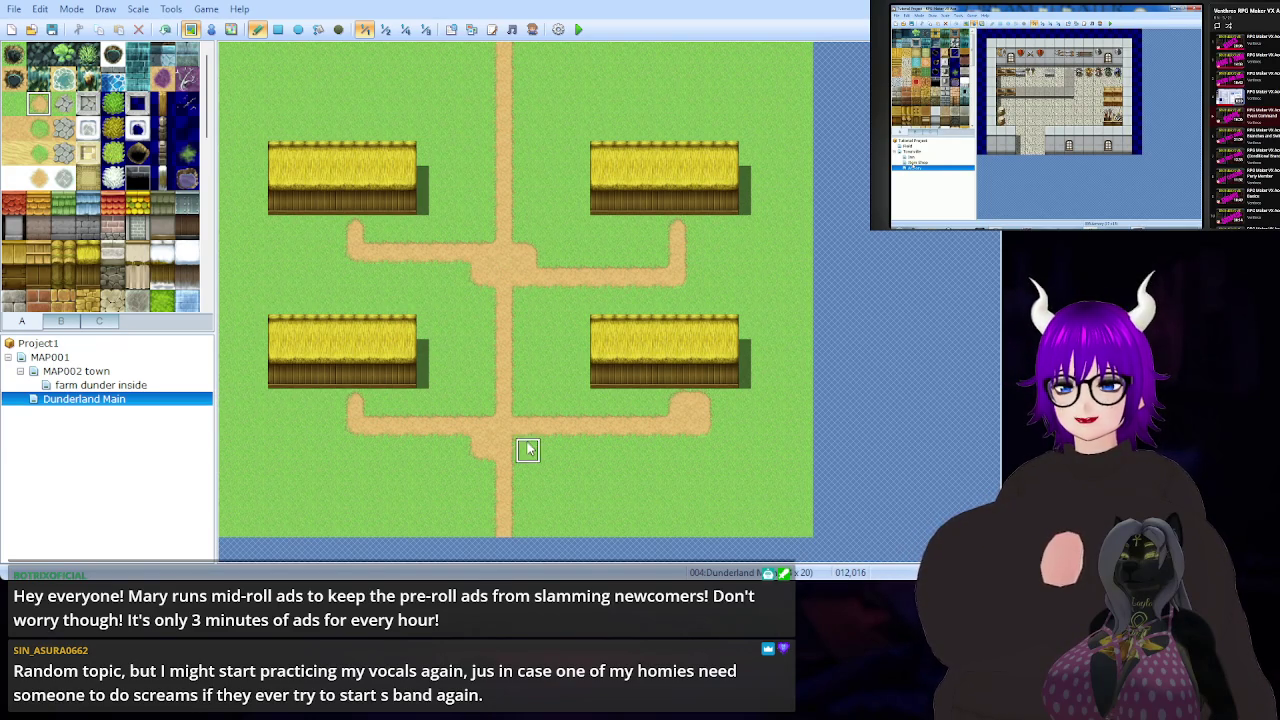
click(527, 404)
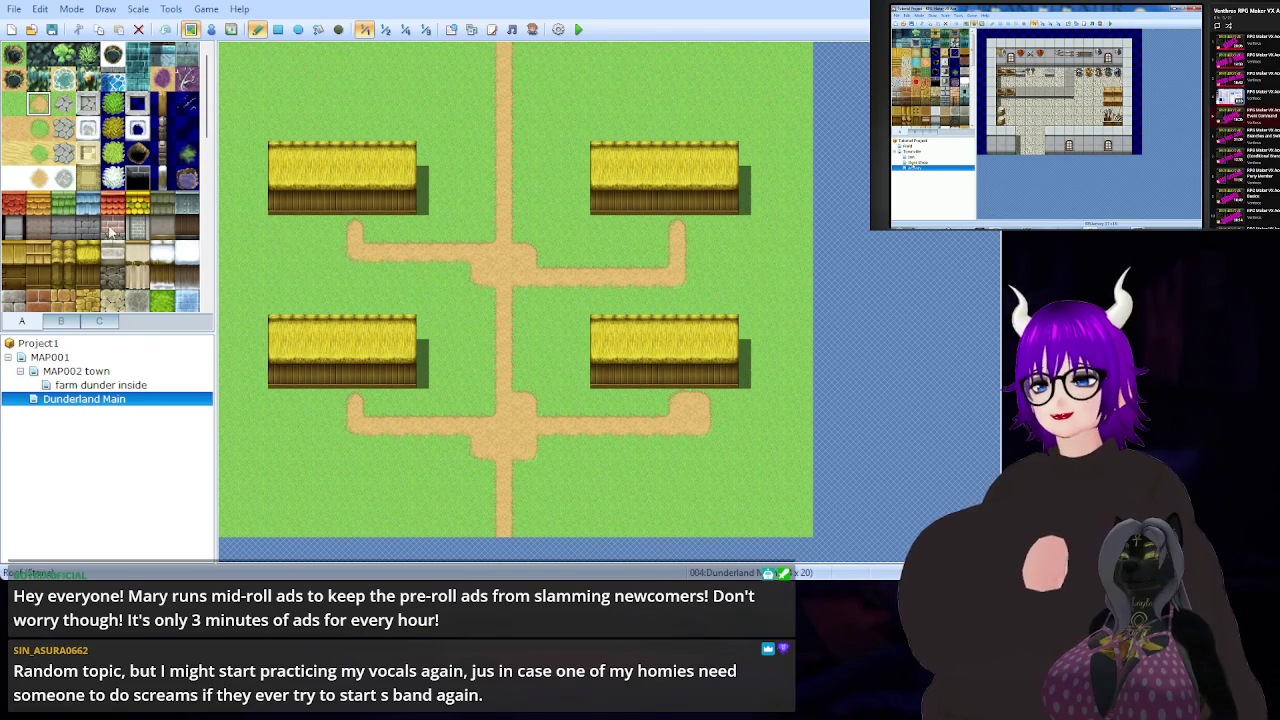
scroll(124, 149, down, 5)
scroll(124, 148, up, 10)
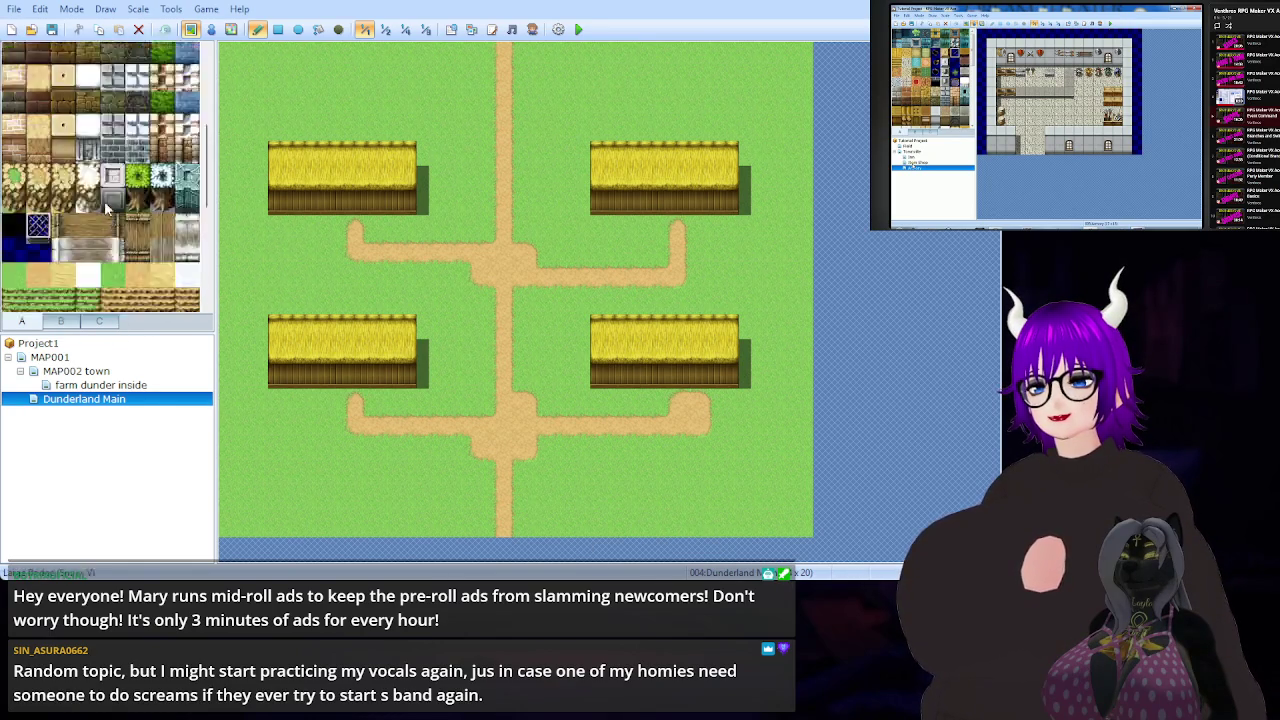
- Browse tileset B's building tiles and the INN sign, then return to the terrain tiles
click(61, 321)
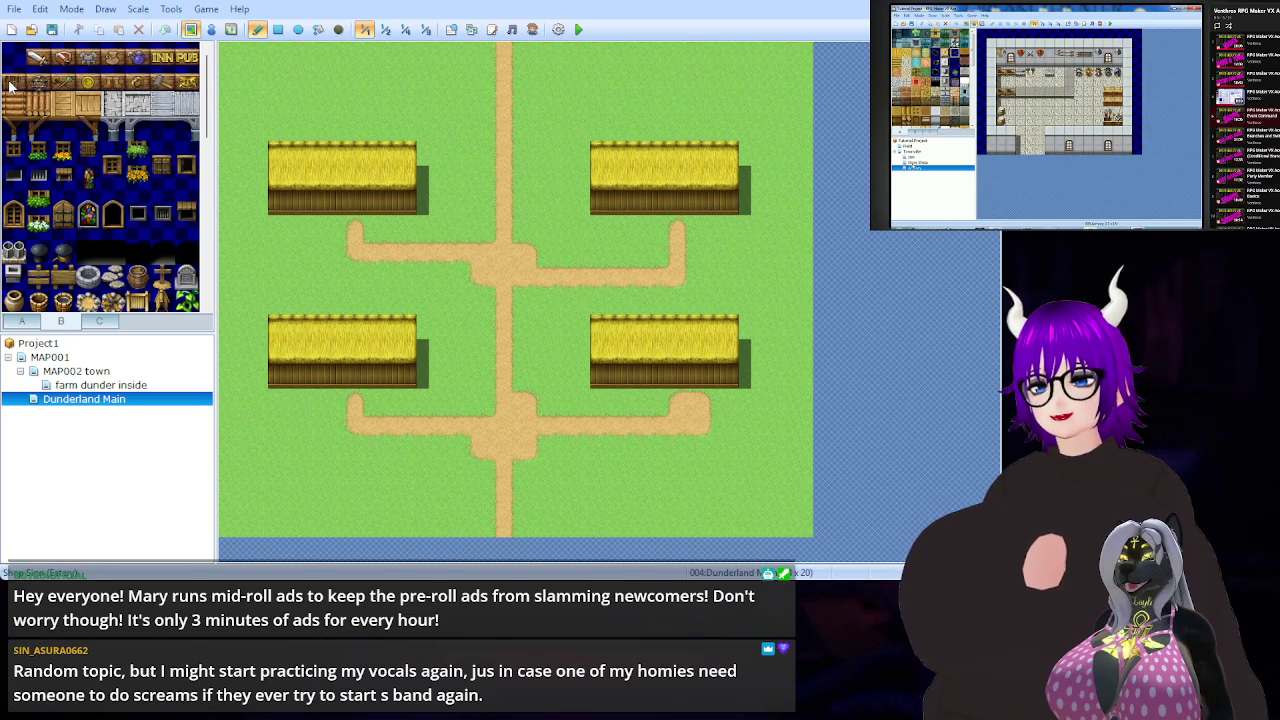
click(160, 58)
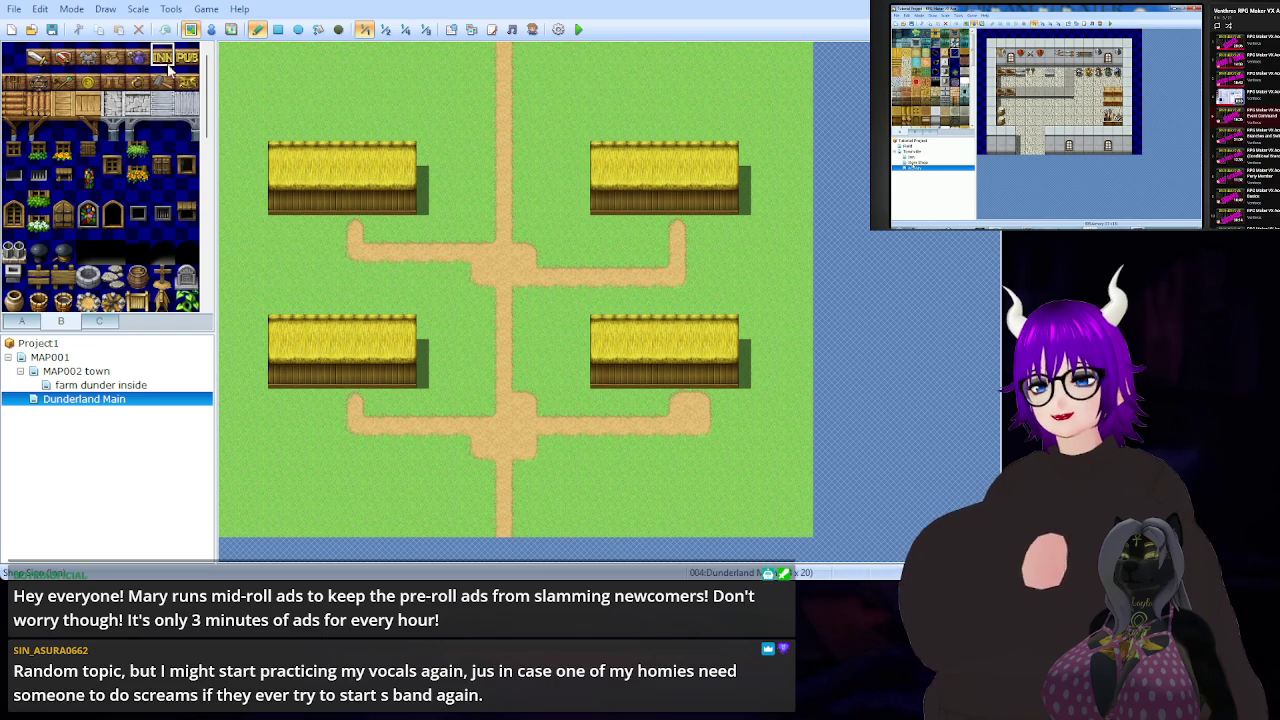
click(31, 323)
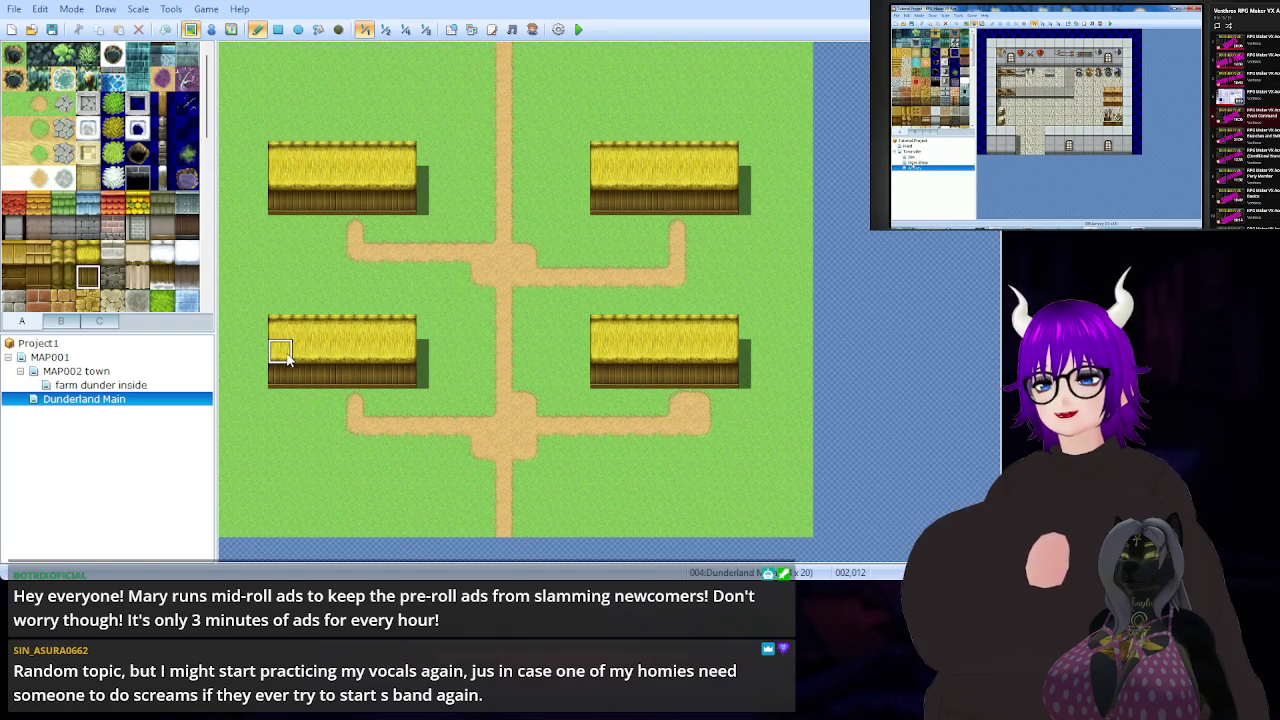
- Extend the wooden walls of the lower-left, lower-right and upper-right houses up one tile
click(278, 29)
drag(277, 346, 406, 358)
drag(597, 360, 712, 358)
click(727, 181)
drag(622, 182, 607, 175)
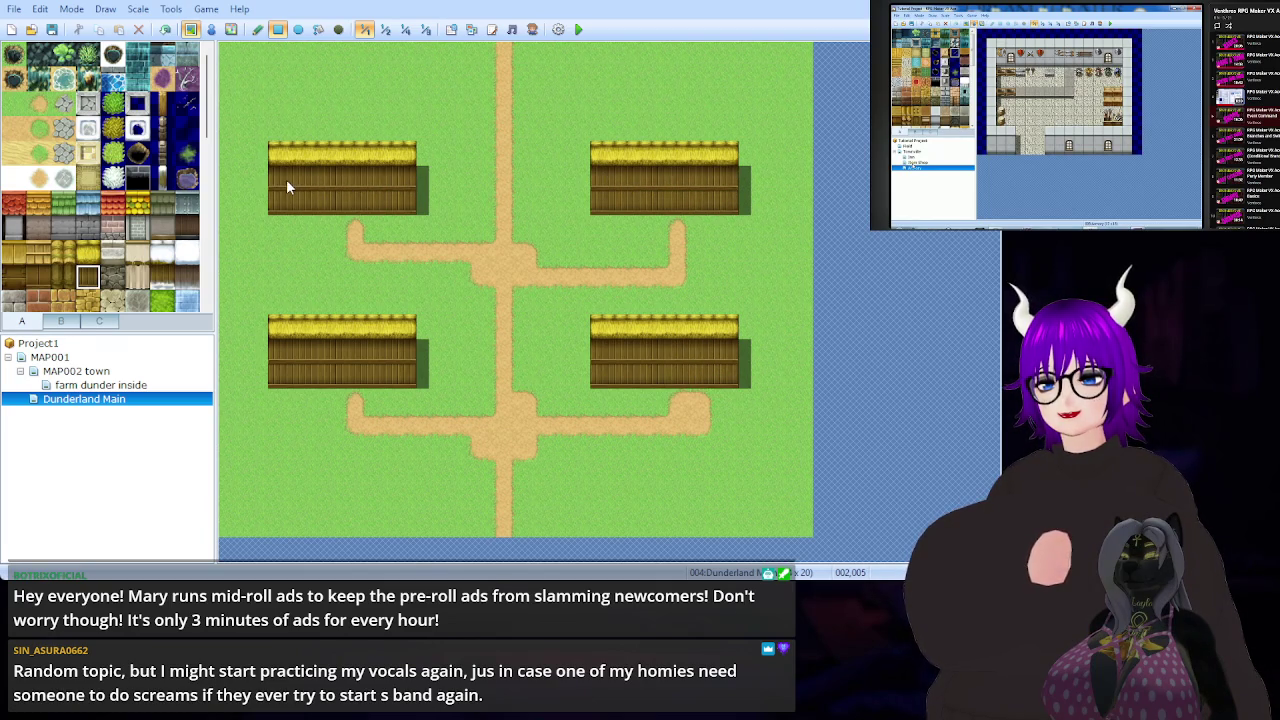
- Add a straw roof-top row above each of the four houses
click(88, 252)
drag(272, 128, 416, 128)
drag(594, 128, 718, 132)
drag(724, 300, 596, 300)
drag(416, 300, 272, 300)
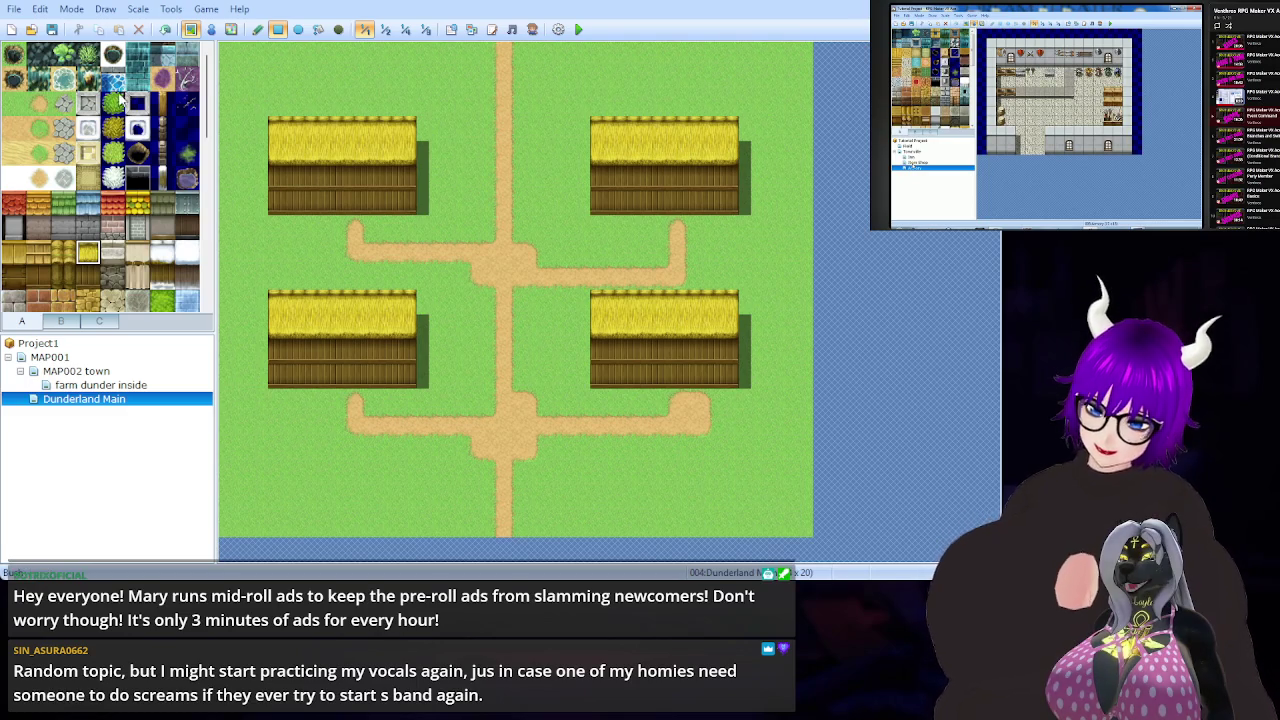
scroll(86, 291, down, 8)
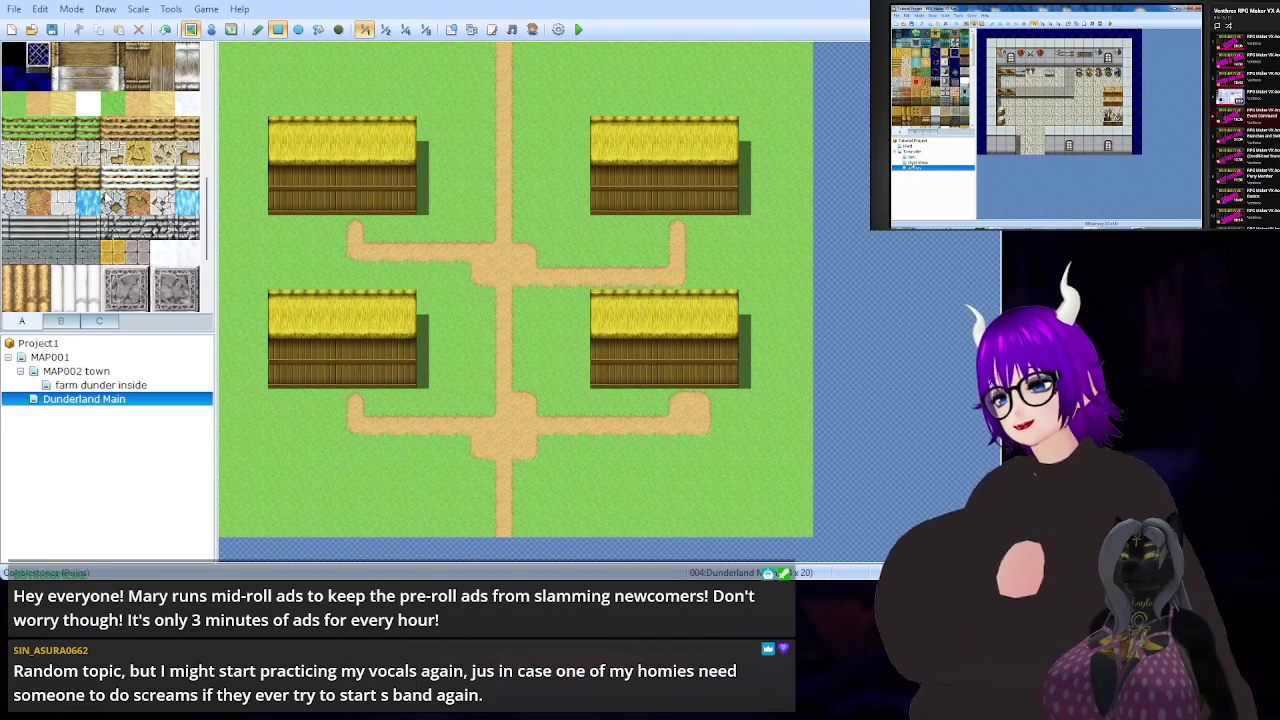
scroll(157, 241, up, 10)
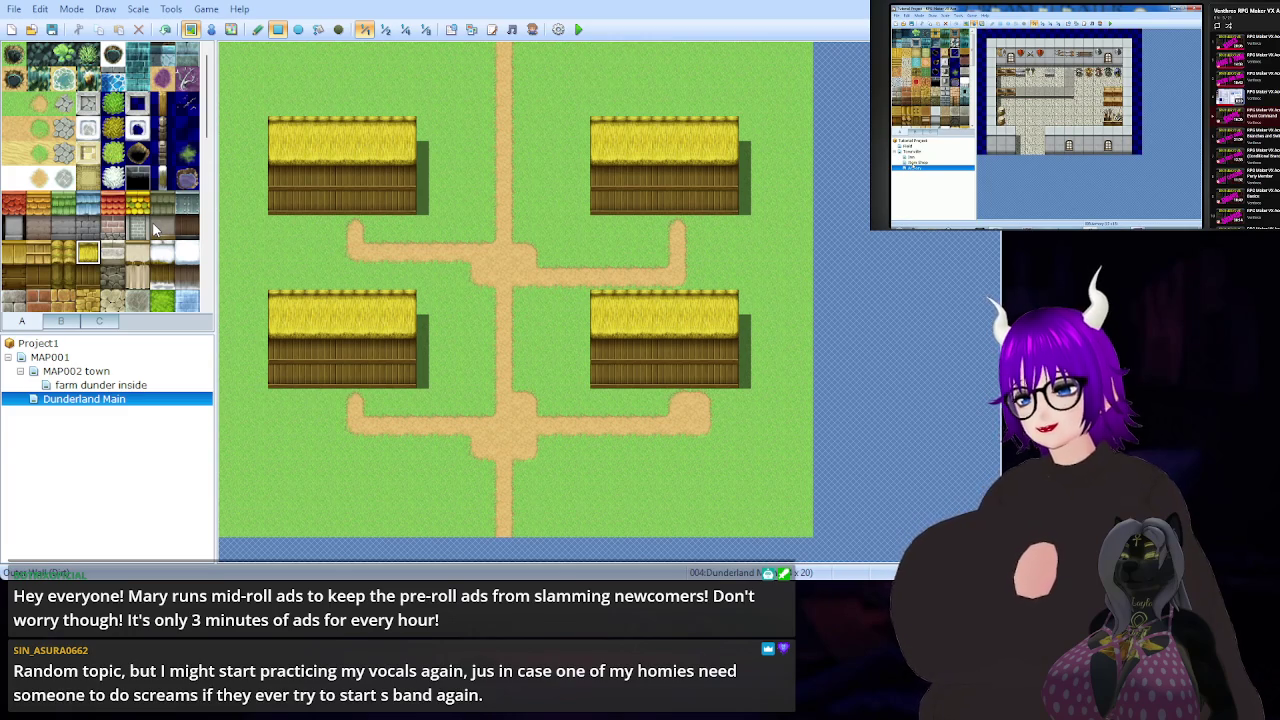
- Hang an INN sign with a wooden end piece on the upper-right house
click(58, 324)
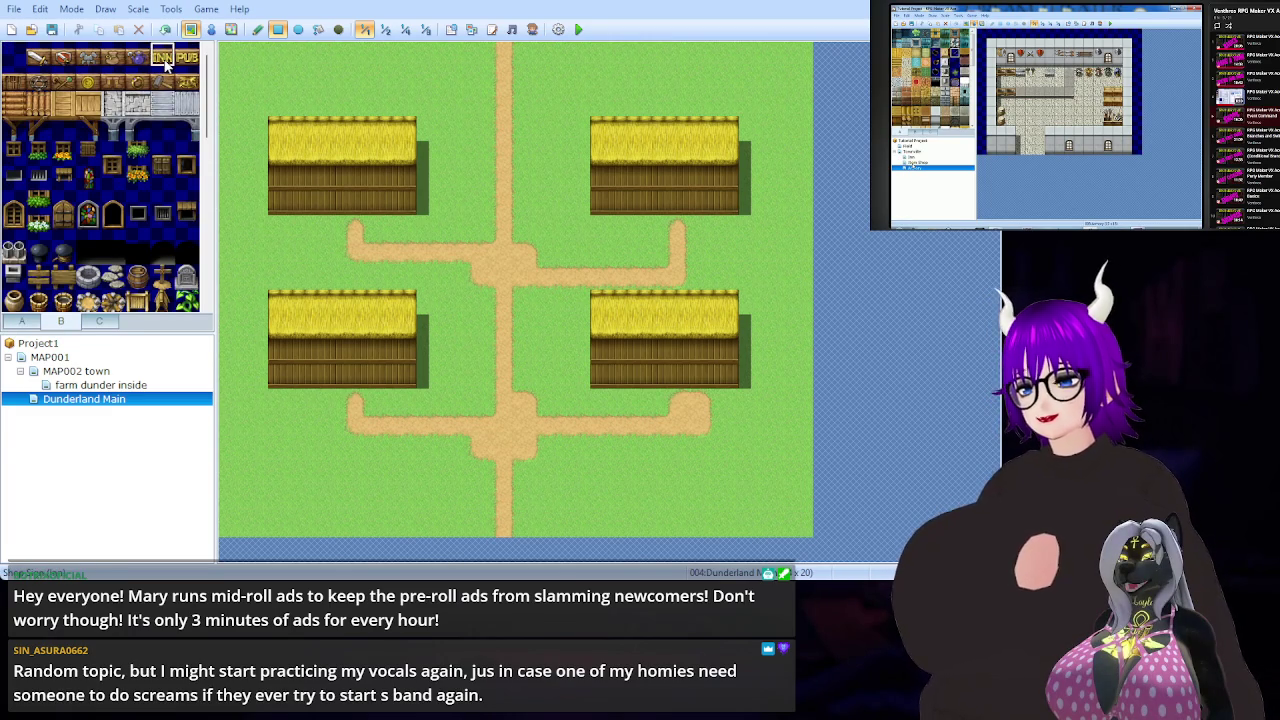
click(702, 180)
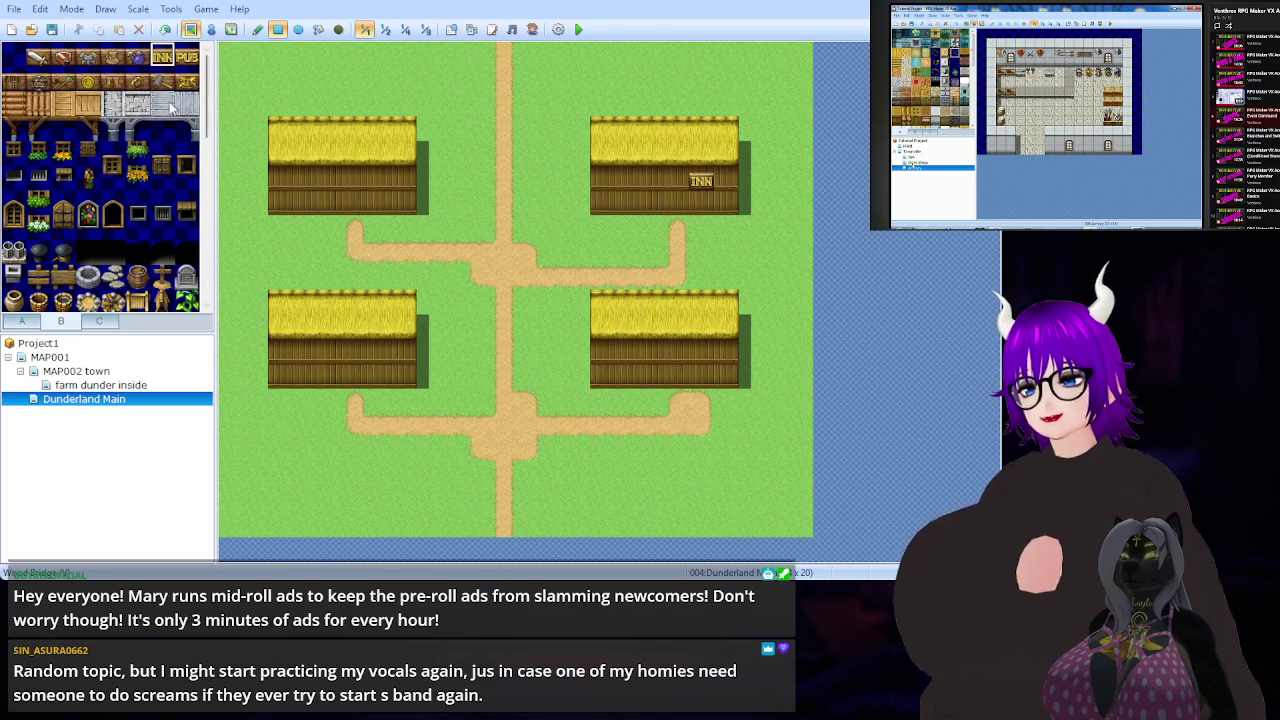
click(14, 80)
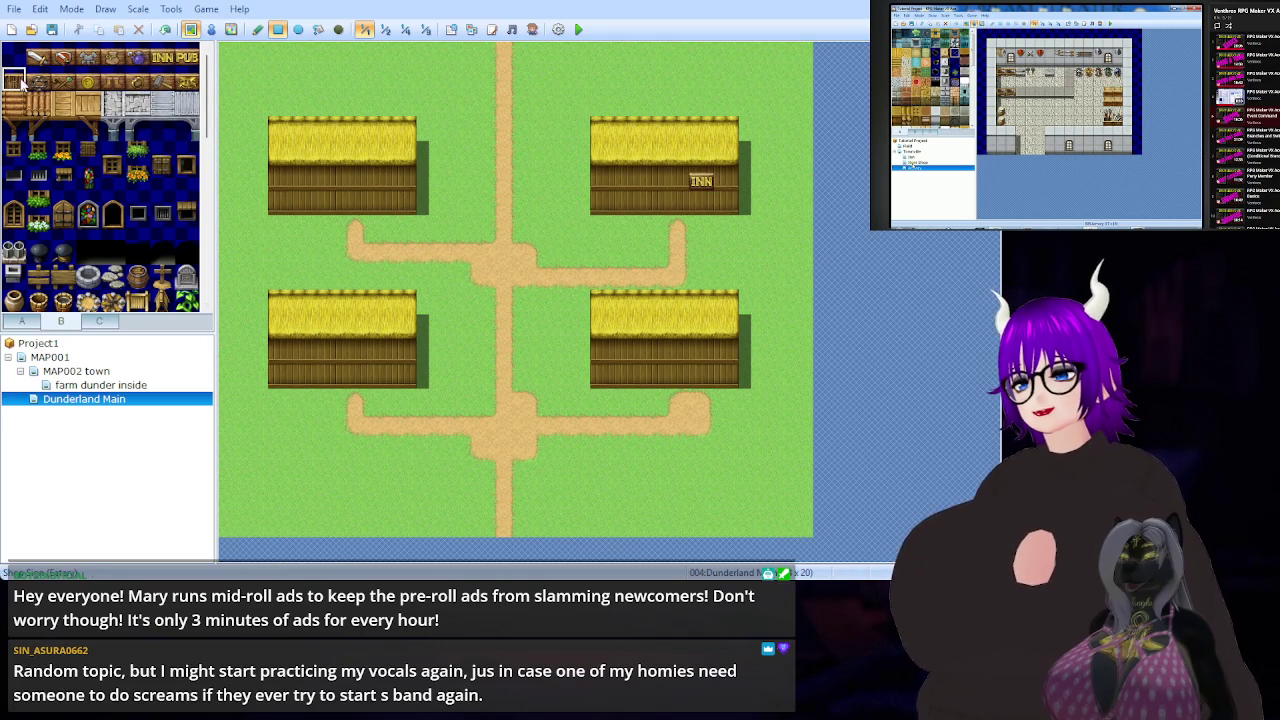
click(677, 180)
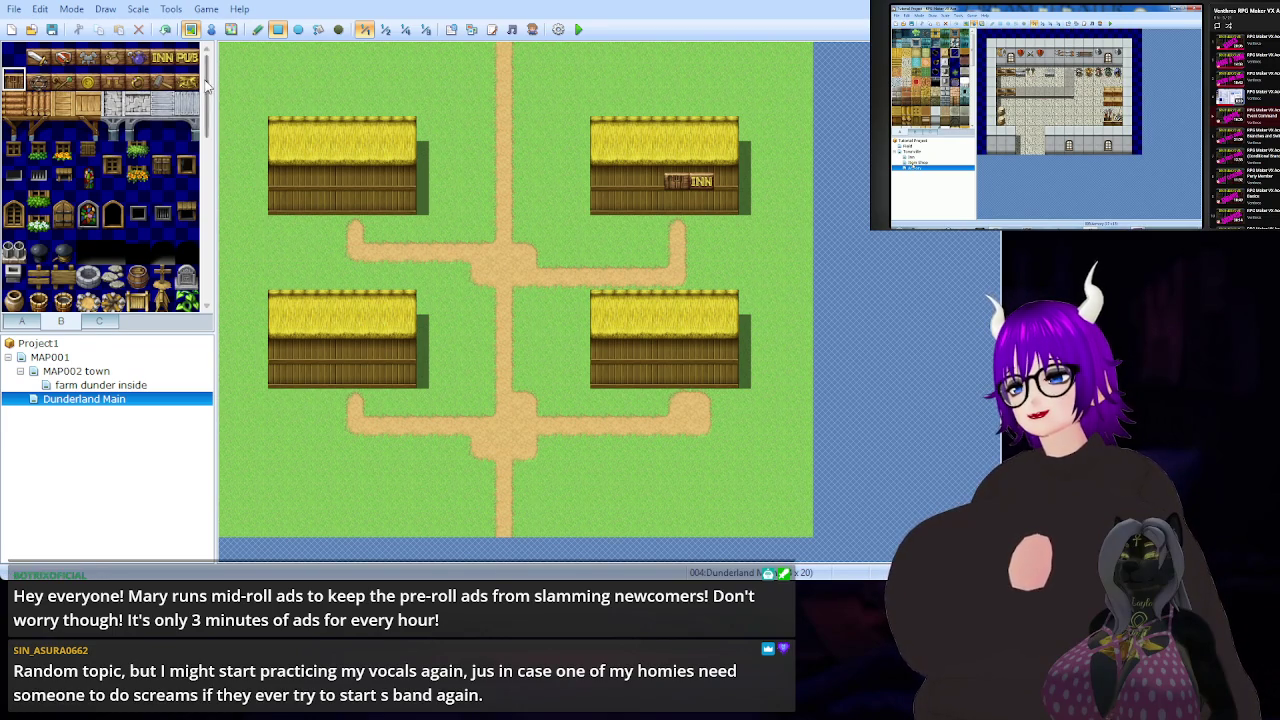
- Place a two-tile shop sign on the lower-left house's wall
click(64, 82)
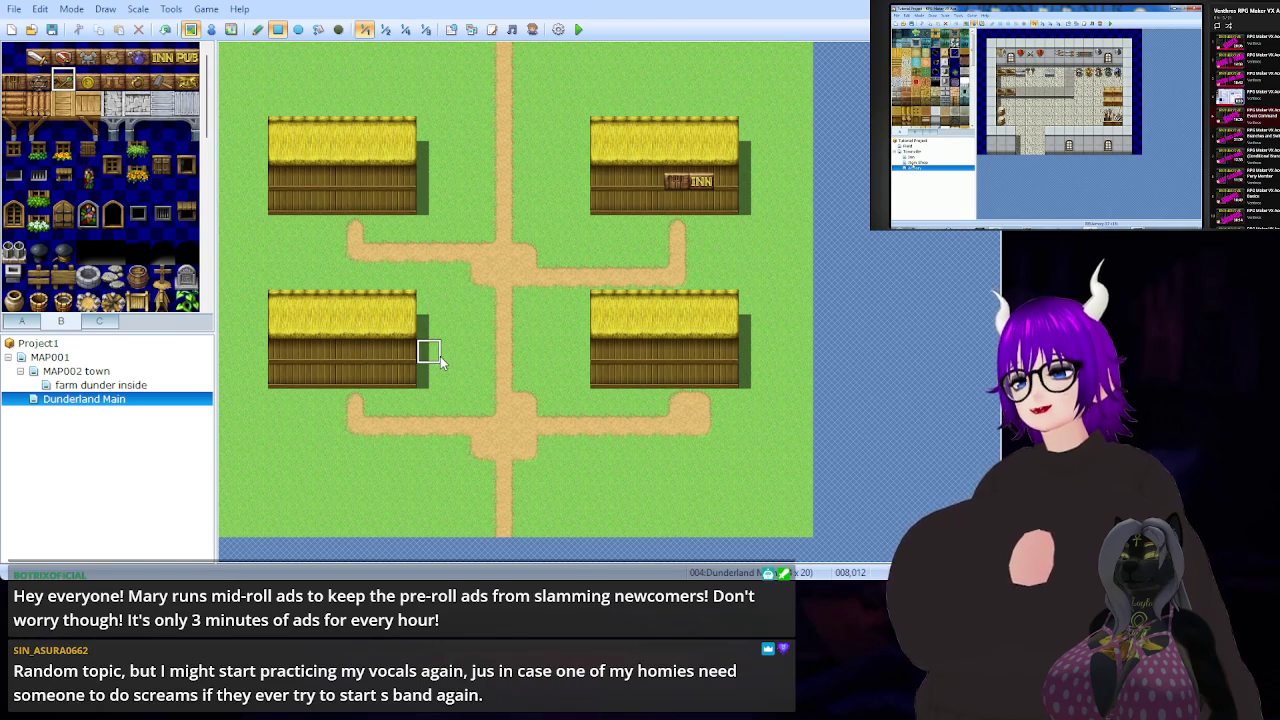
click(355, 353)
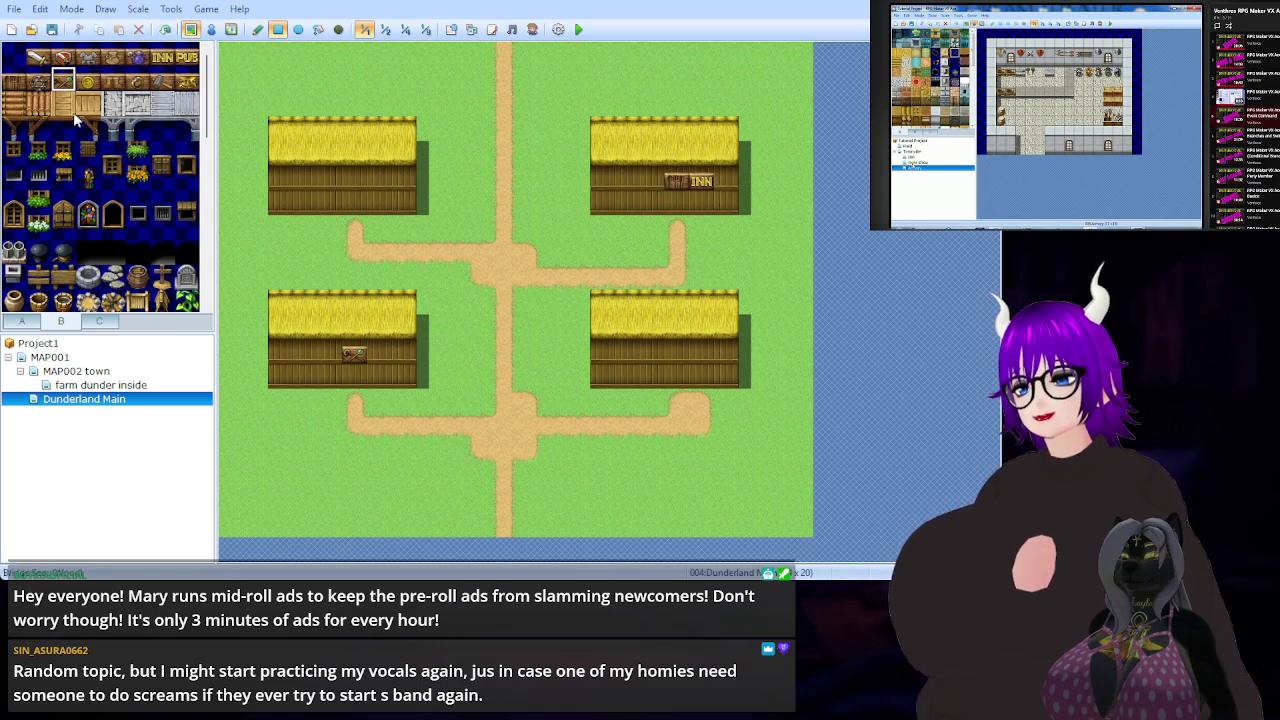
click(38, 81)
click(330, 355)
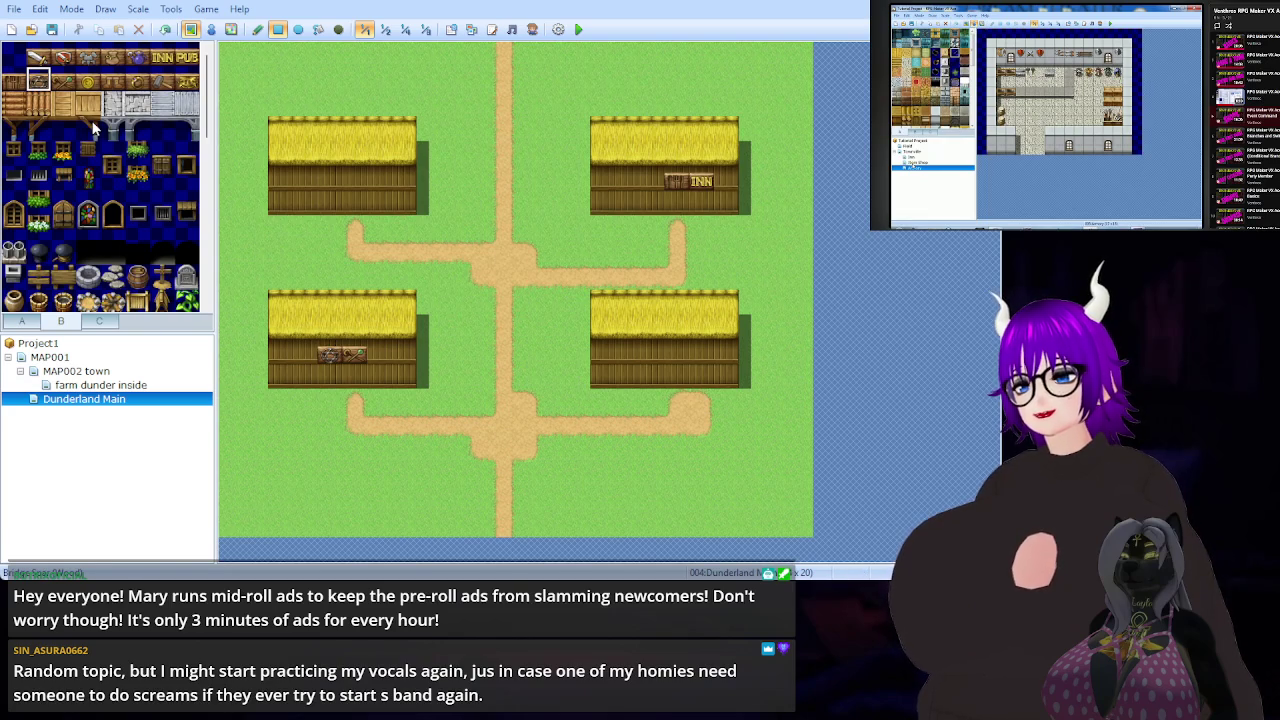
- Put a sword-and-shield weapon sign and a red shop sign on the lower-right house
click(40, 58)
click(680, 360)
click(64, 58)
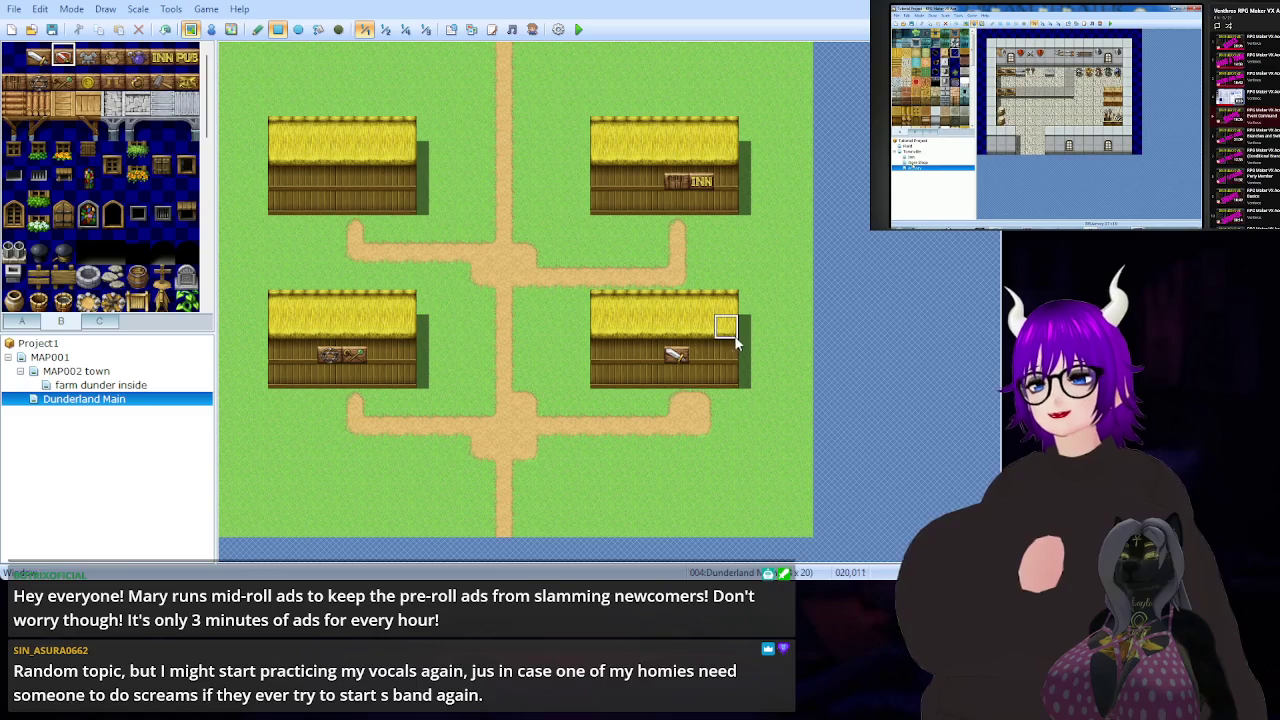
click(702, 355)
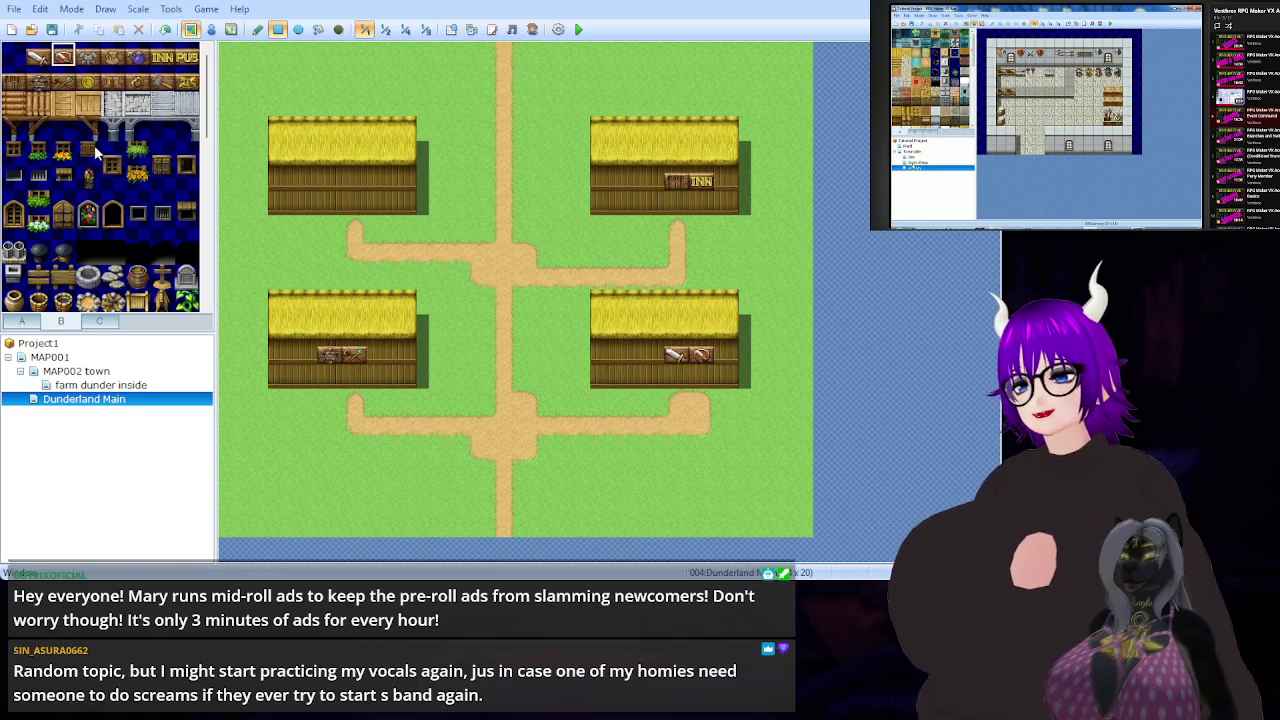
scroll(117, 205, down, 4)
scroll(117, 205, up, 2)
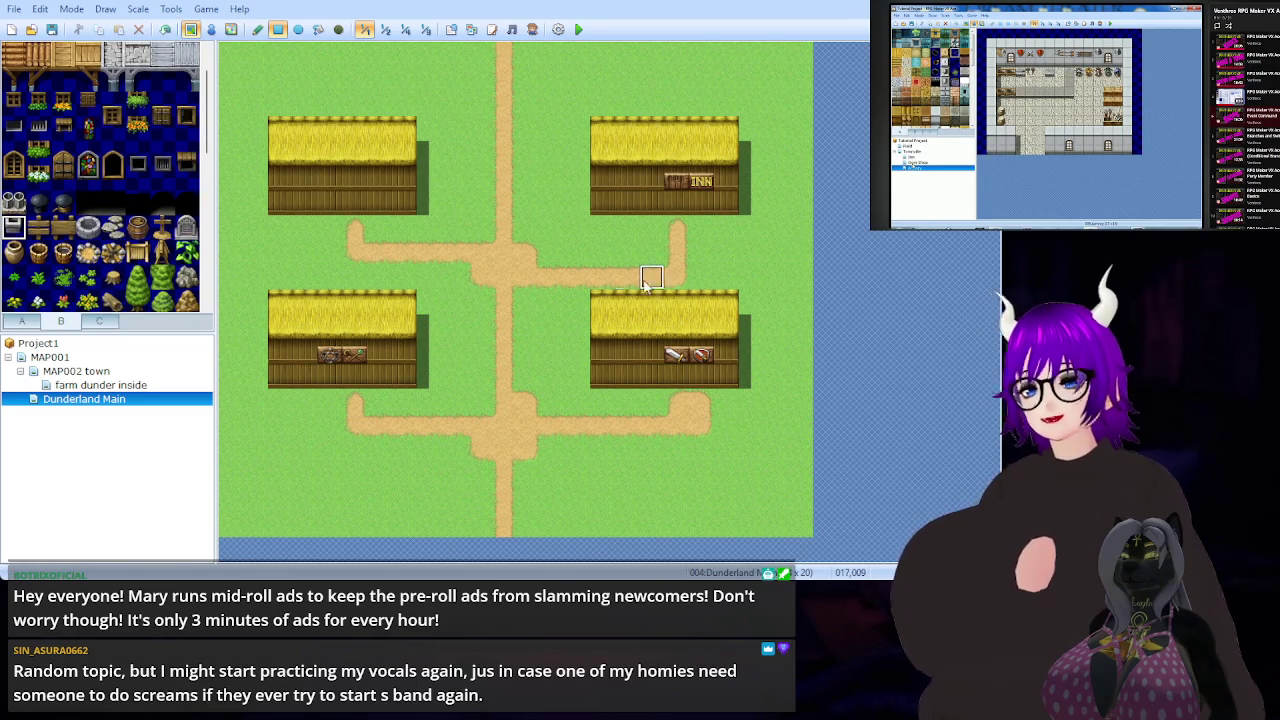
- Place a grey chimney on the lower-right, lower-left, upper-left and upper-right roofs
click(700, 298)
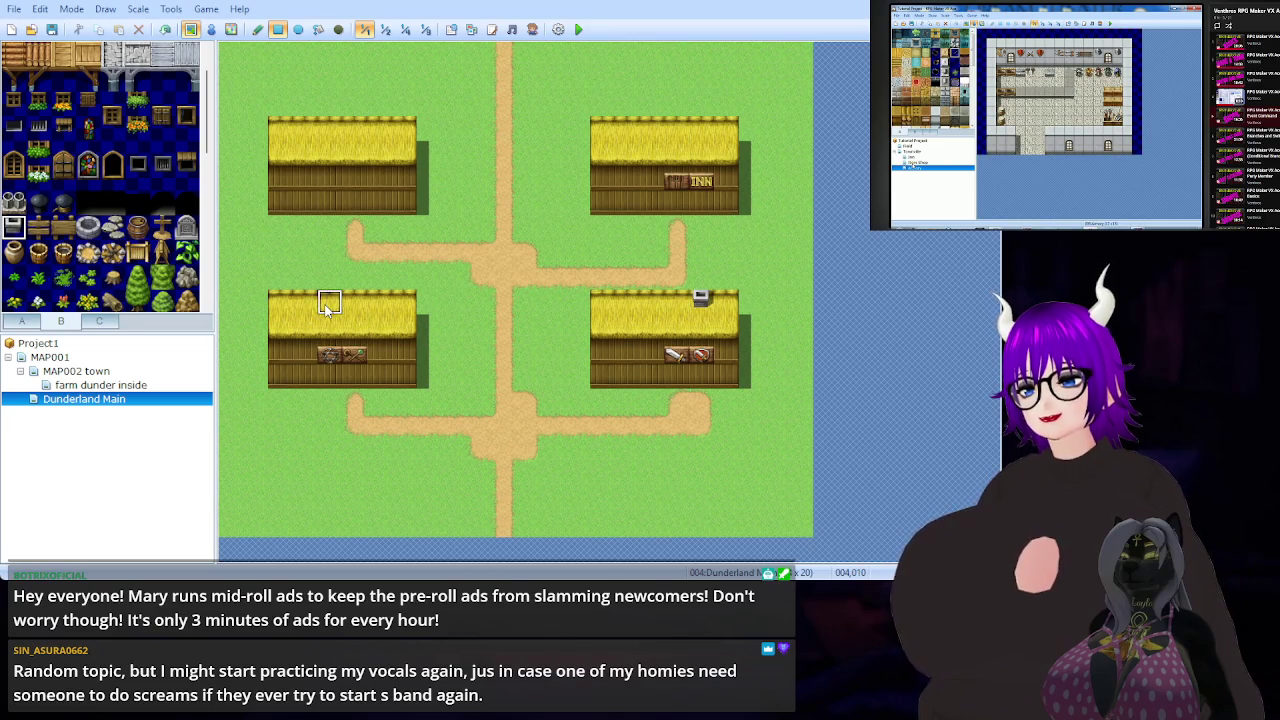
click(281, 299)
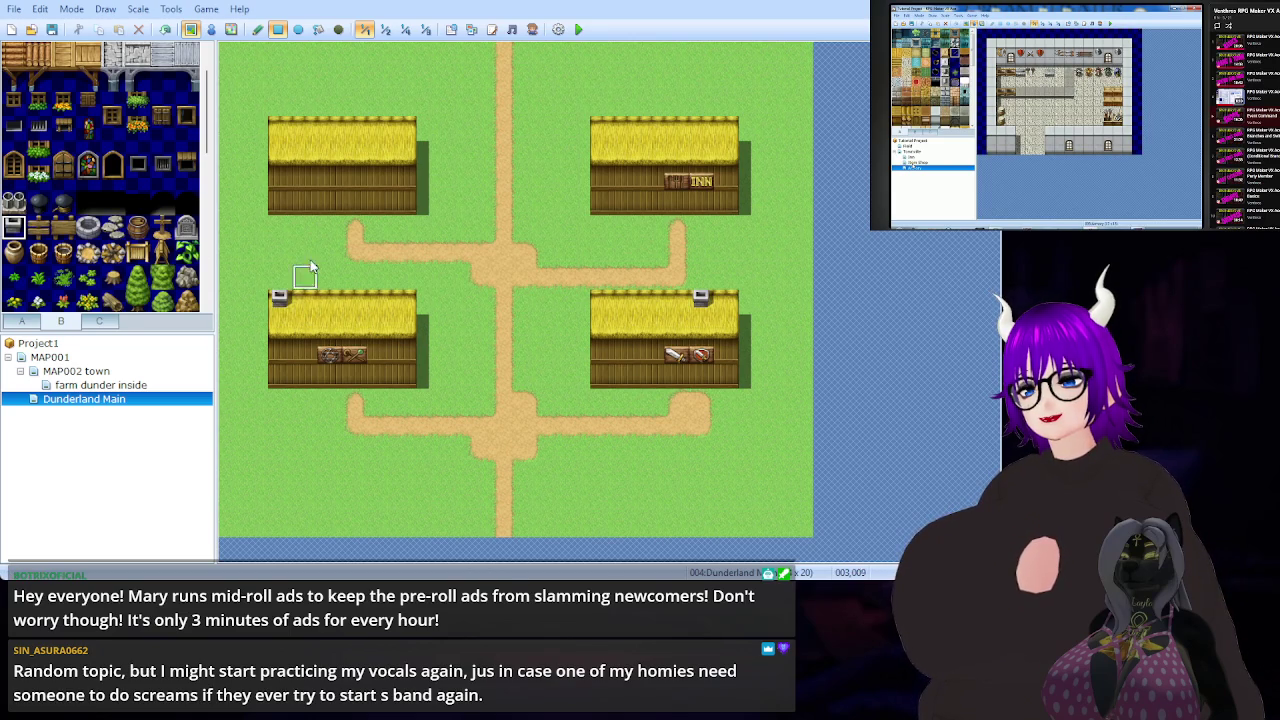
click(306, 128)
click(677, 126)
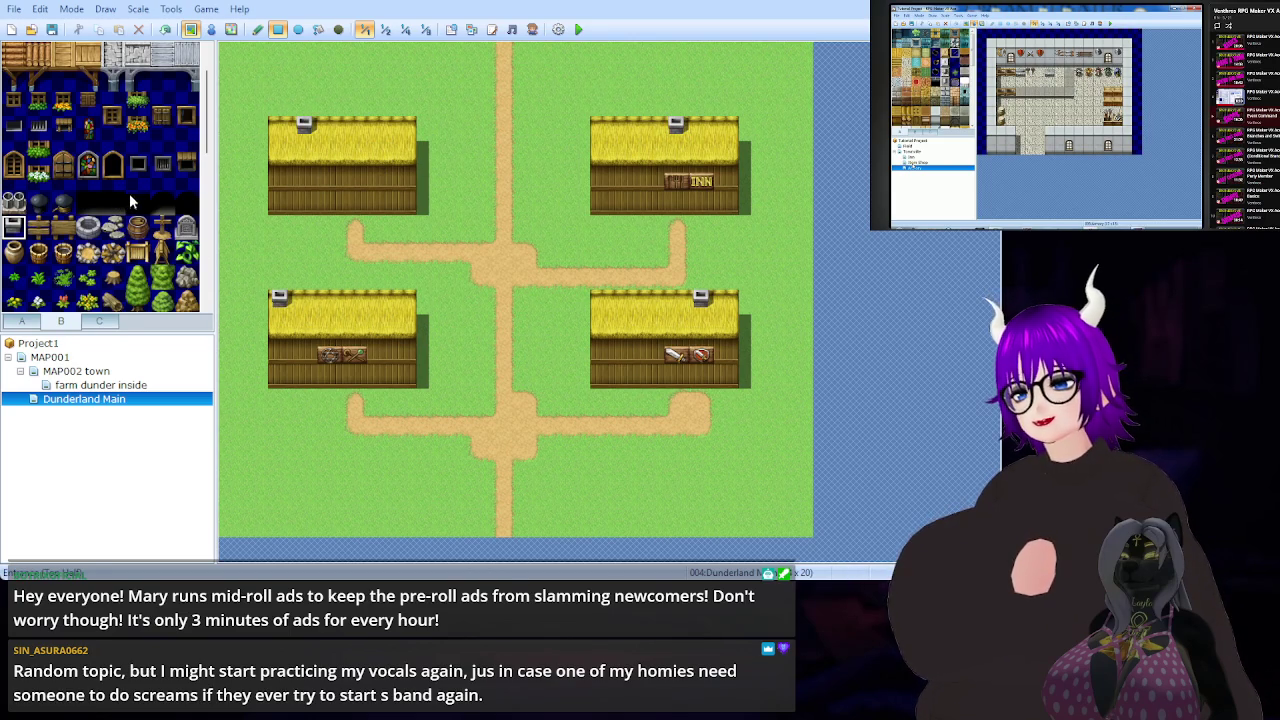
scroll(129, 196, down, 5)
scroll(133, 207, up, 3)
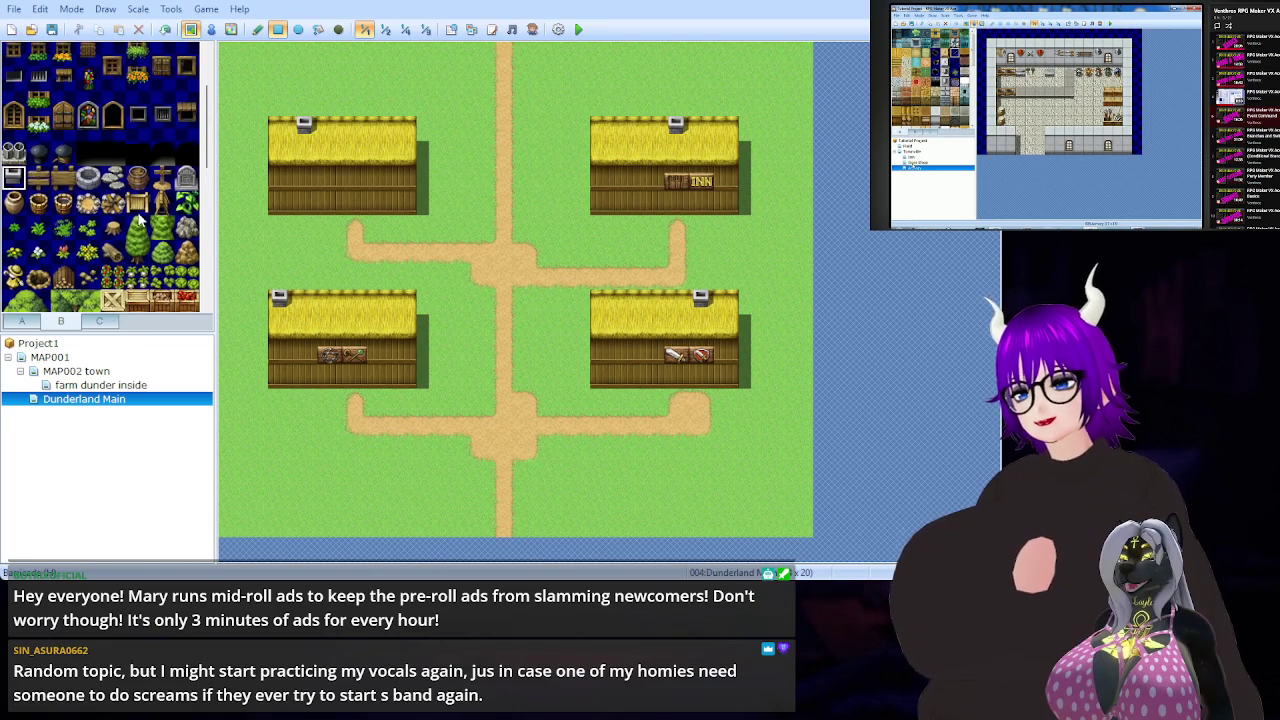
click(88, 178)
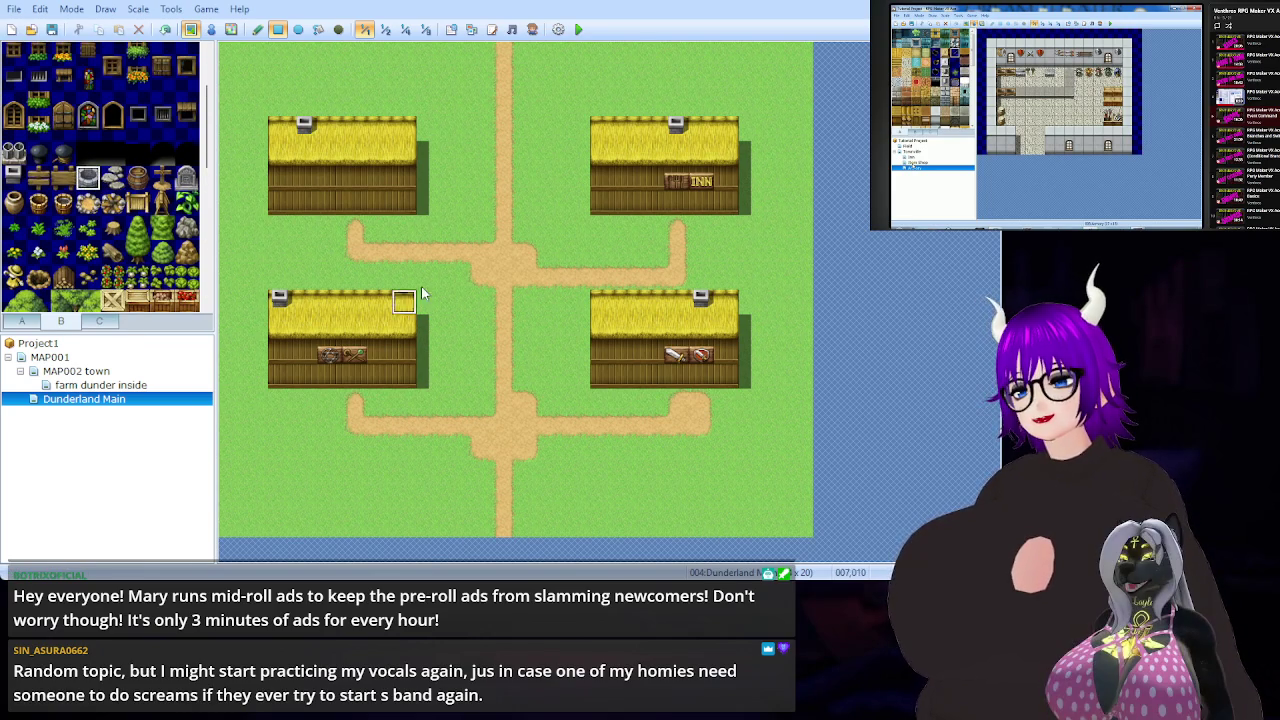
- Place a stone well at the lower path crossing and ring it with paving stones
click(504, 424)
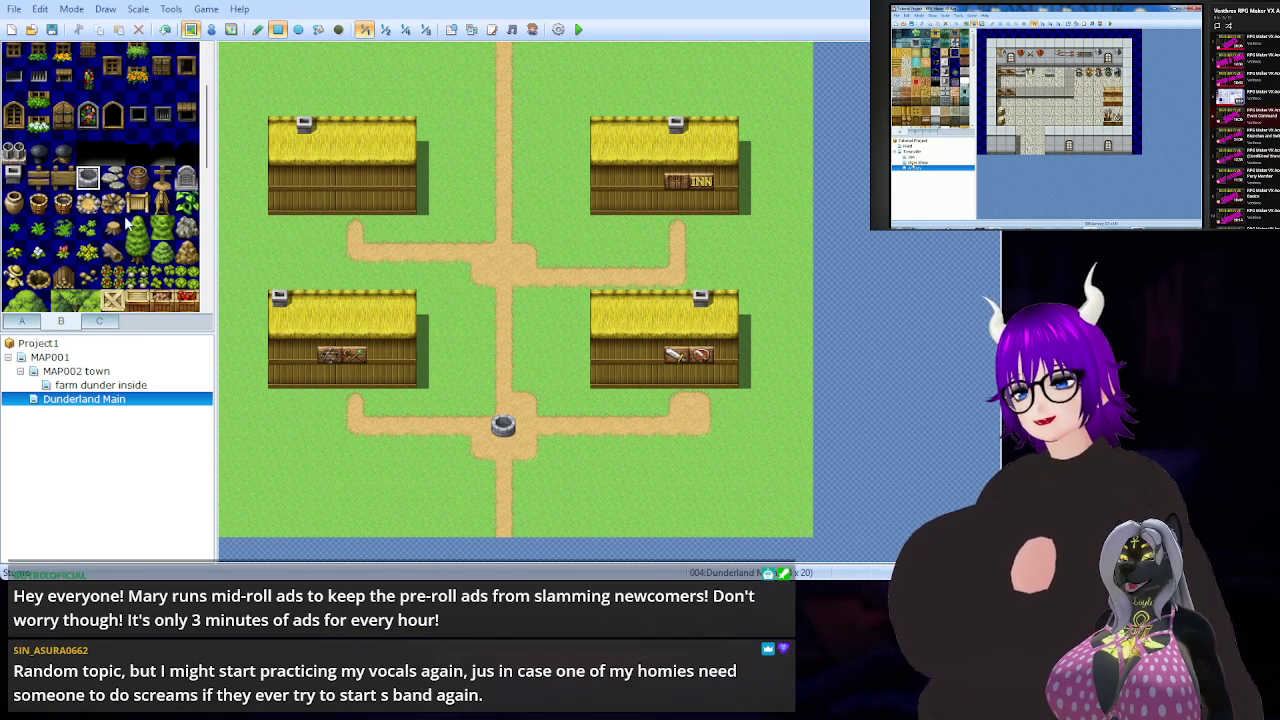
click(113, 178)
click(502, 400)
click(480, 425)
click(528, 430)
click(528, 450)
click(482, 450)
click(505, 450)
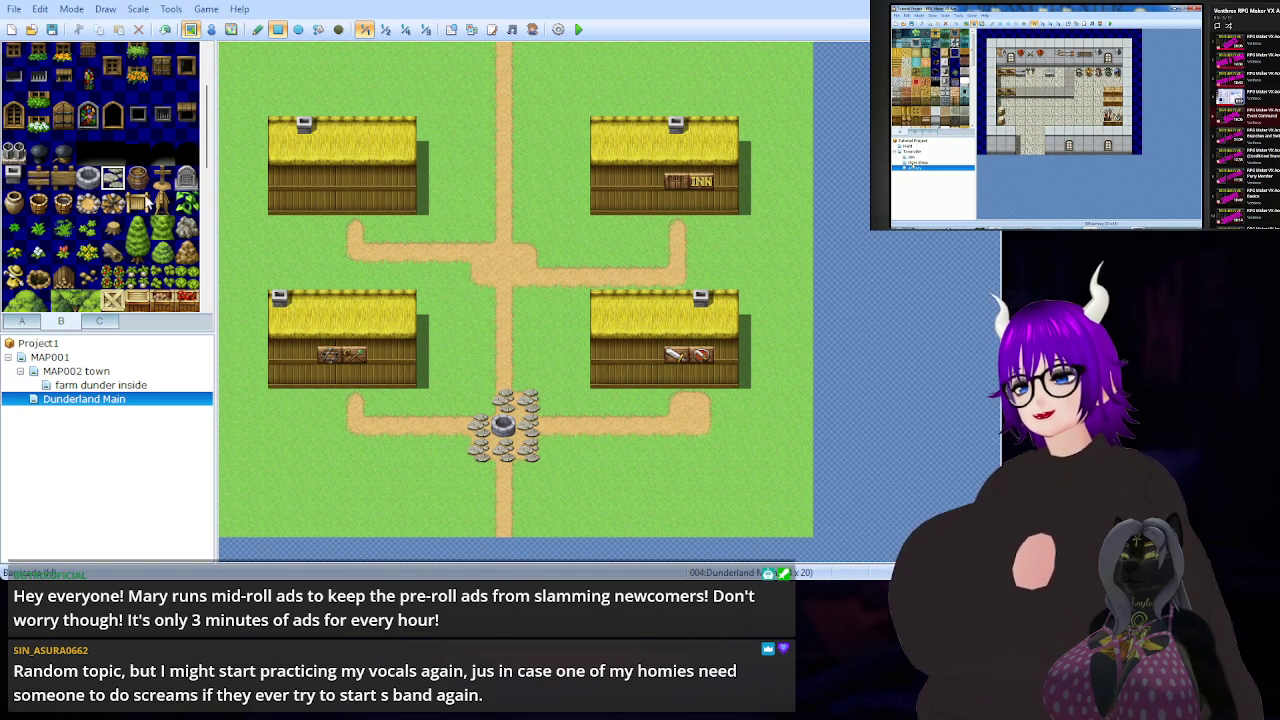
- Plant a small green bush to the left of the well
click(37, 228)
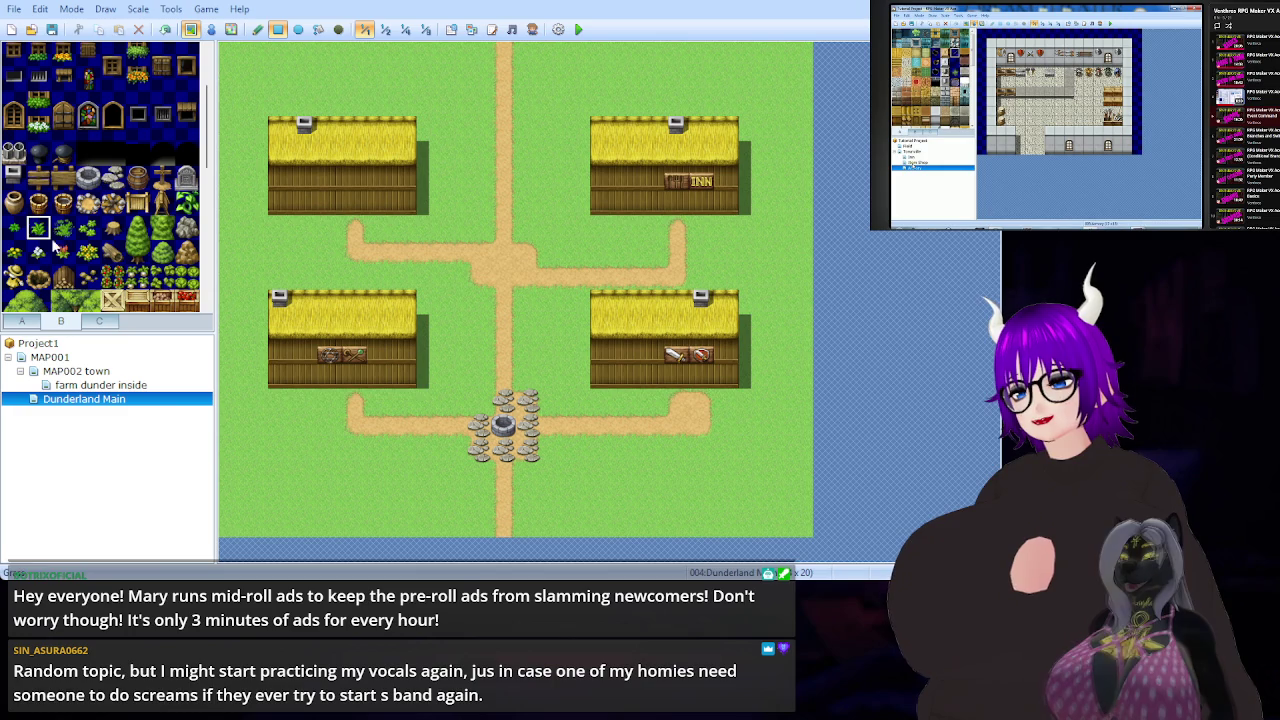
click(429, 400)
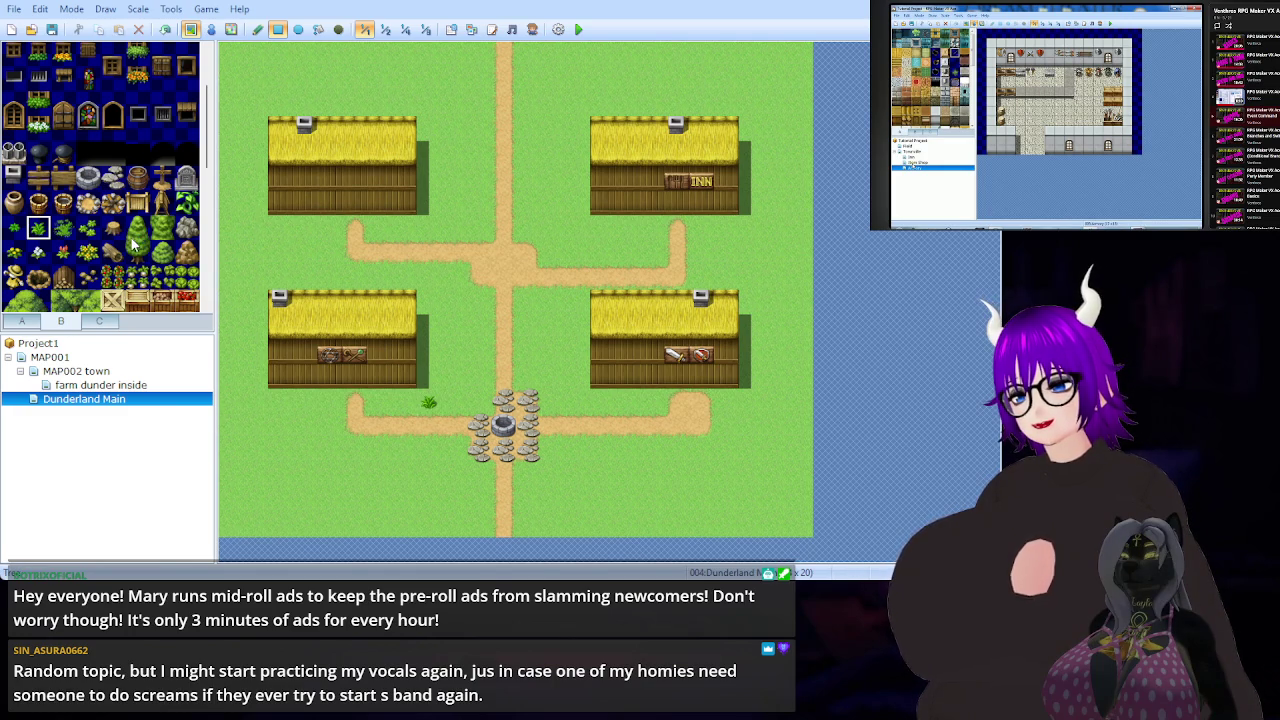
click(64, 279)
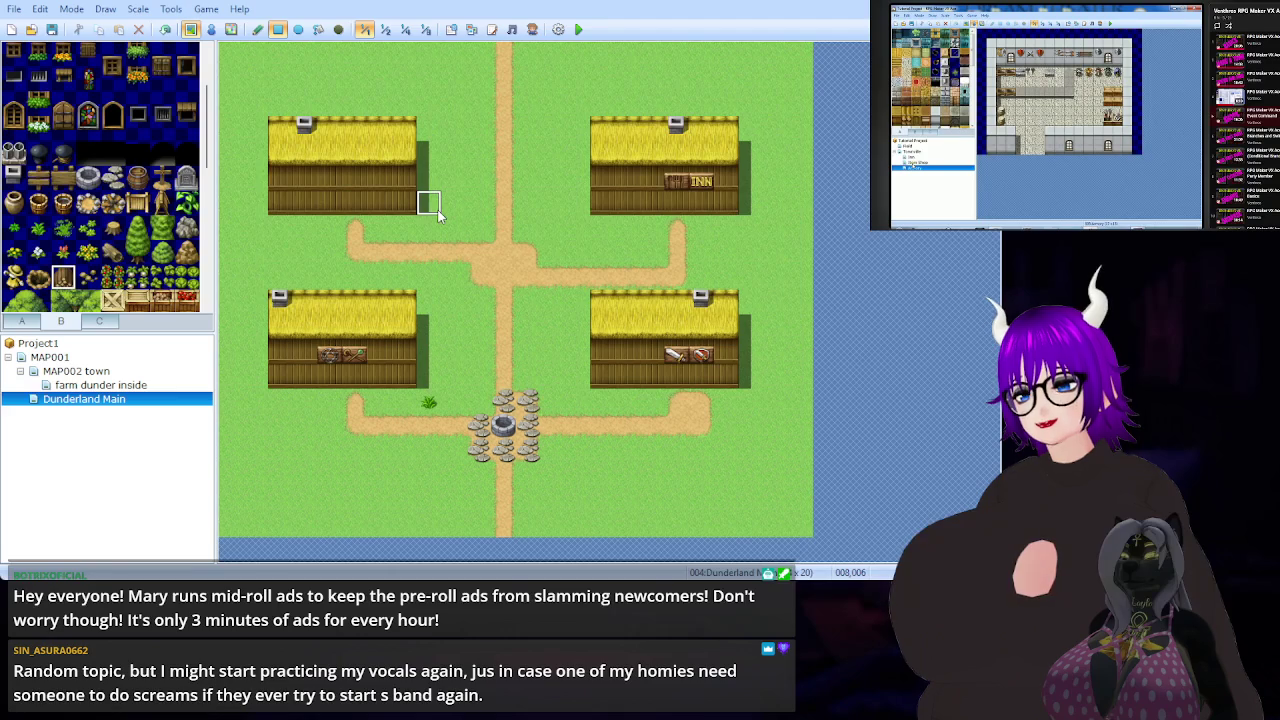
- Place a two-tile wooden post by the inn and barrels beside the other three houses
click(578, 205)
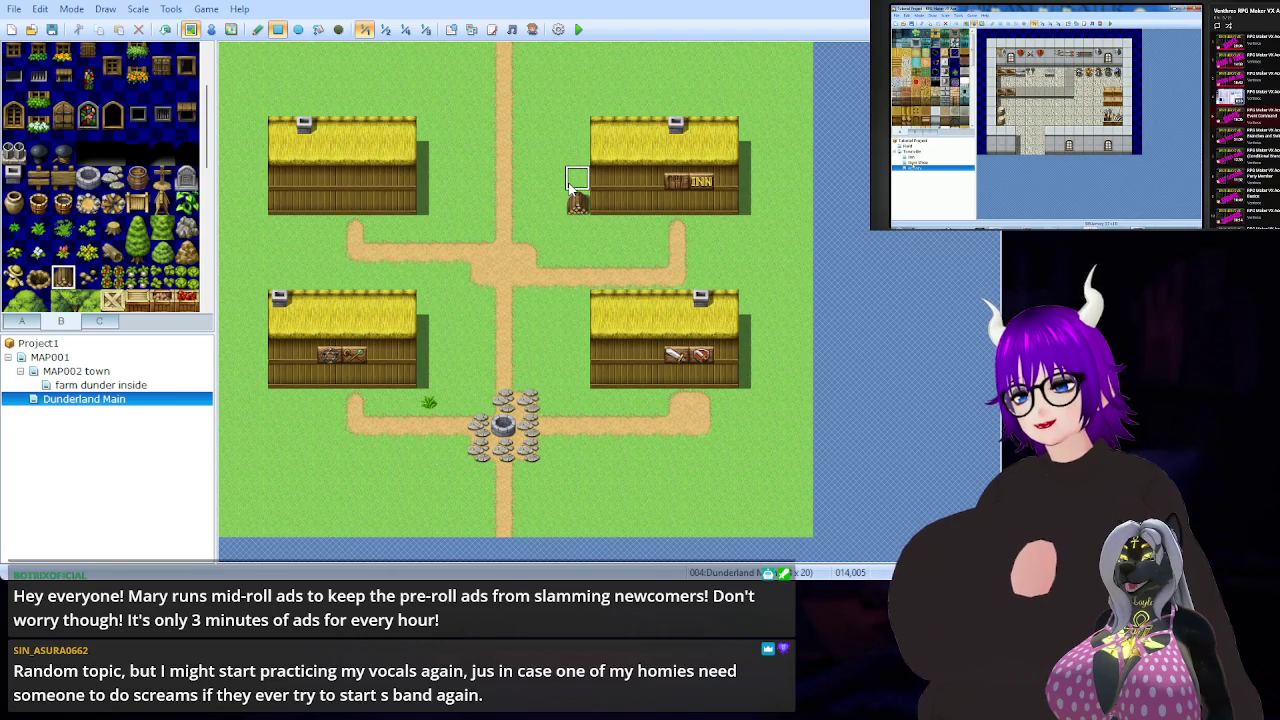
click(572, 184)
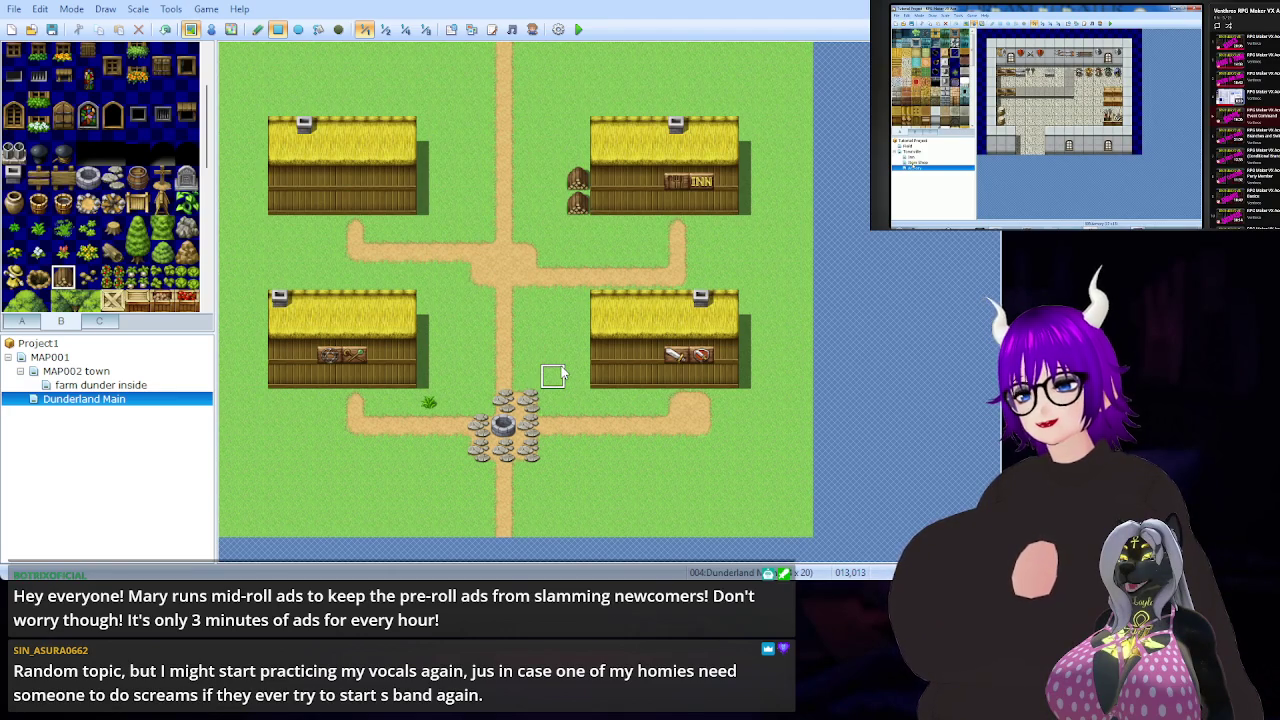
click(757, 378)
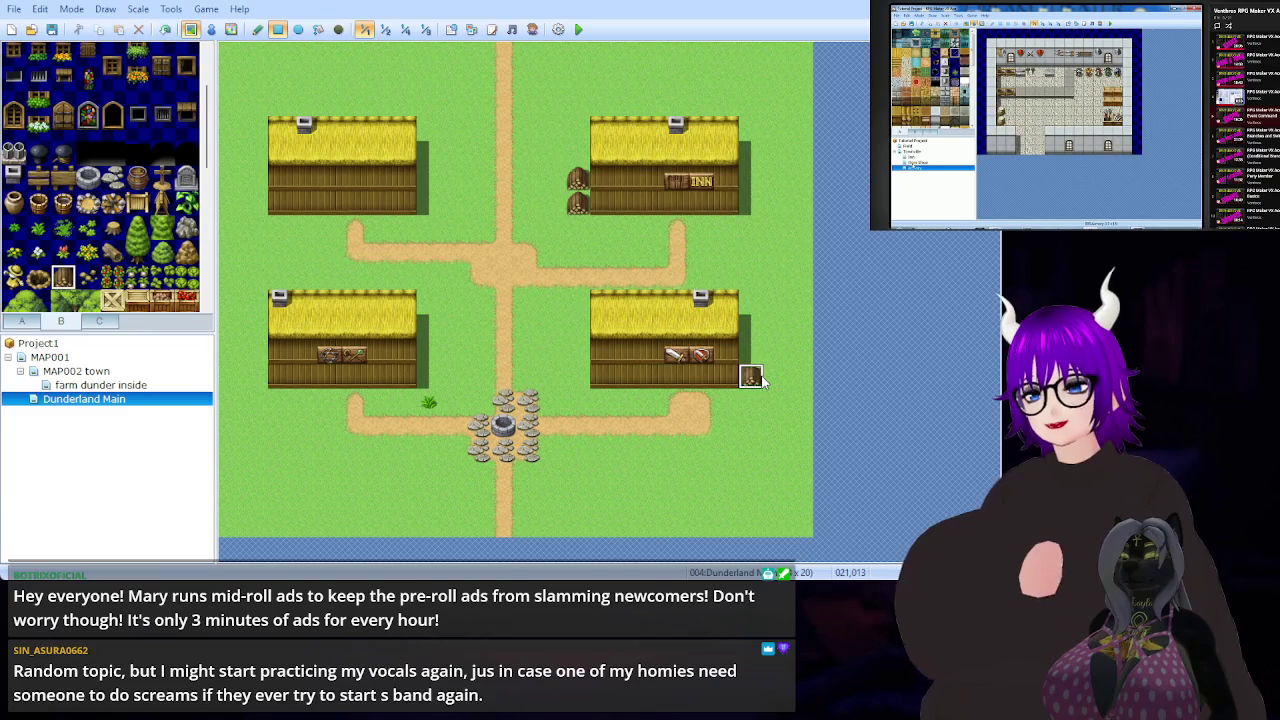
click(426, 376)
click(426, 203)
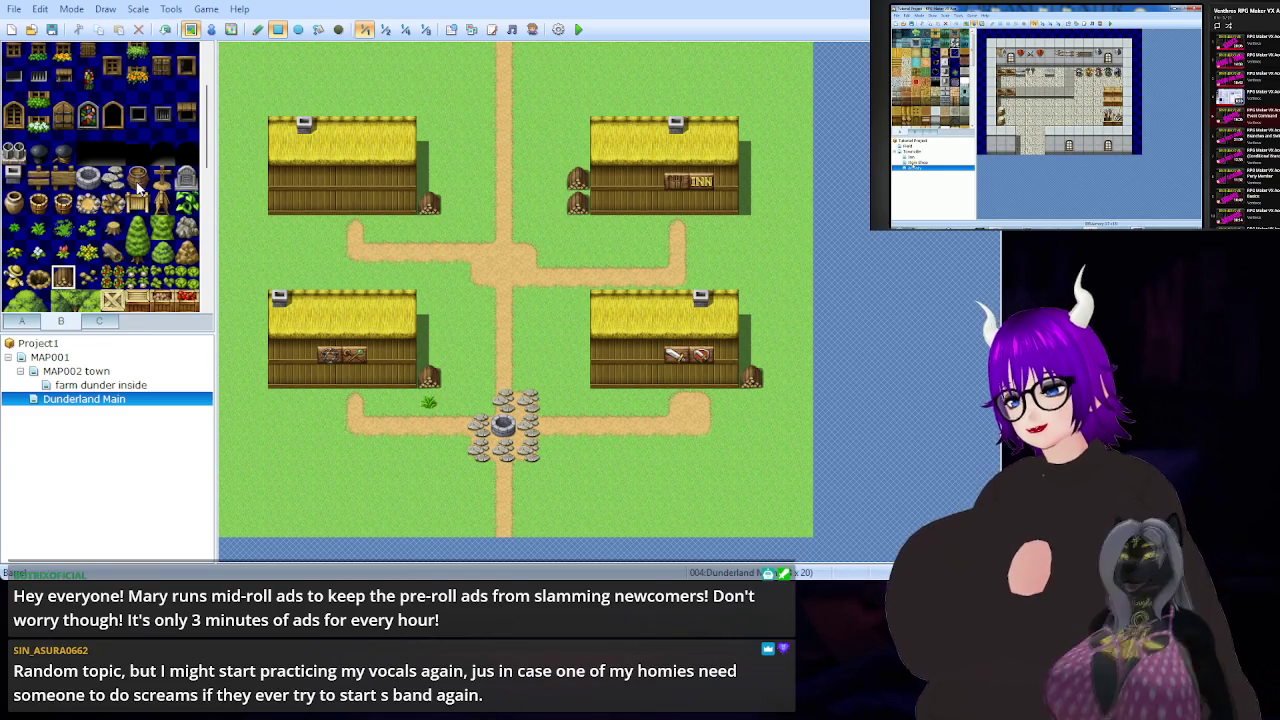
scroll(138, 187, up, 3)
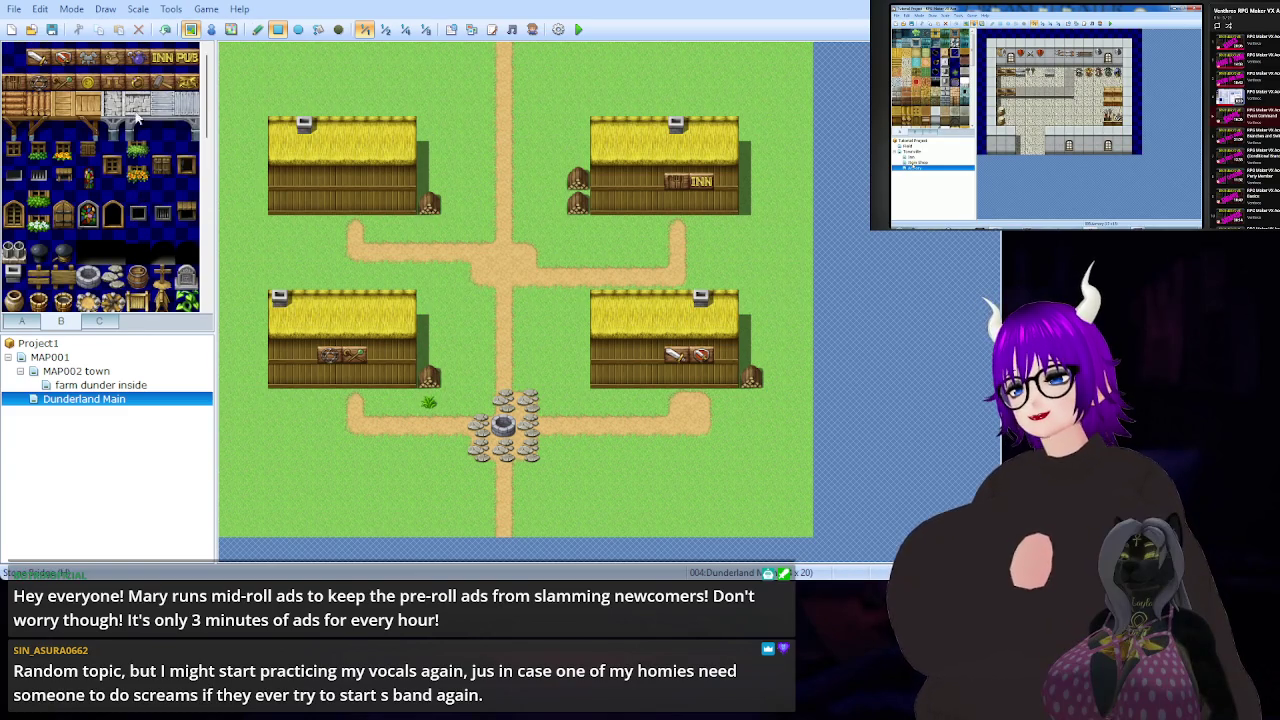
click(158, 84)
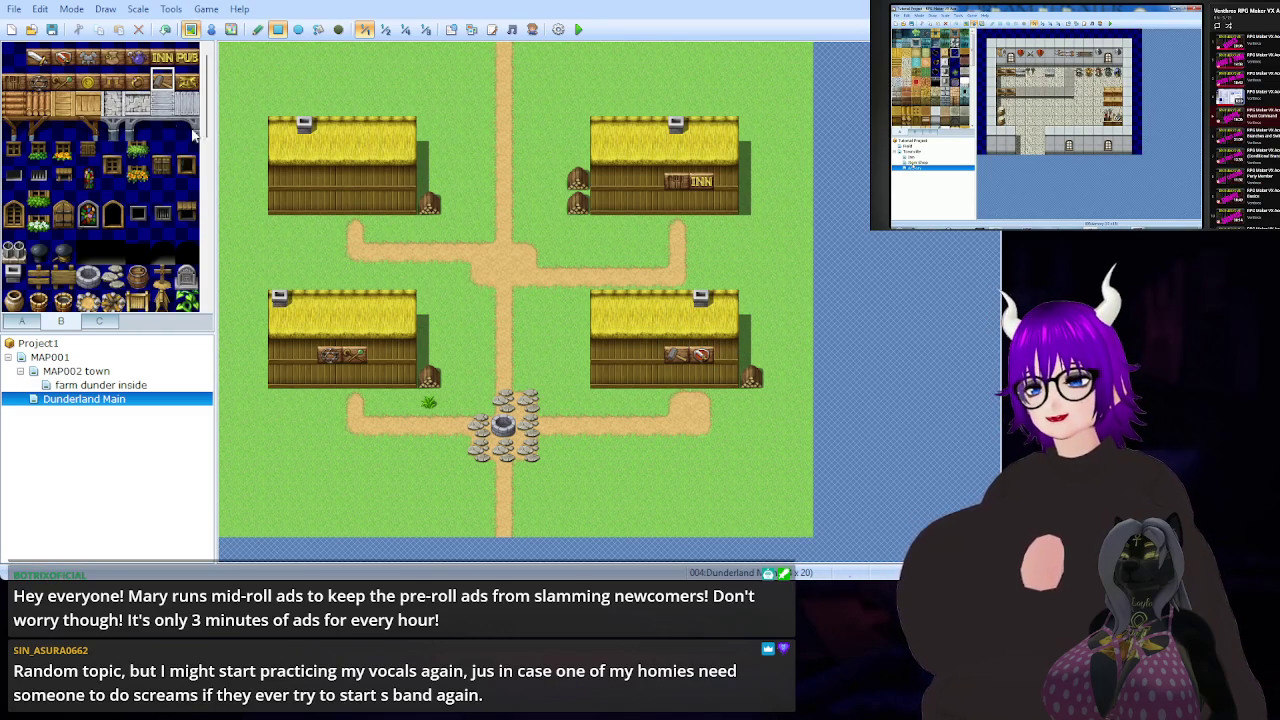
click(89, 60)
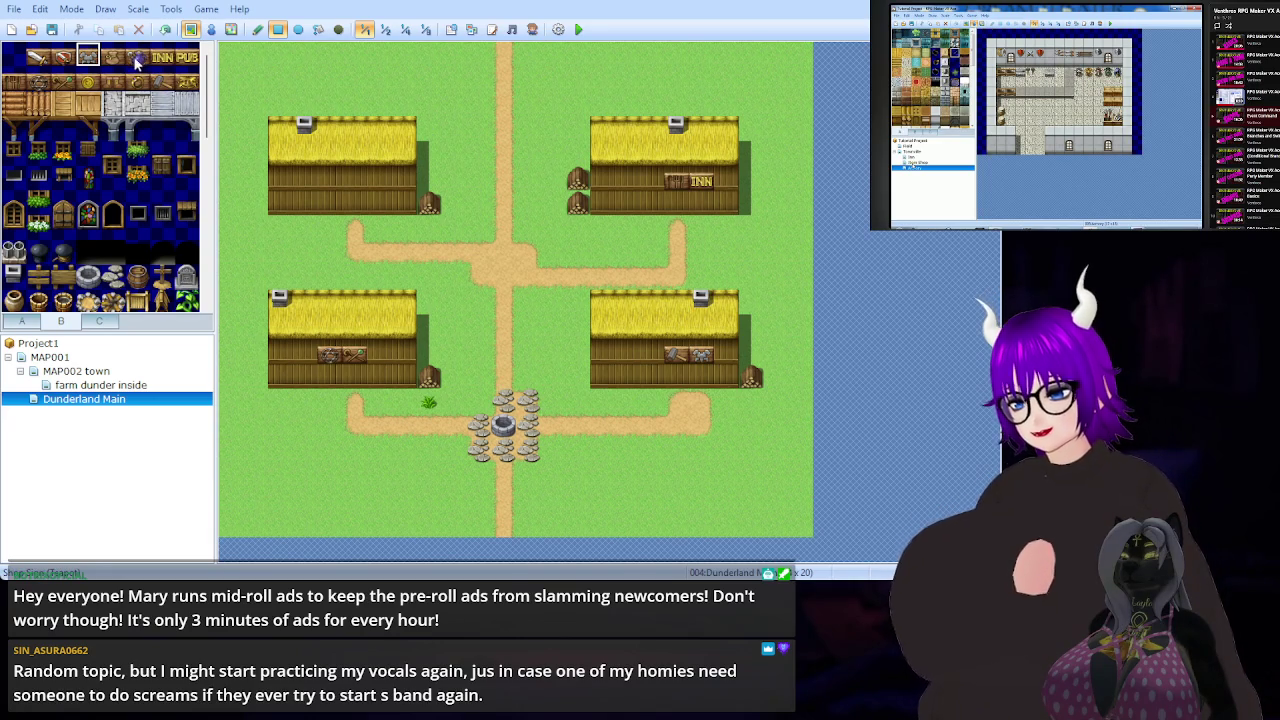
- Place a pot just left of the well
scroll(52, 226, down, 2)
click(62, 251)
click(478, 403)
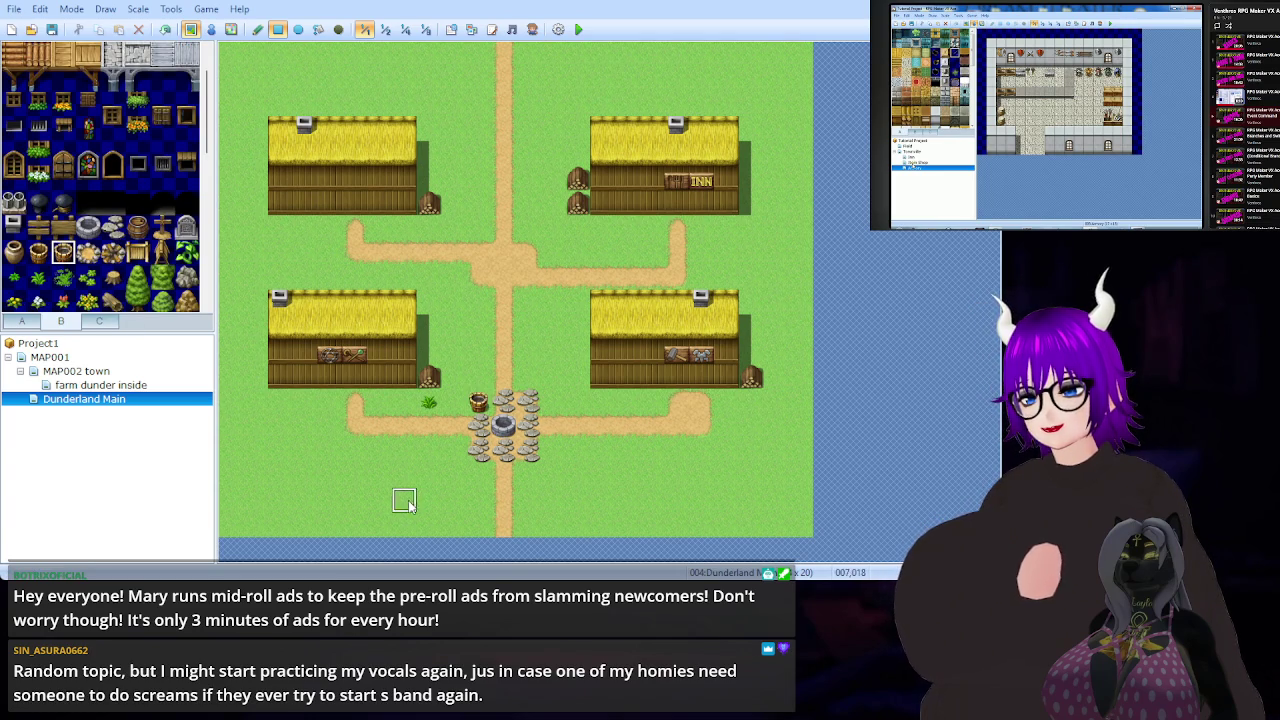
- Add a yellow flowering bush beside the upper-left house
scroll(178, 254, down, 2)
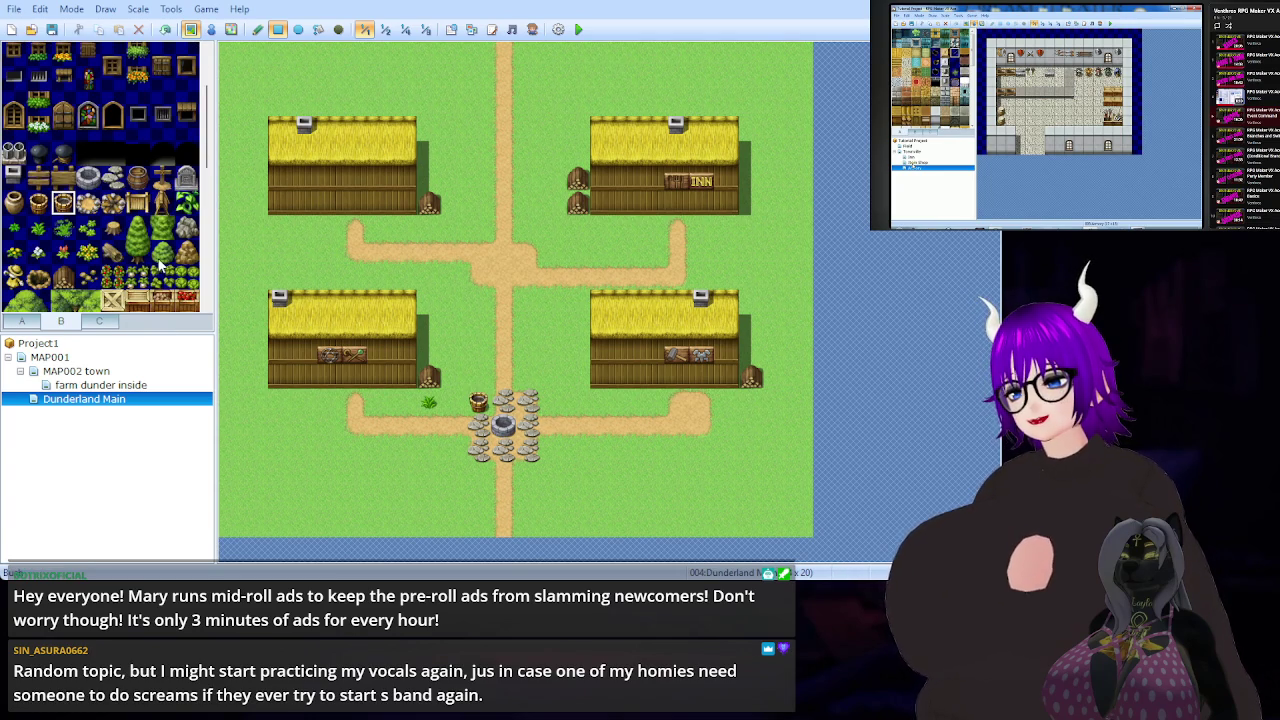
scroll(94, 218, down, 2)
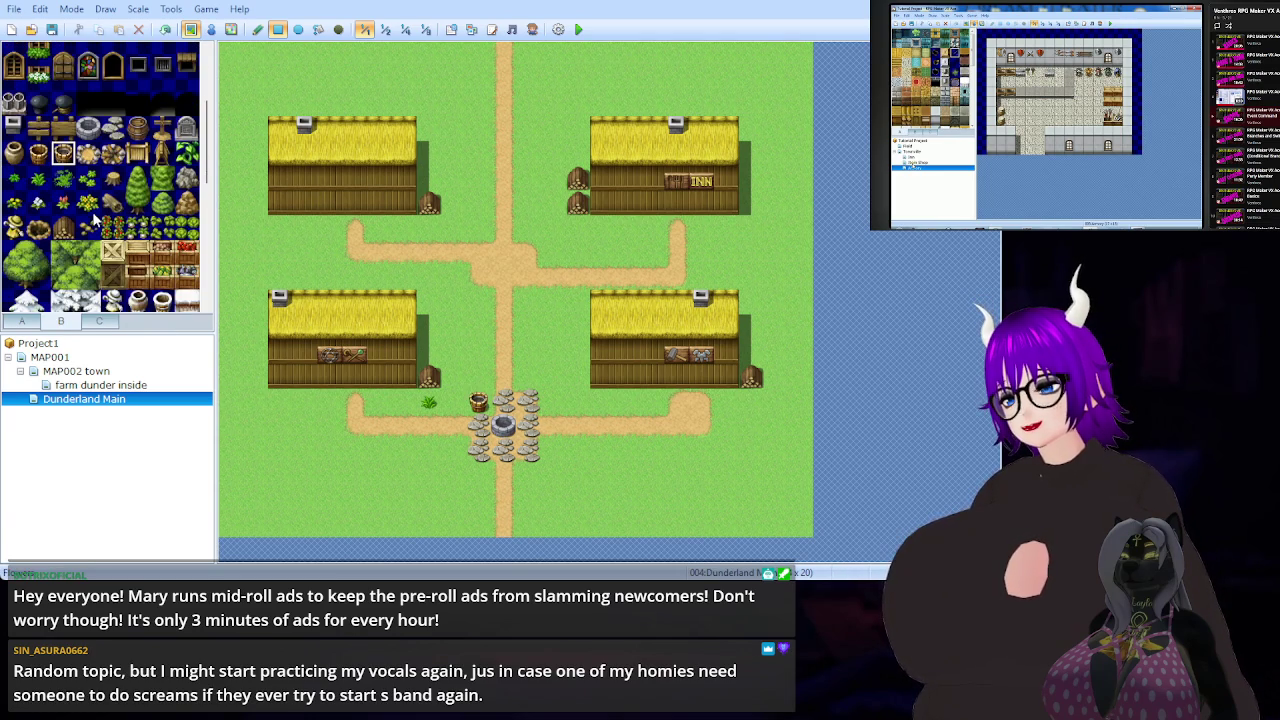
scroll(100, 215, down, 10)
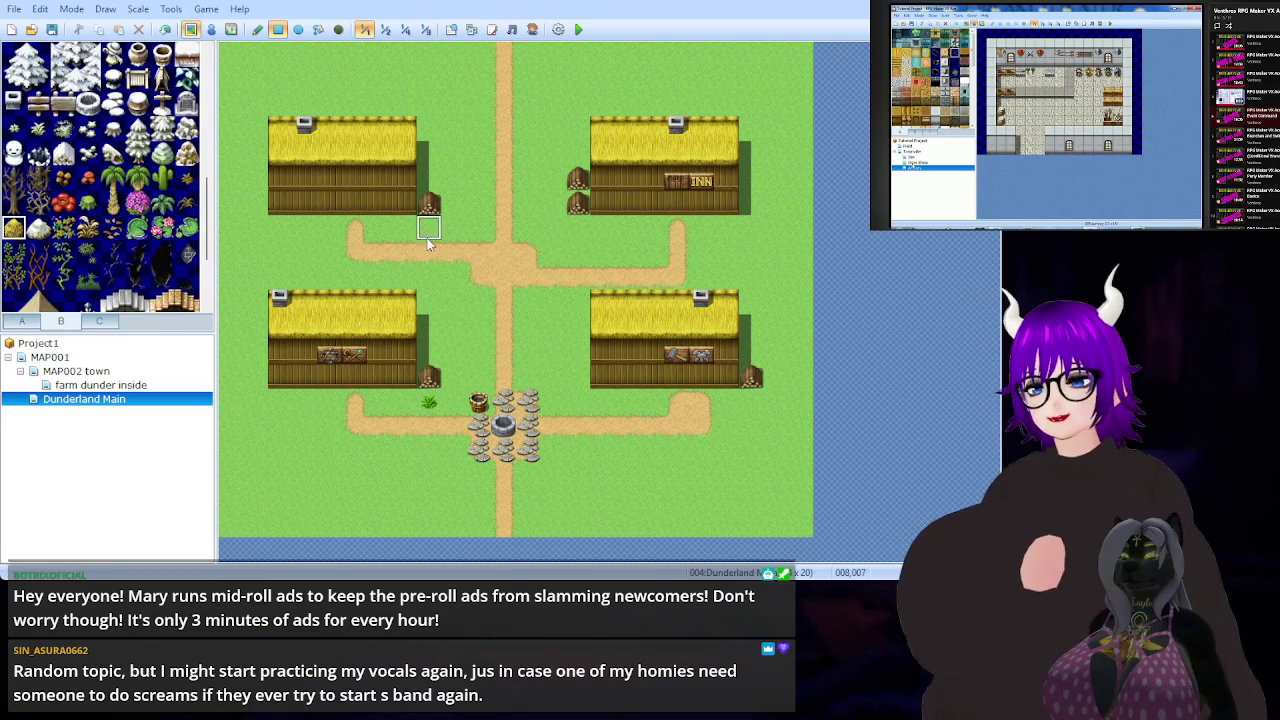
click(429, 182)
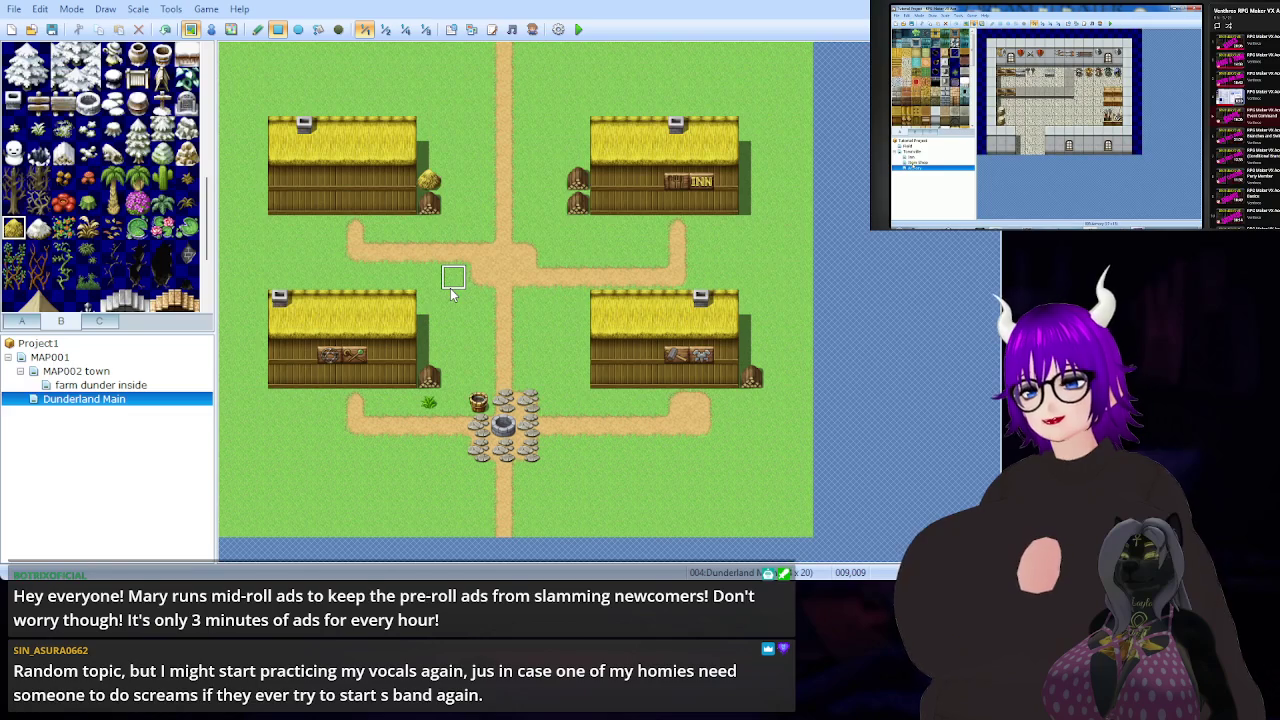
scroll(165, 203, down, 4)
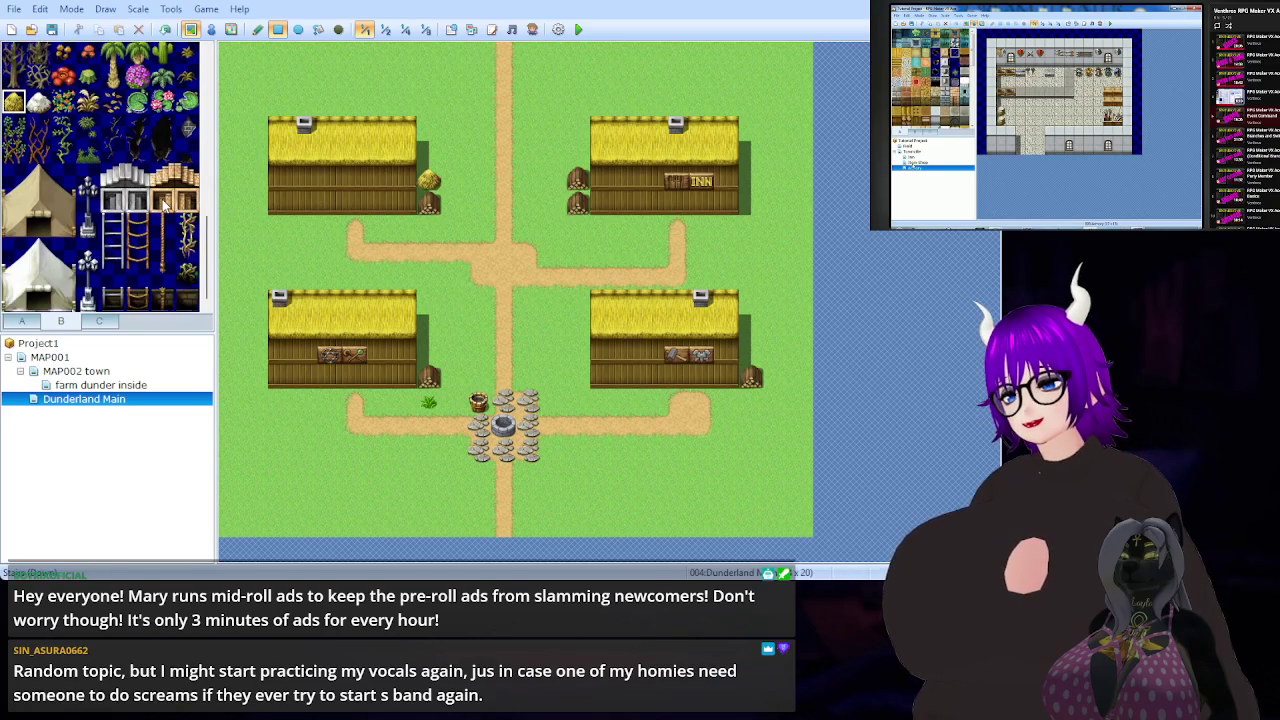
scroll(145, 254, down, 5)
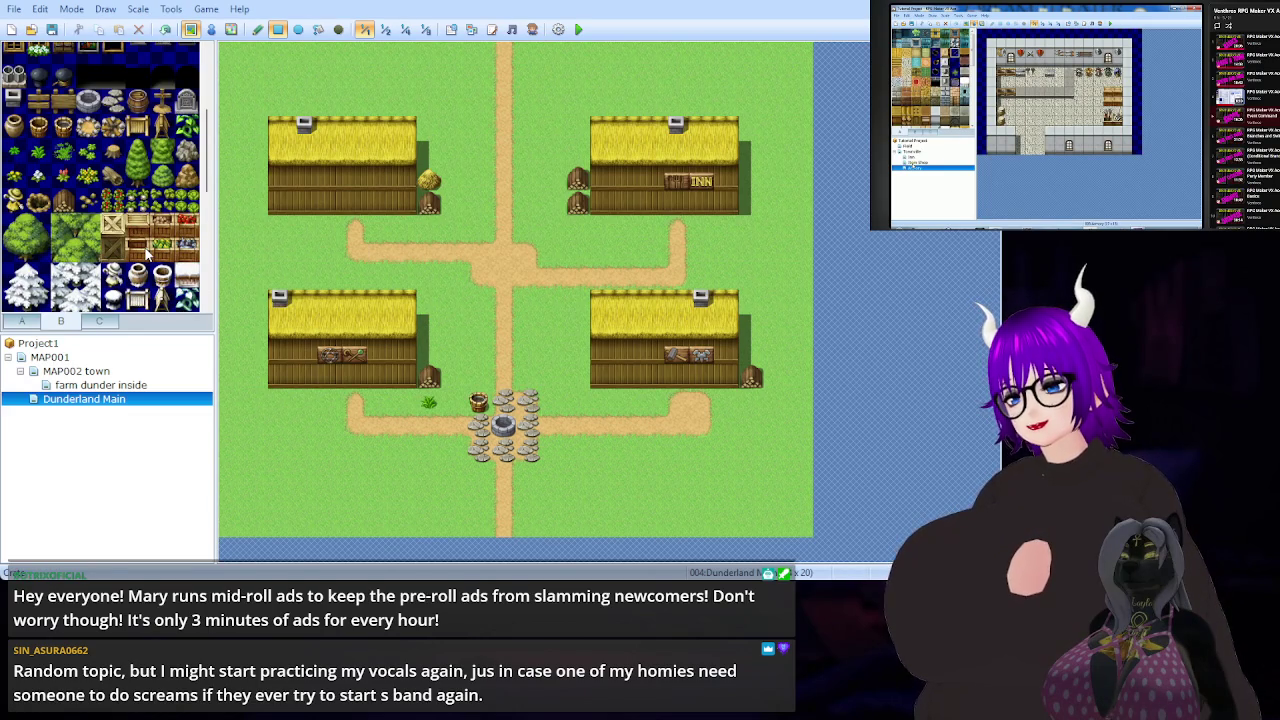
scroll(145, 254, up, 1)
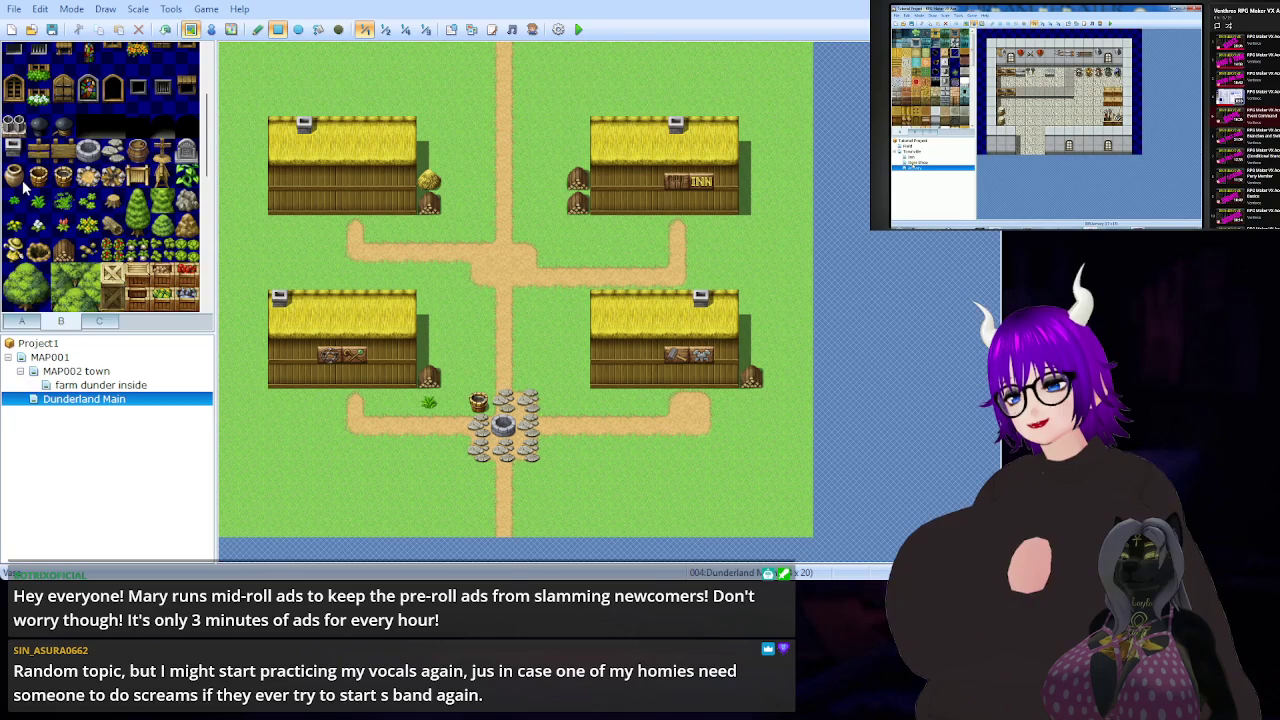
scroll(24, 186, up, 2)
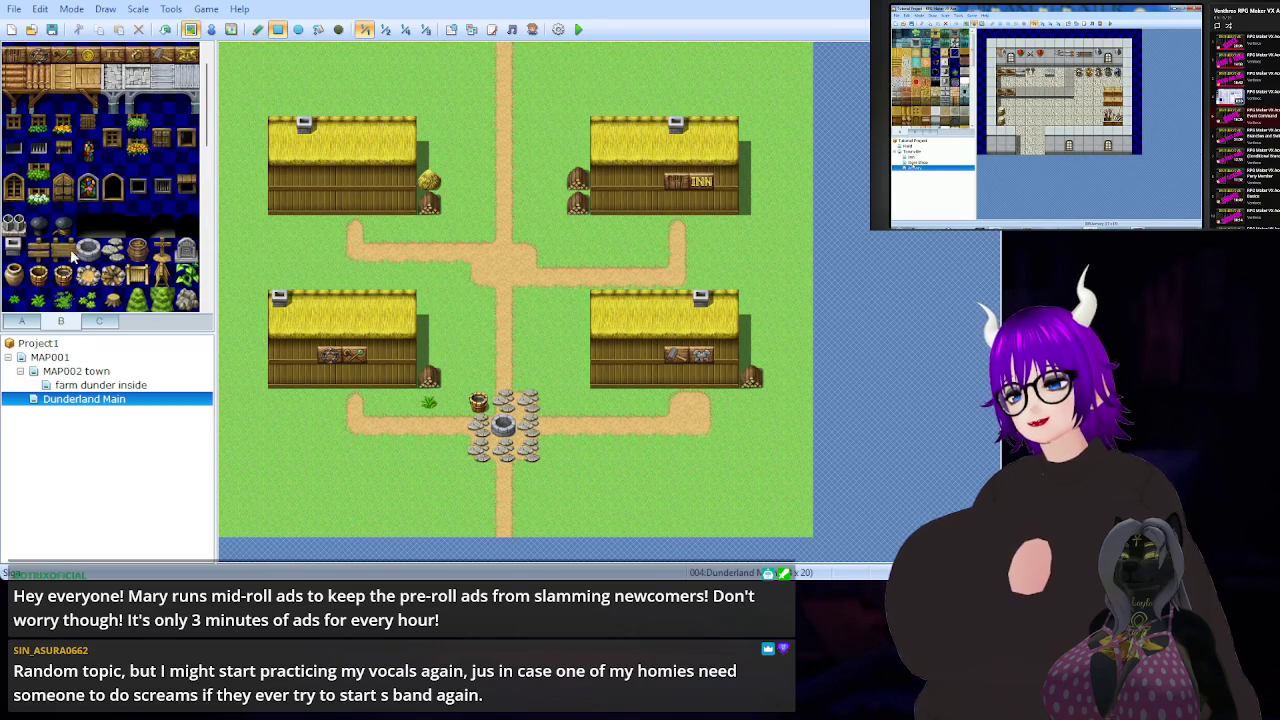
scroll(155, 259, up, 1)
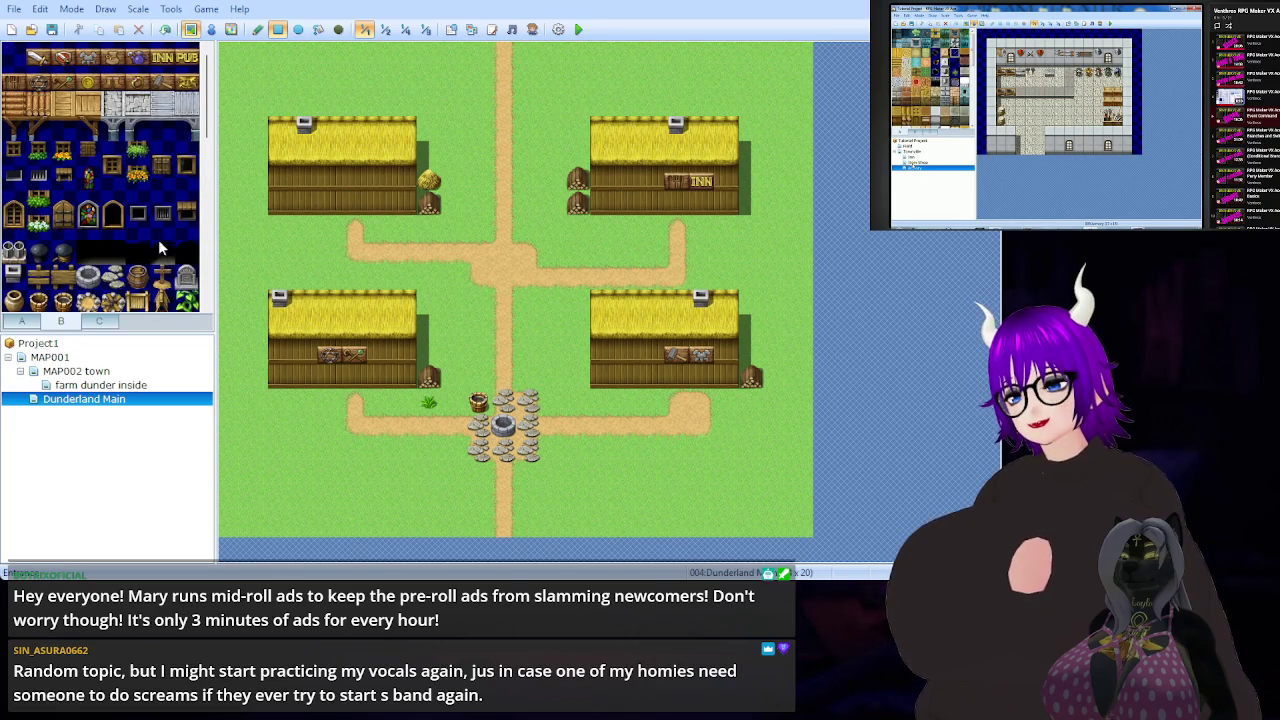
click(138, 177)
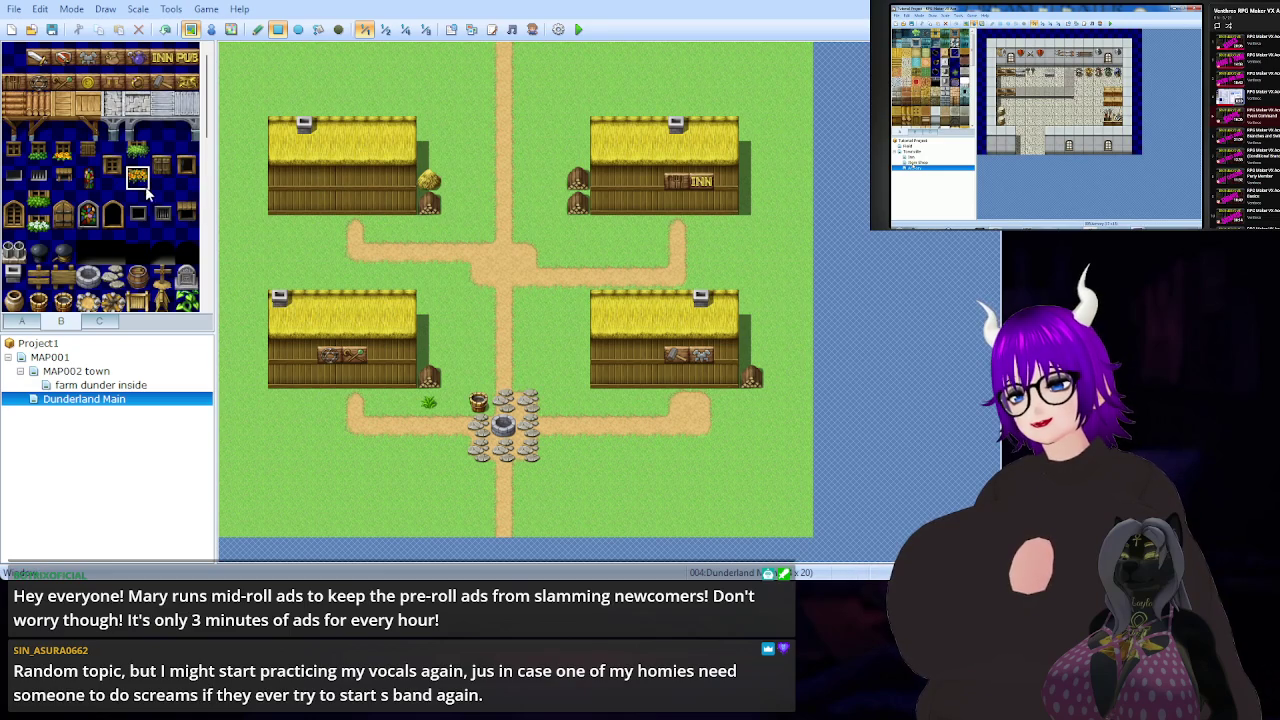
- Try green window-box tiles on the upper-left house wall, then undo both
click(44, 156)
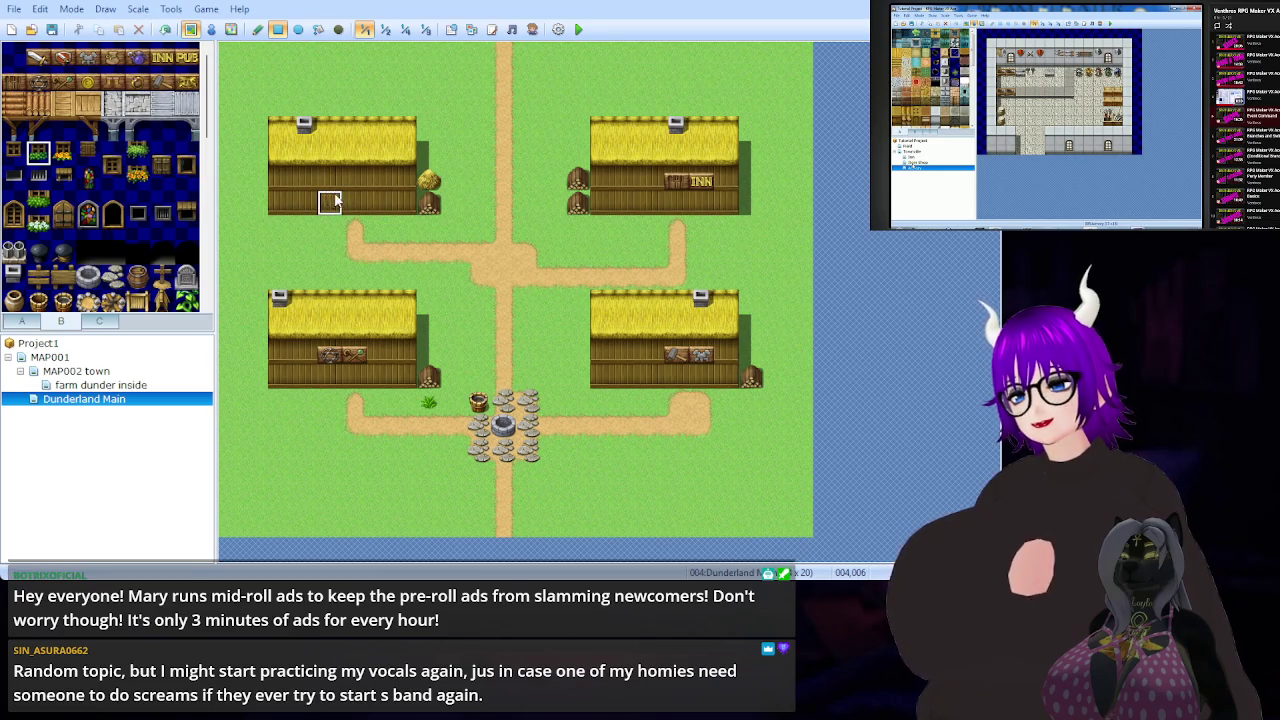
click(387, 200)
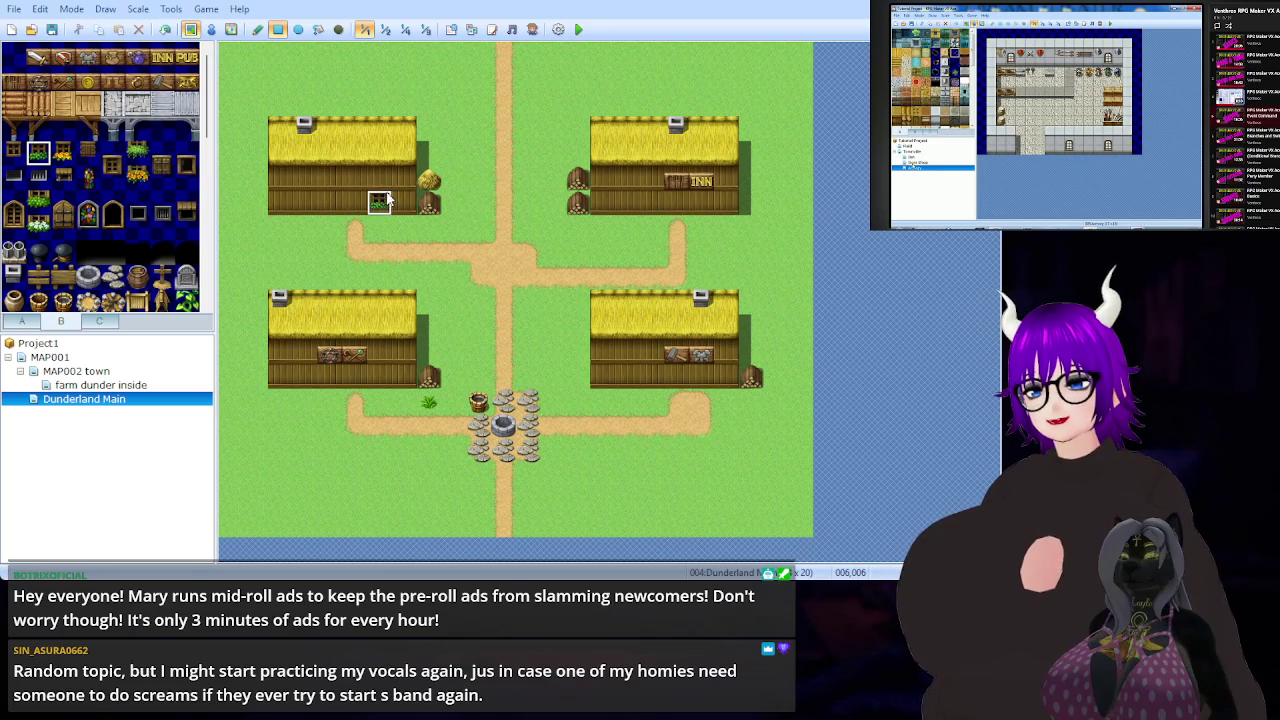
click(400, 202)
key(ctrl+z)
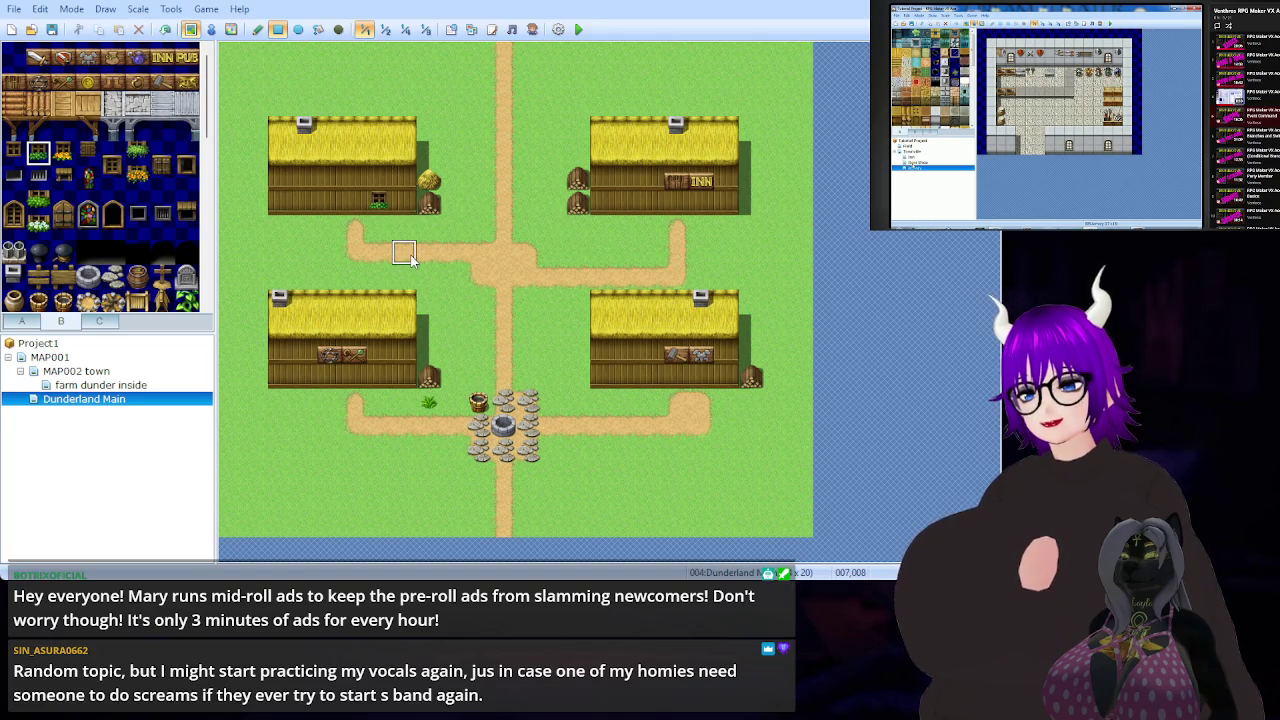
key(ctrl+z)
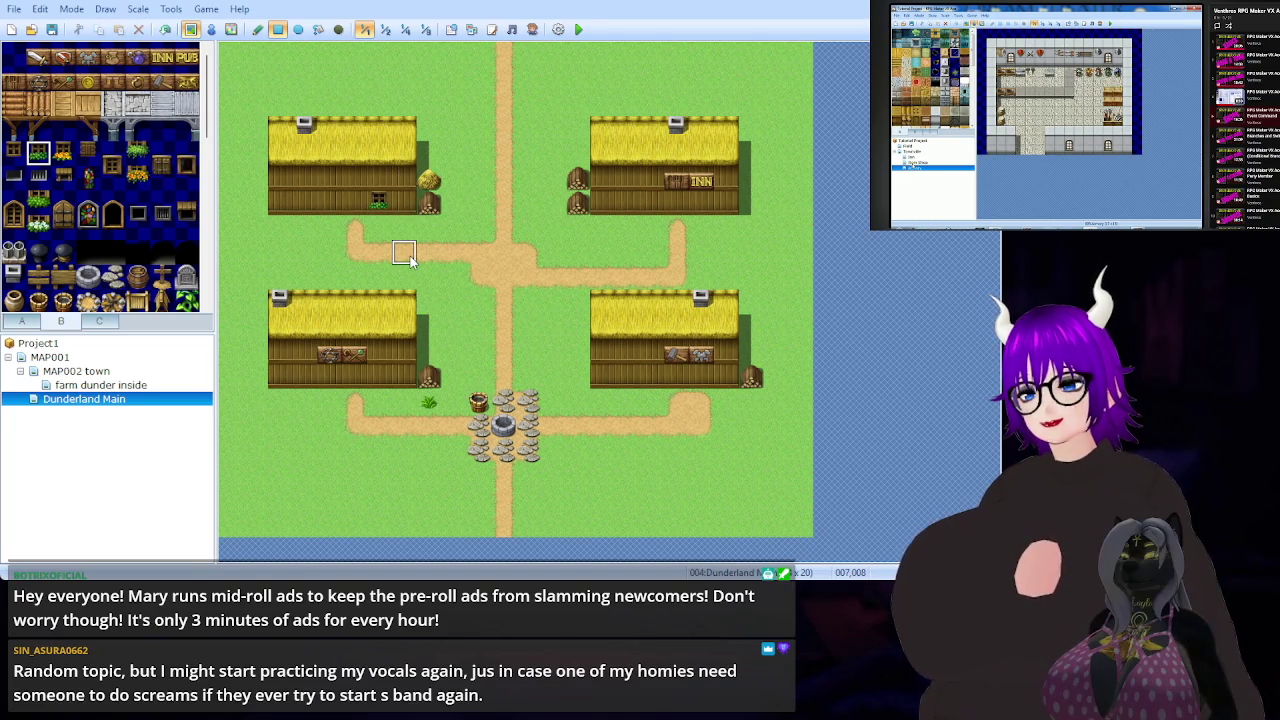
- Add dark windows to both lower houses and two rows of windows on the inn
click(14, 152)
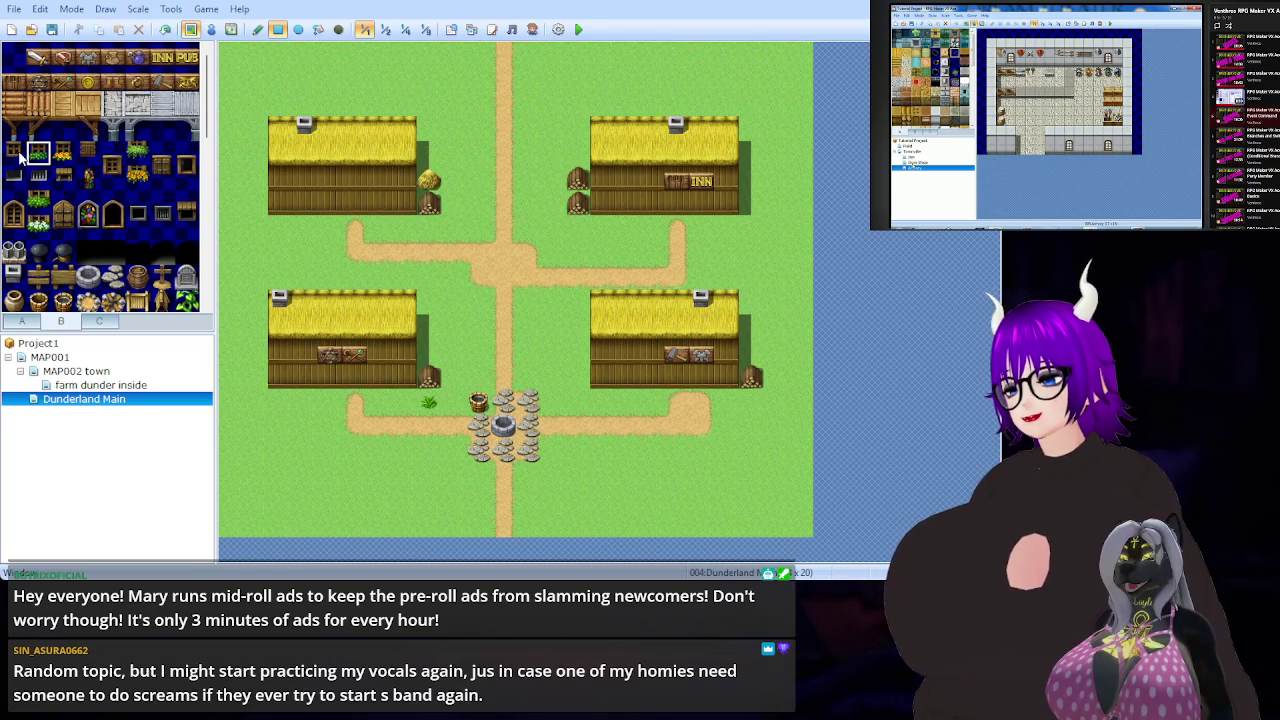
click(379, 372)
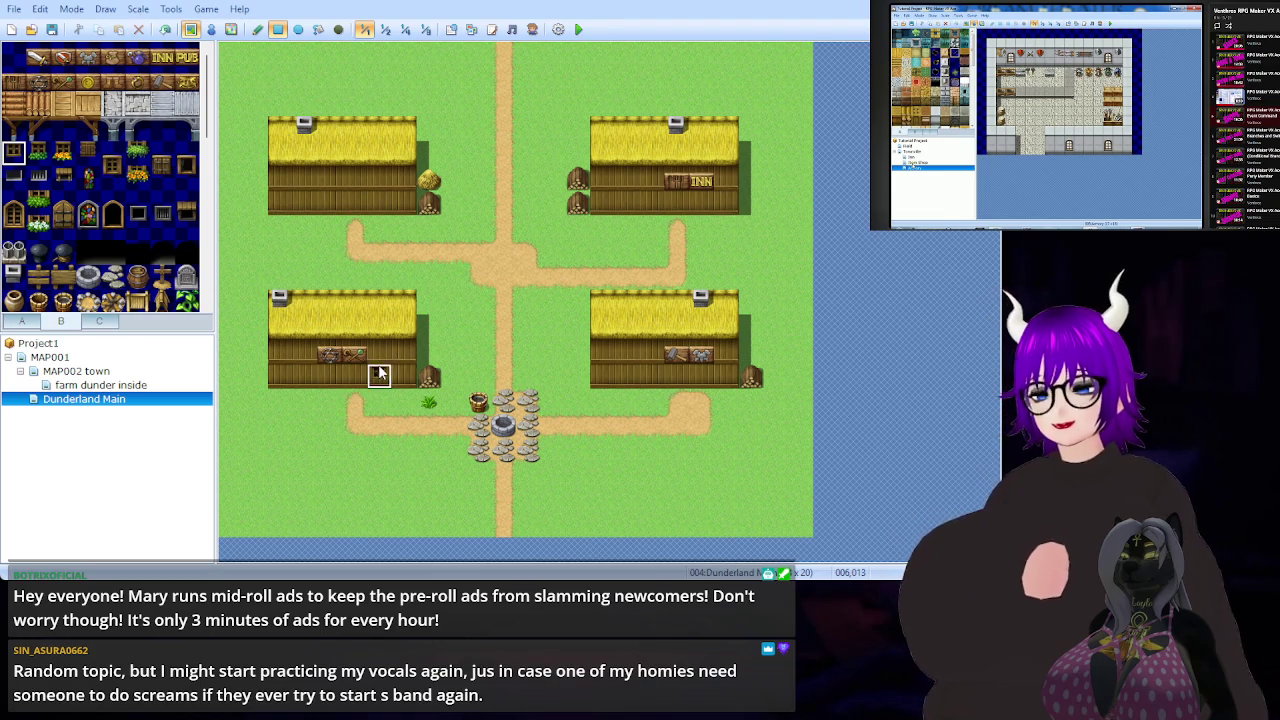
click(329, 372)
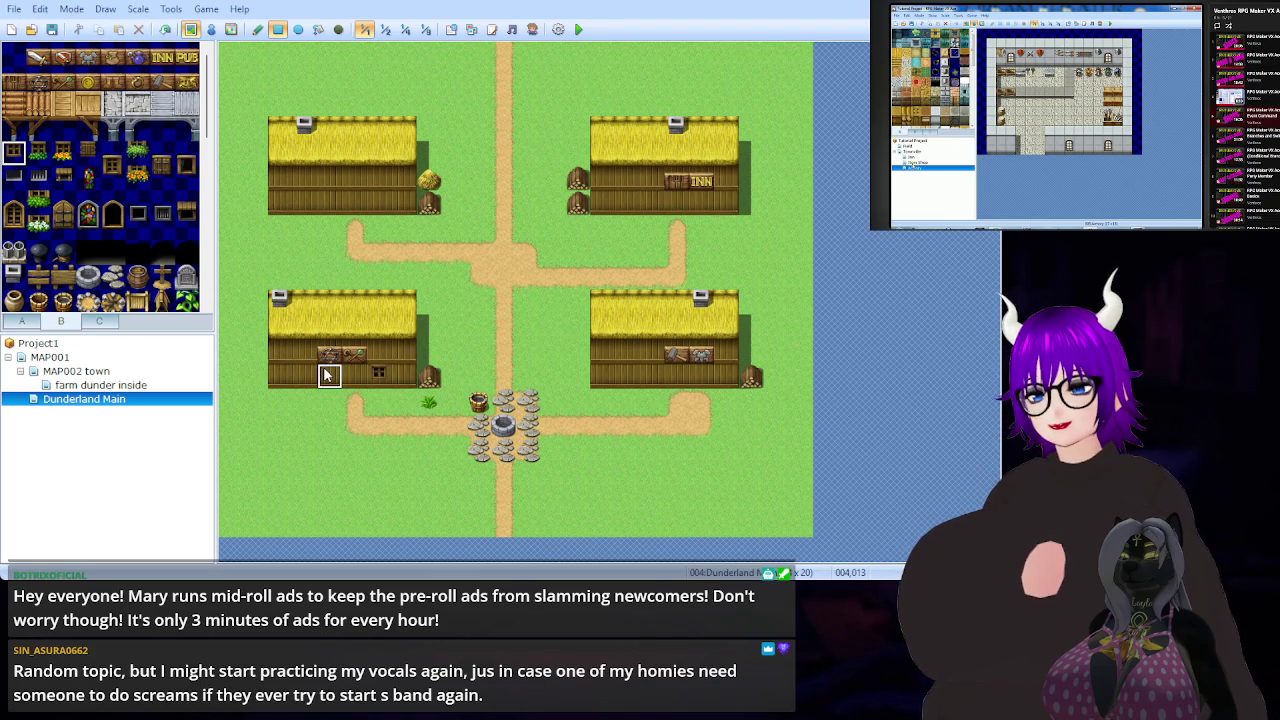
click(651, 374)
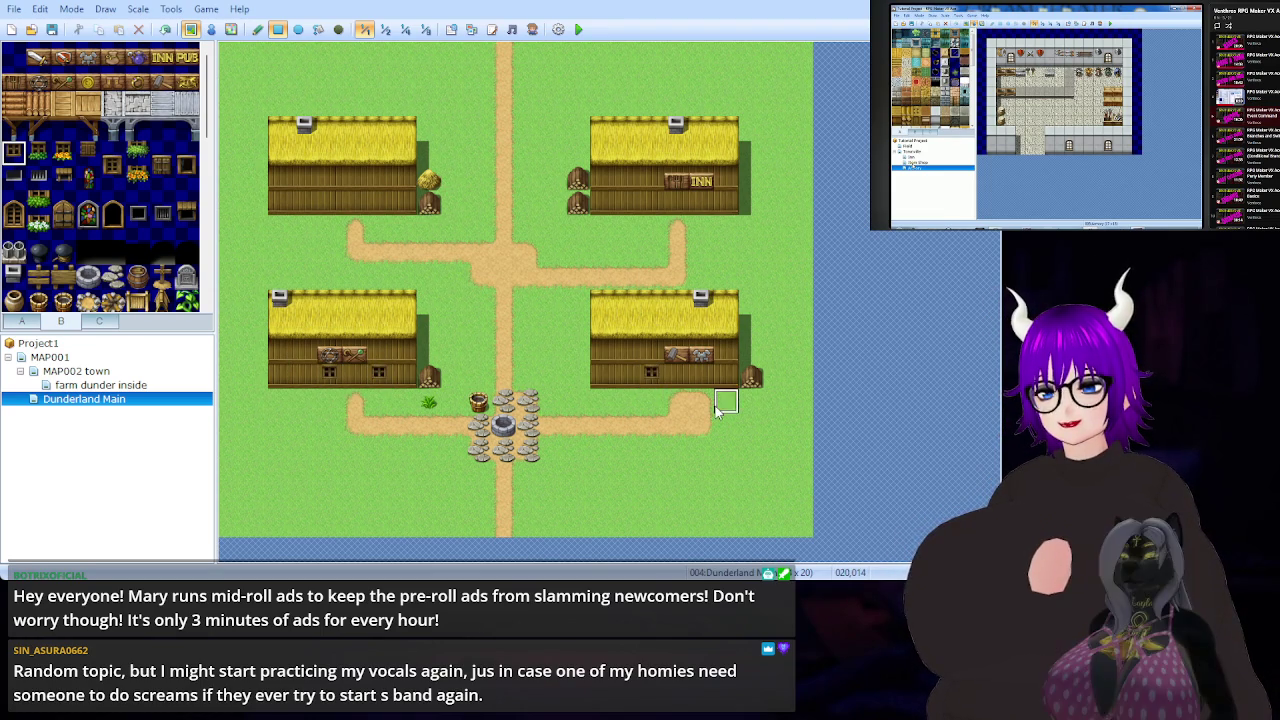
click(726, 376)
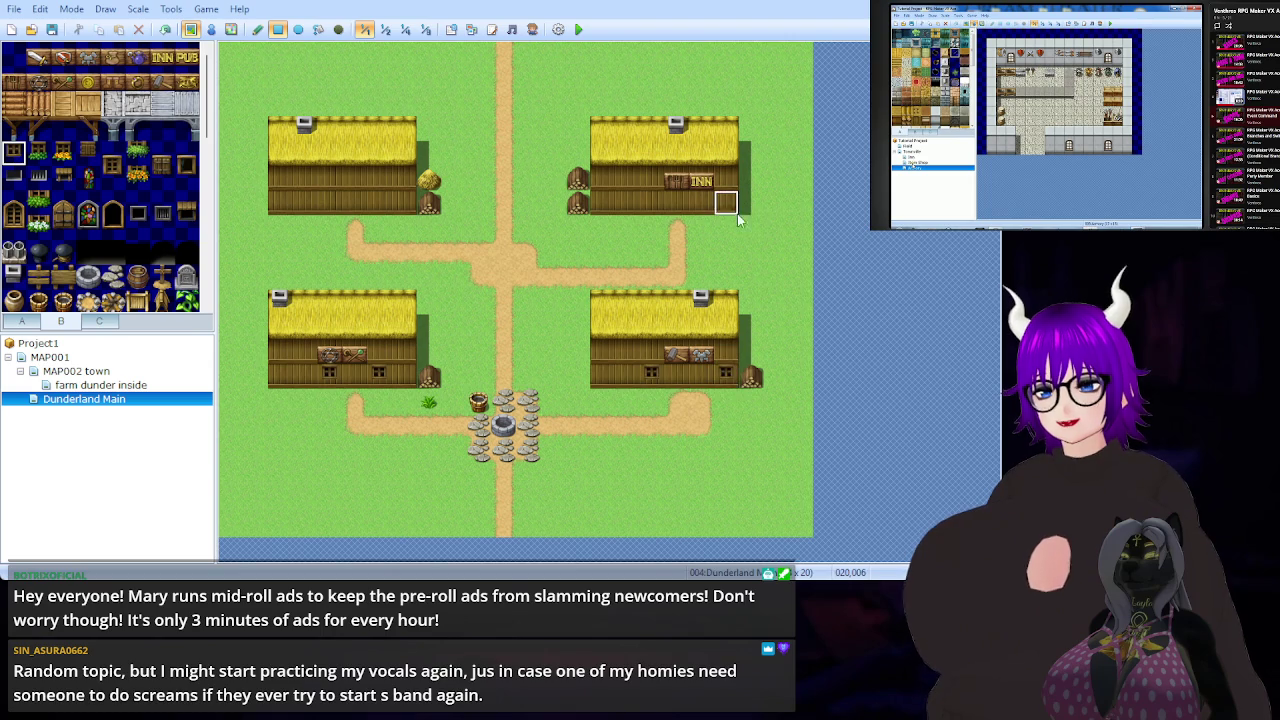
click(651, 202)
click(627, 202)
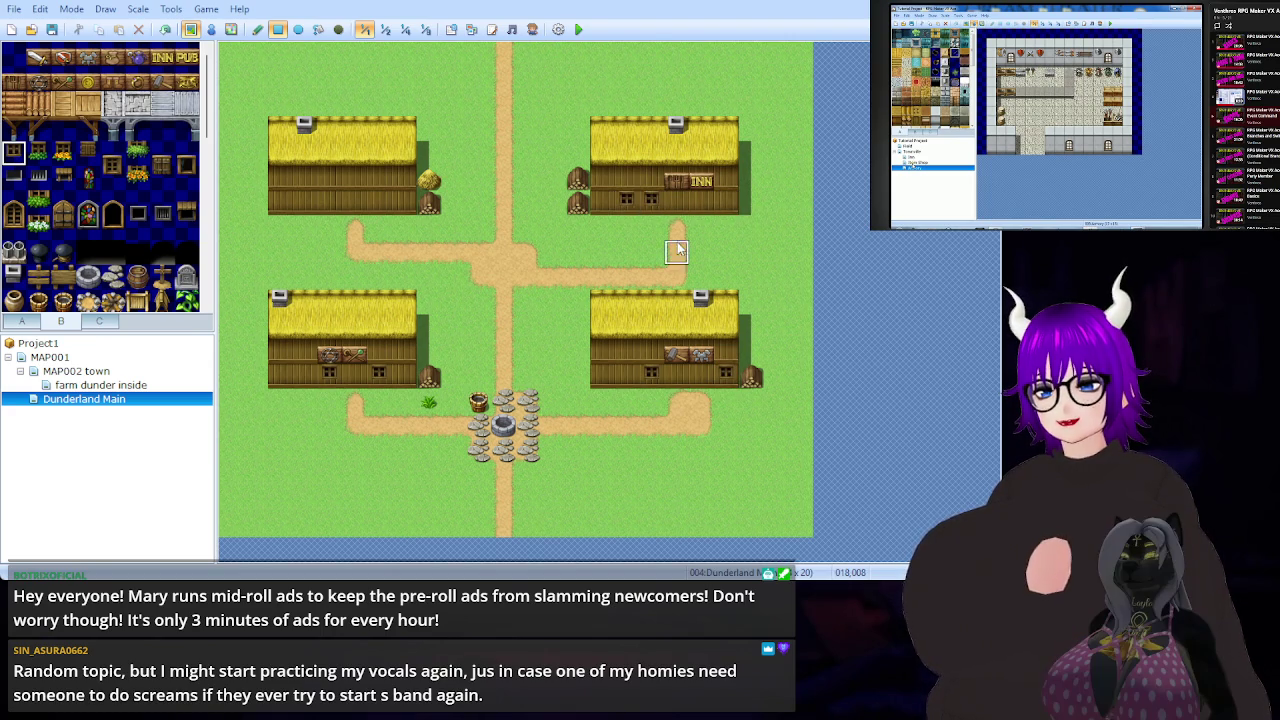
click(651, 176)
click(626, 176)
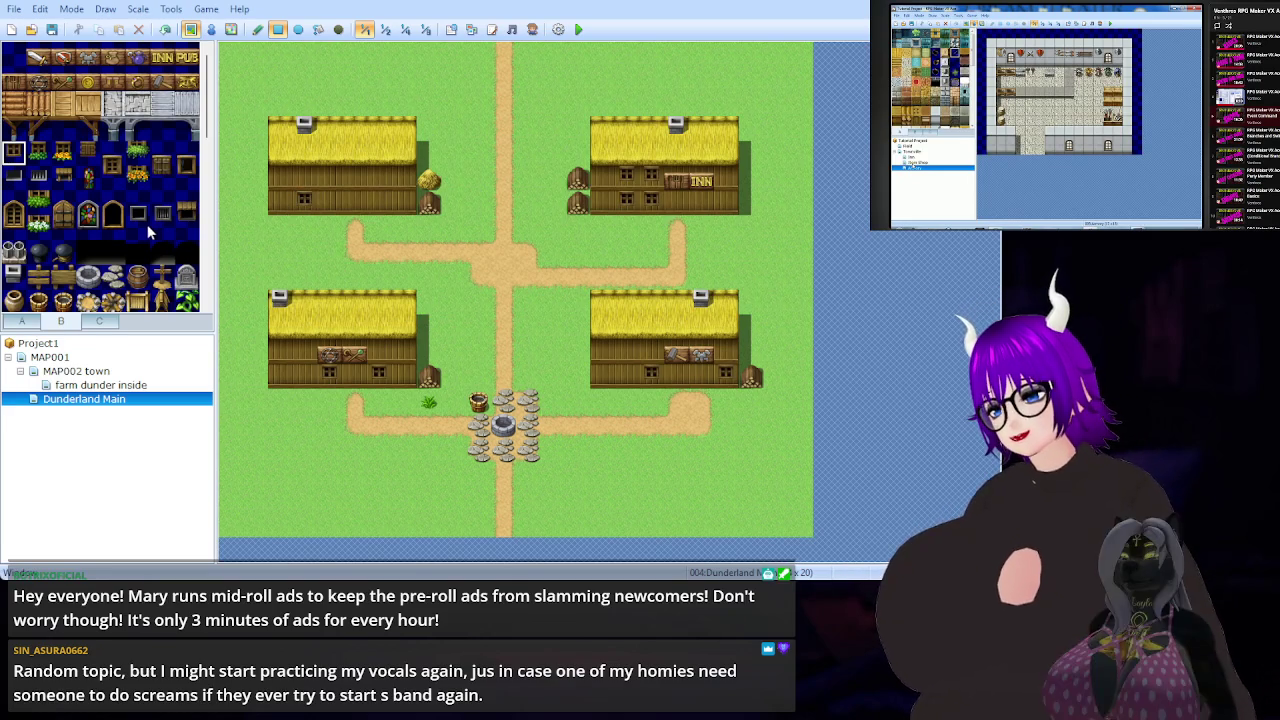
click(141, 251)
click(354, 377)
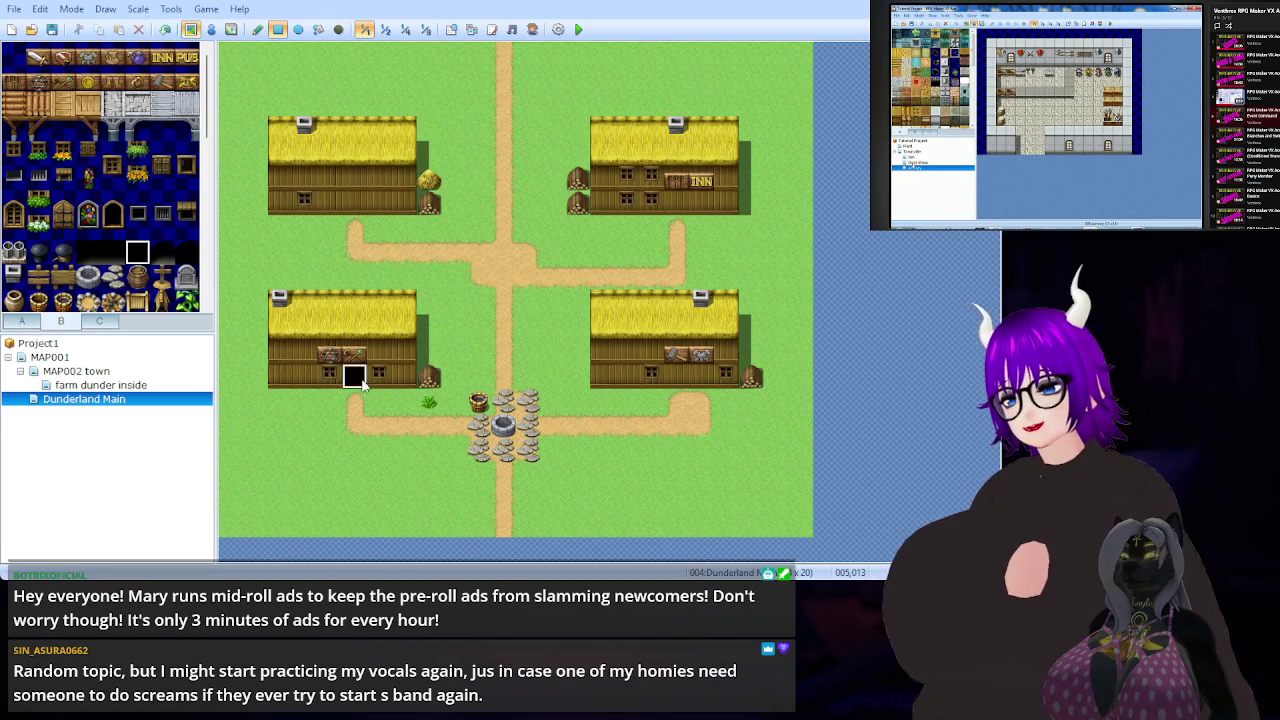
key(ctrl+z)
click(113, 253)
click(354, 375)
click(700, 375)
click(677, 204)
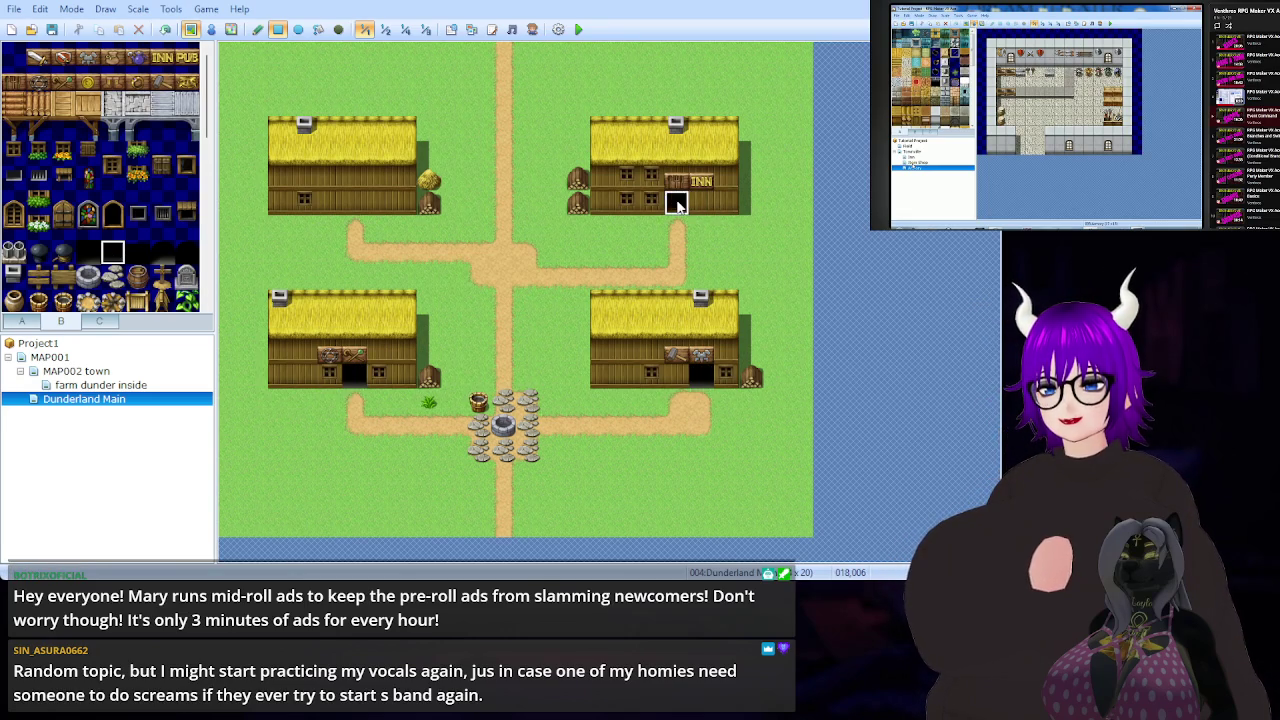
click(354, 203)
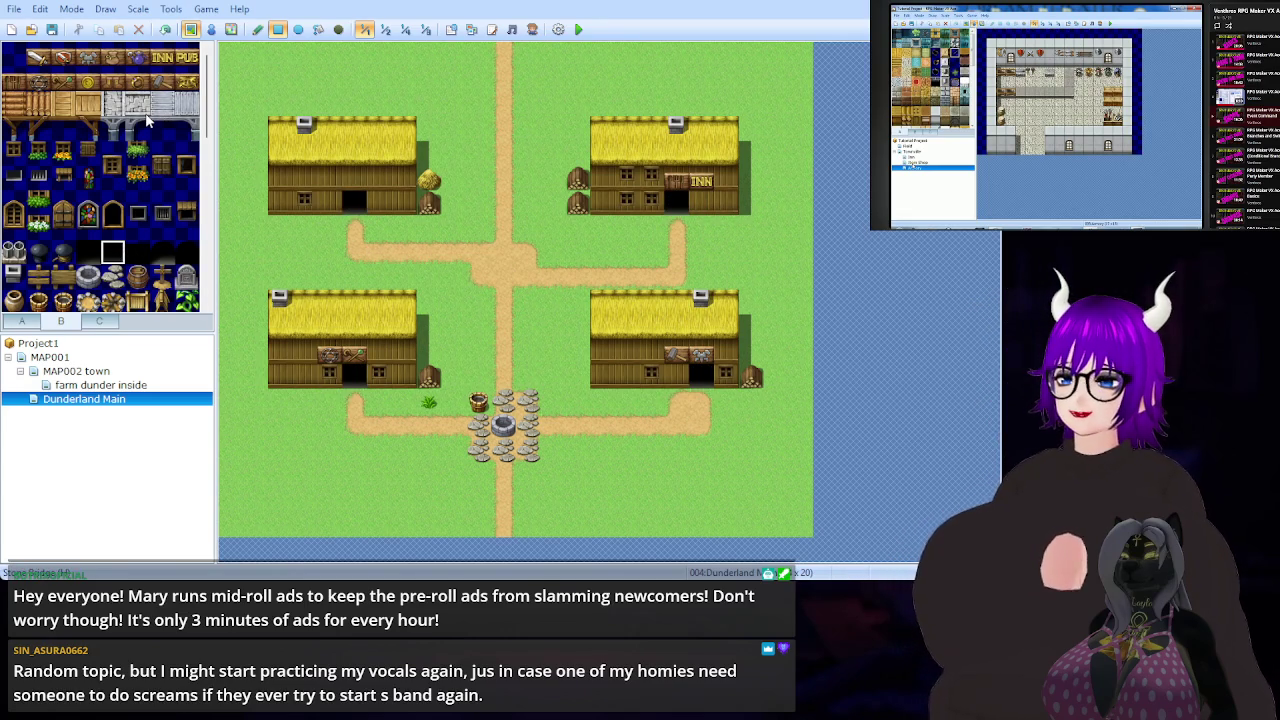
click(112, 55)
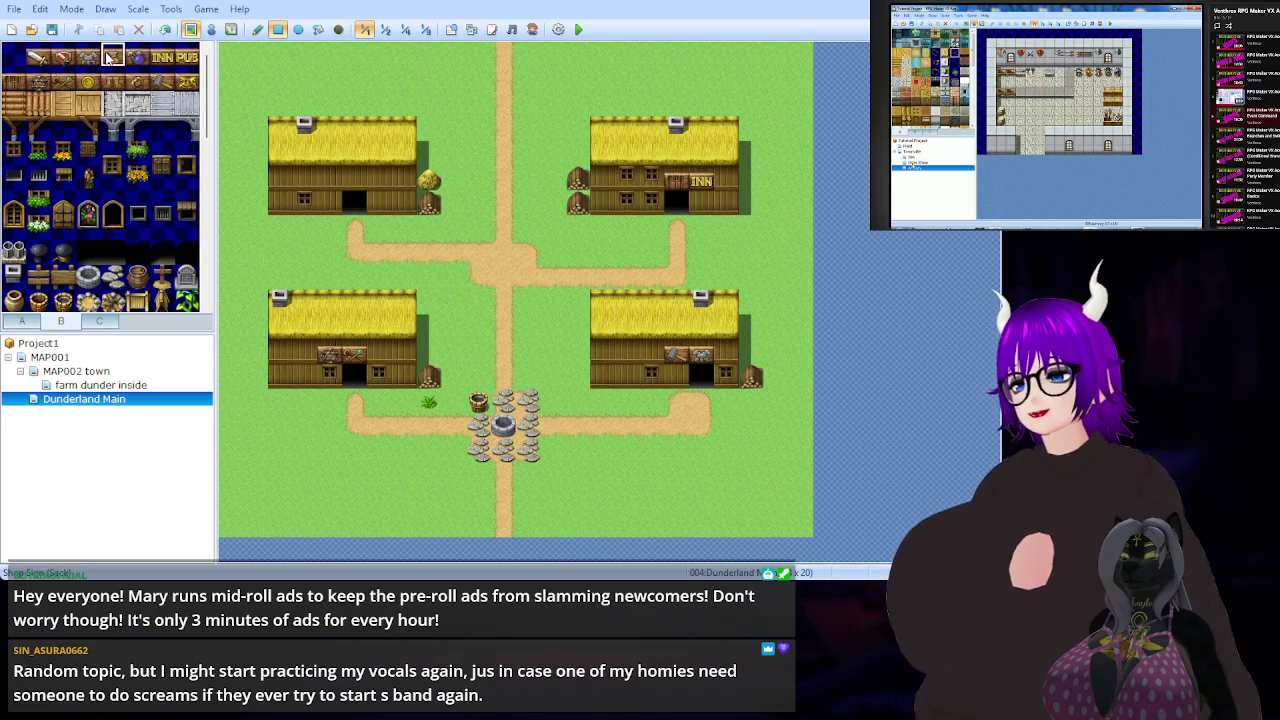
click(358, 181)
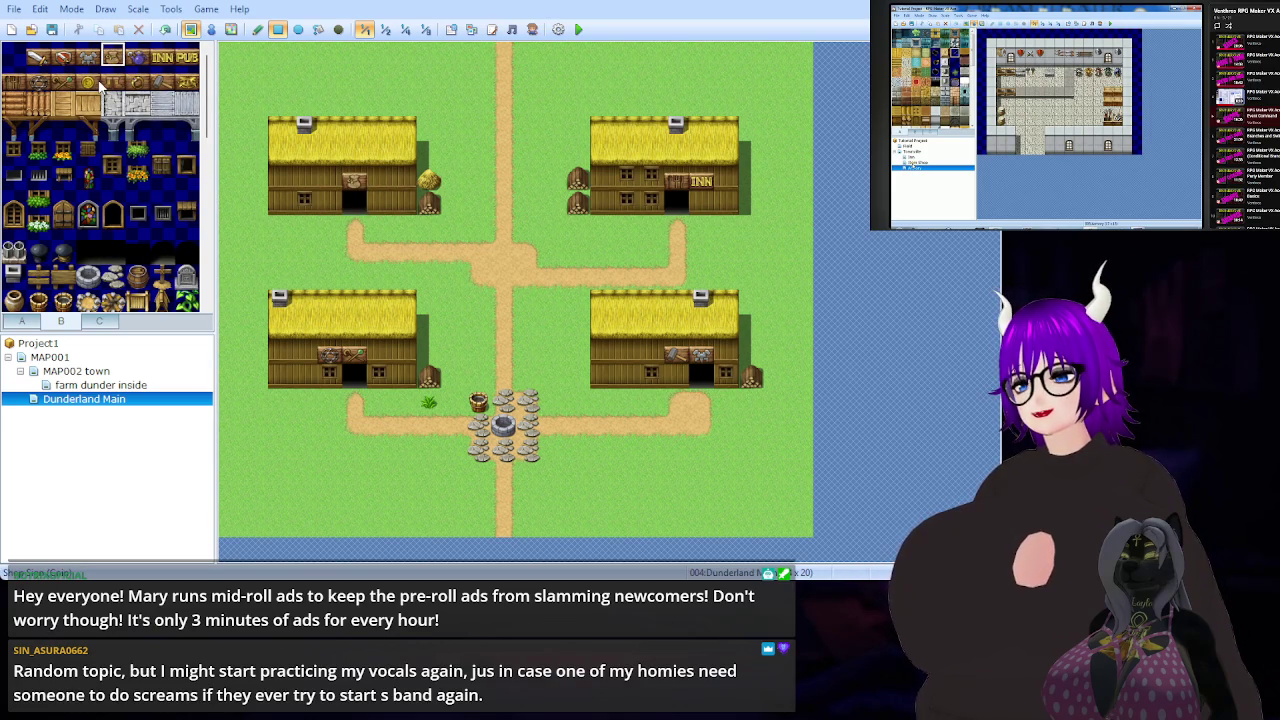
scroll(110, 150, down, 3)
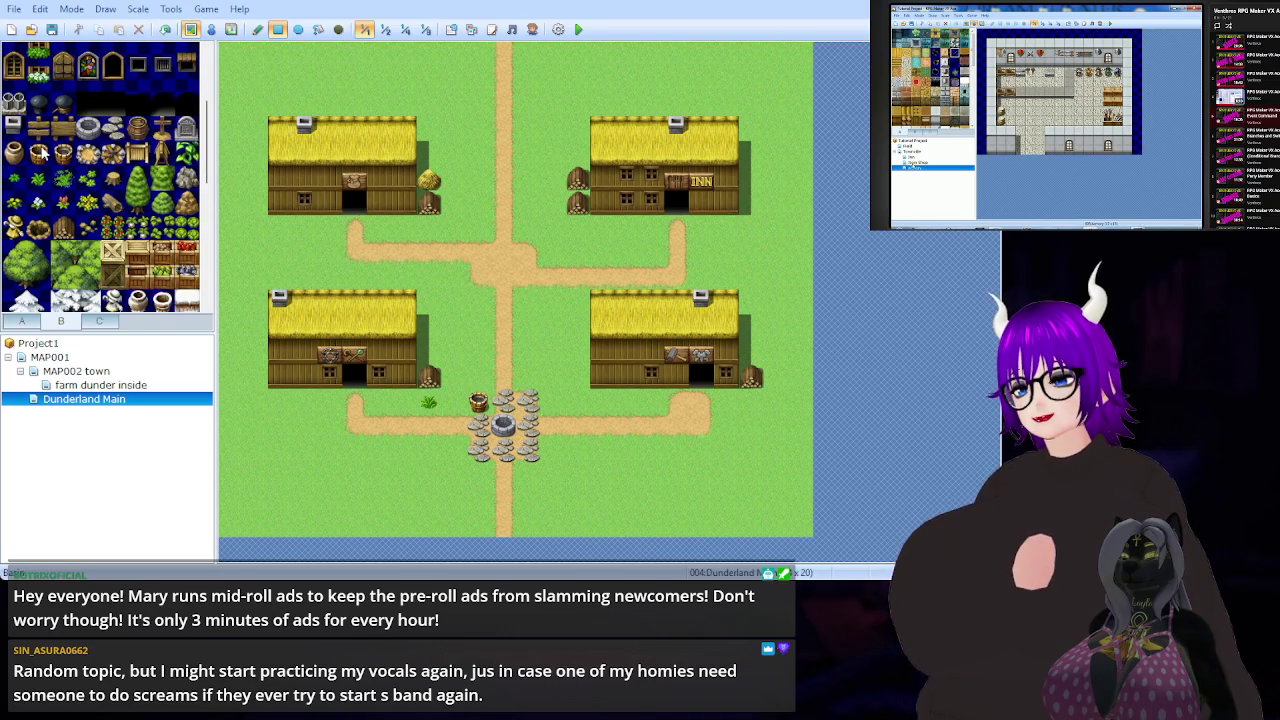
- Paint a two-tile climbing vine at the left end of the top-left house's wall
scroll(43, 152, down, 4)
scroll(70, 175, down, 4)
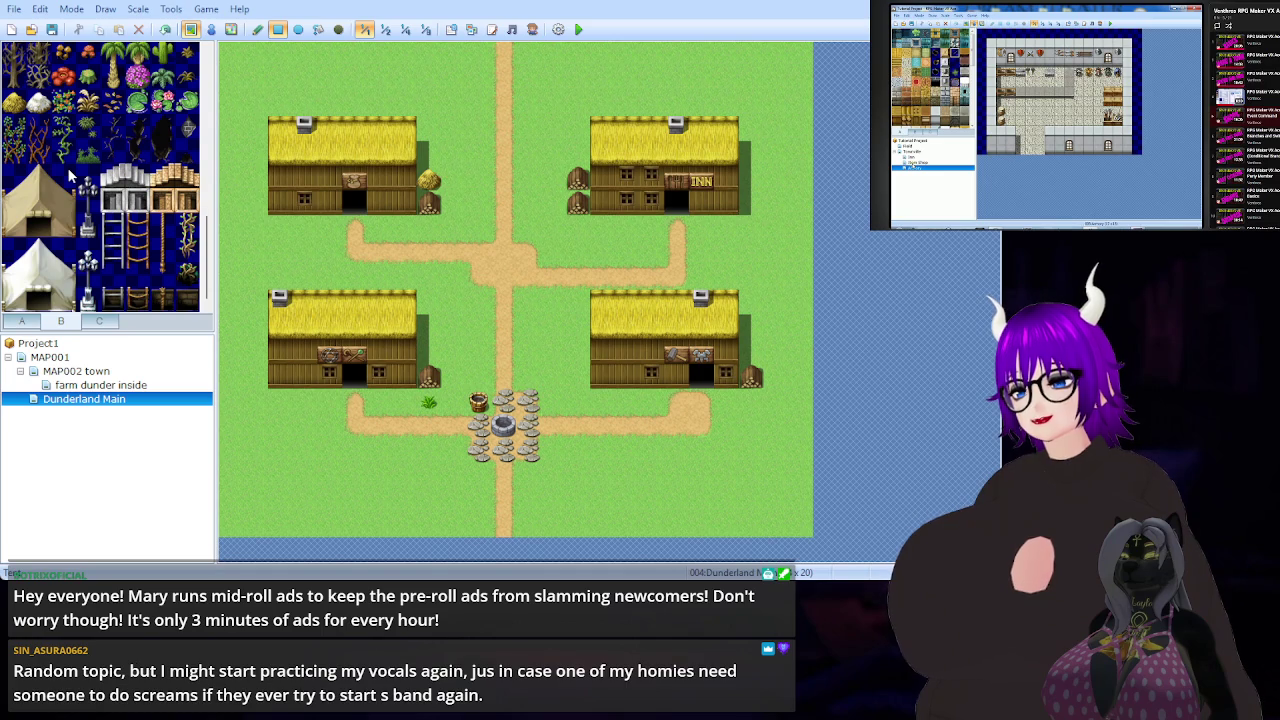
scroll(70, 176, up, 1)
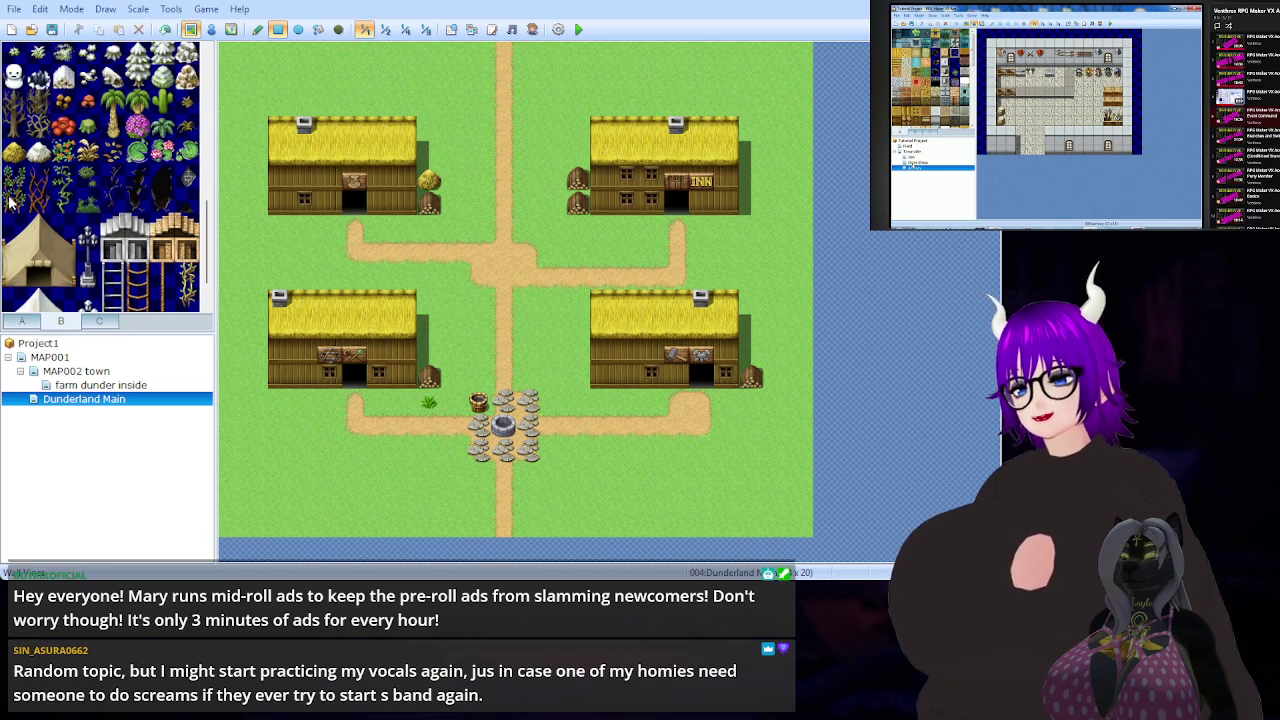
drag(14, 205, 14, 180)
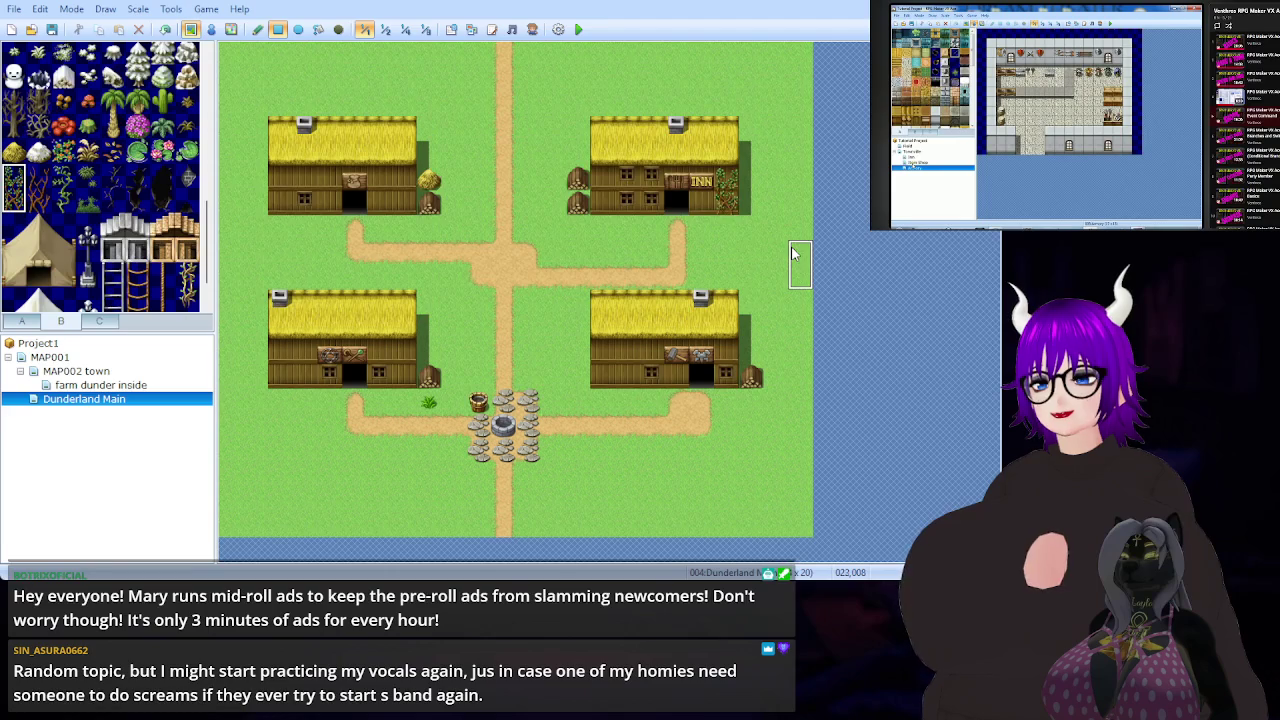
click(284, 188)
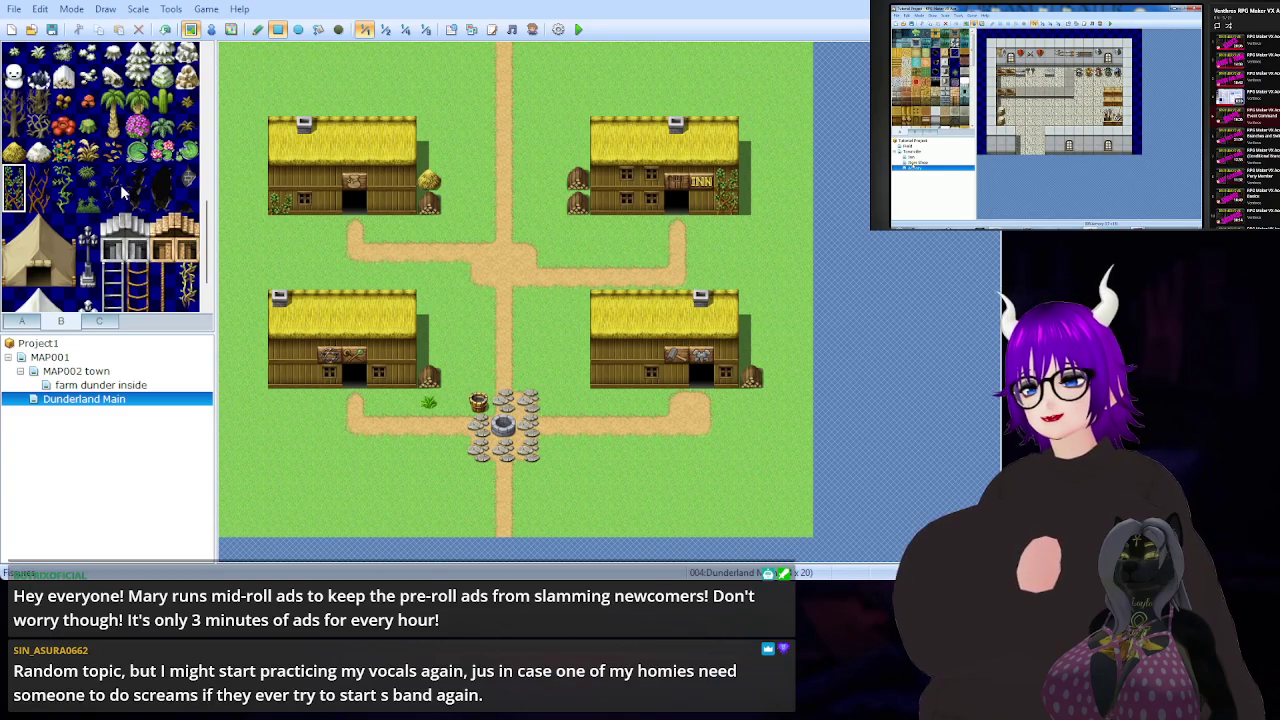
scroll(120, 200, up, 2)
- Plant two tall two-tile trees in the map's top-left corner, undoing a misplaced small tree
scroll(120, 203, up, 6)
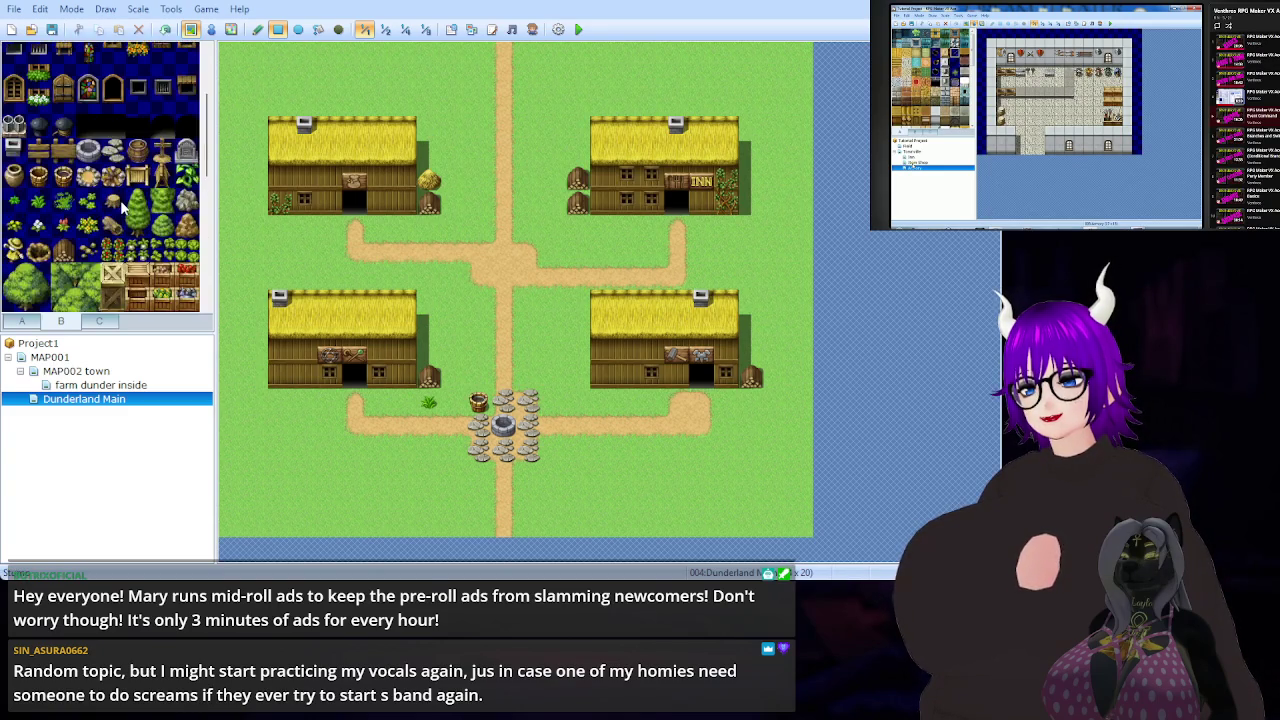
click(140, 238)
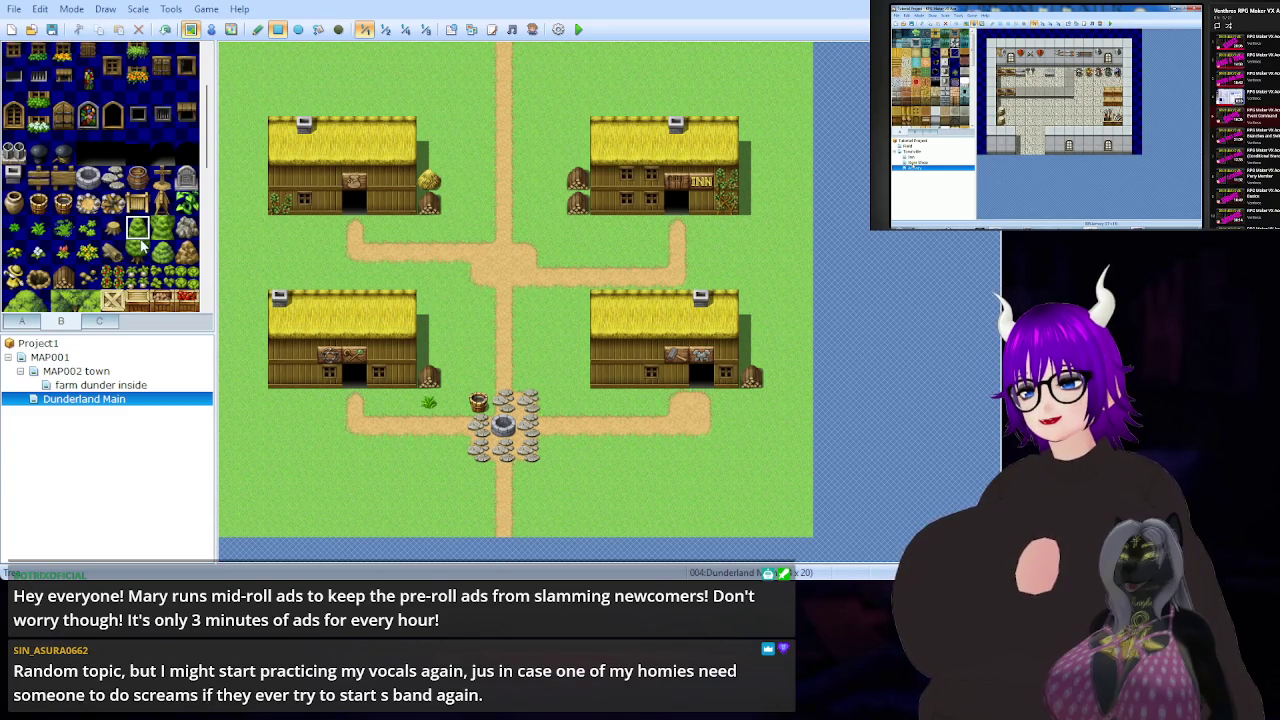
click(250, 88)
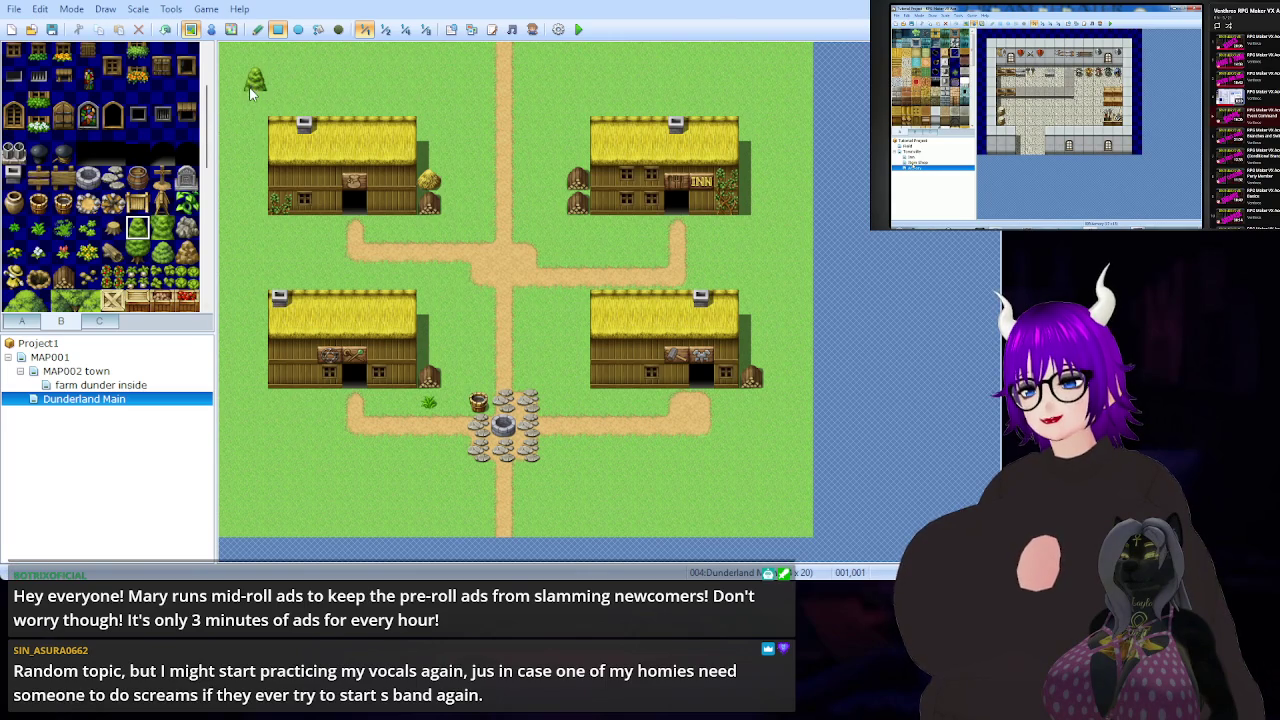
key(ctrl+z)
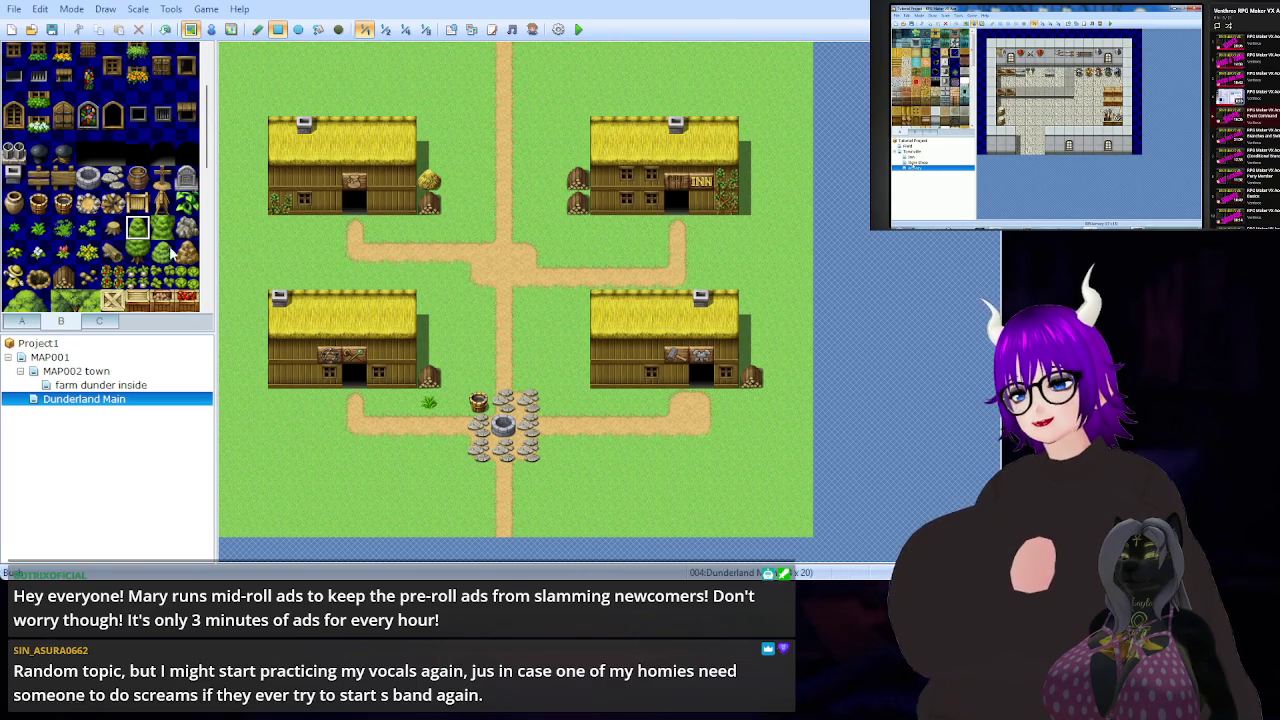
drag(137, 232, 138, 253)
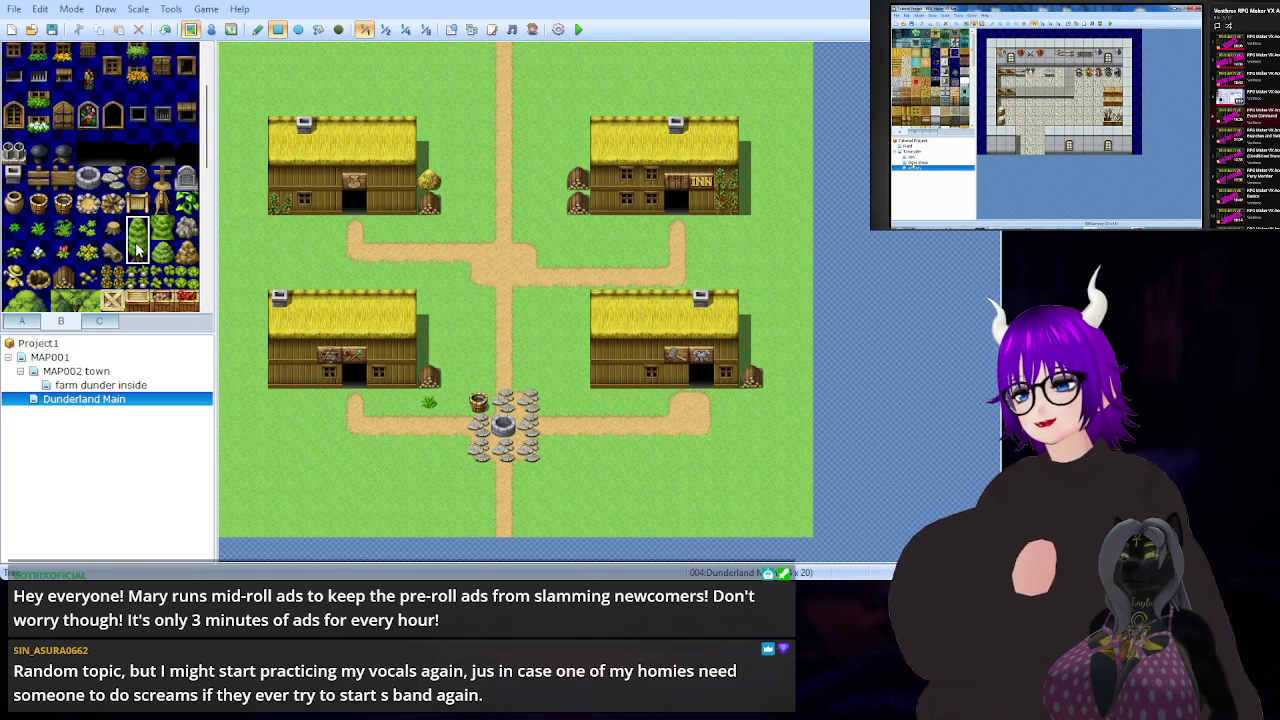
click(234, 58)
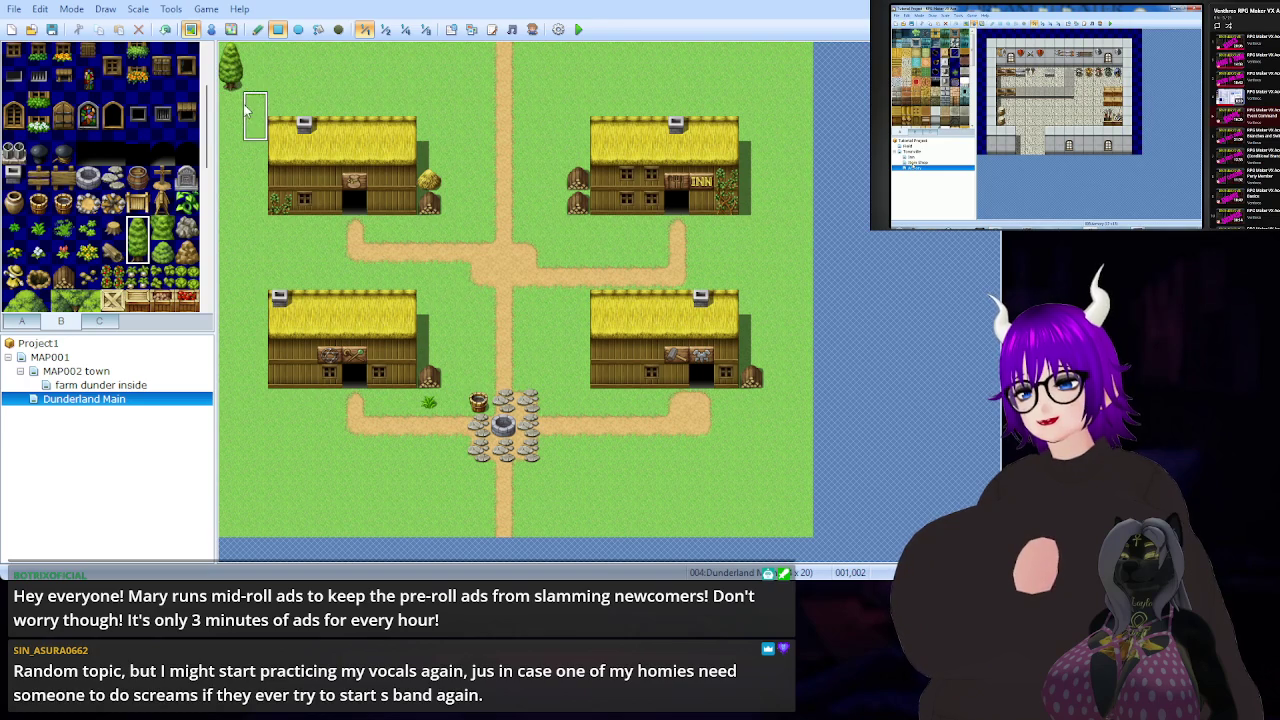
click(253, 115)
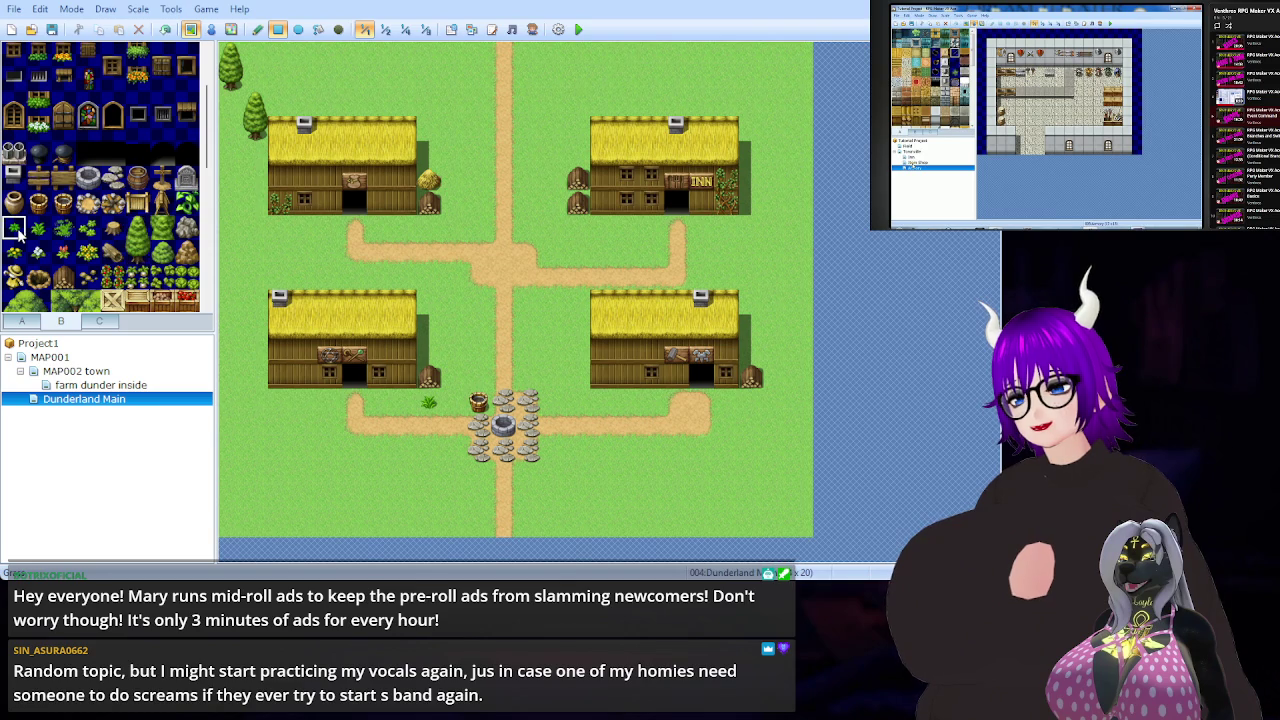
- Dot grass tufts on the lower-left lawn and upper crossroads, and place a tree stump
click(14, 229)
click(305, 451)
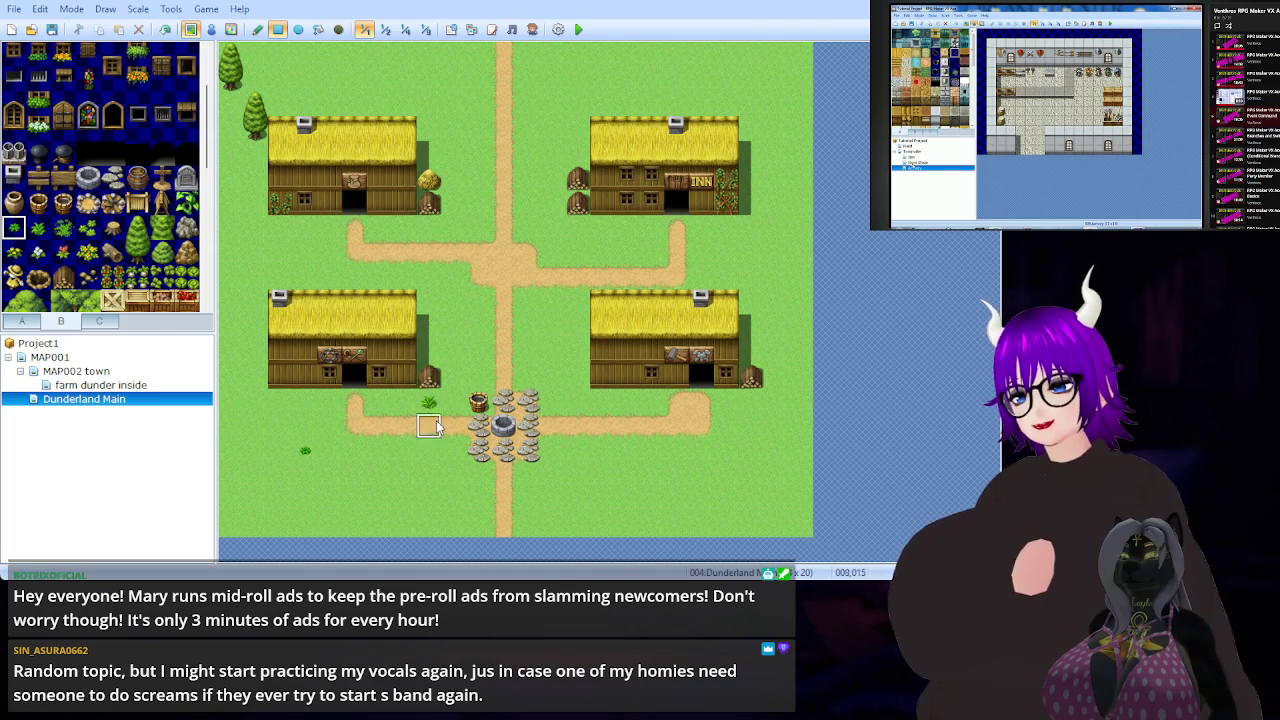
click(545, 230)
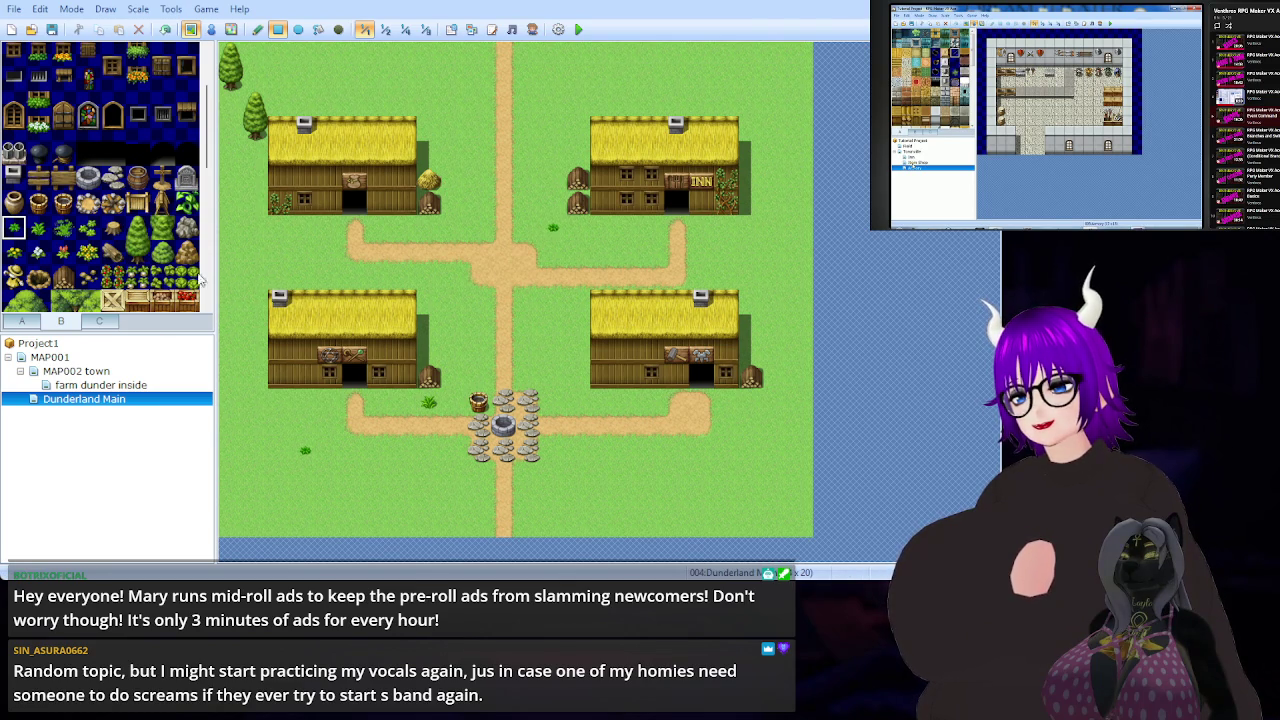
click(116, 233)
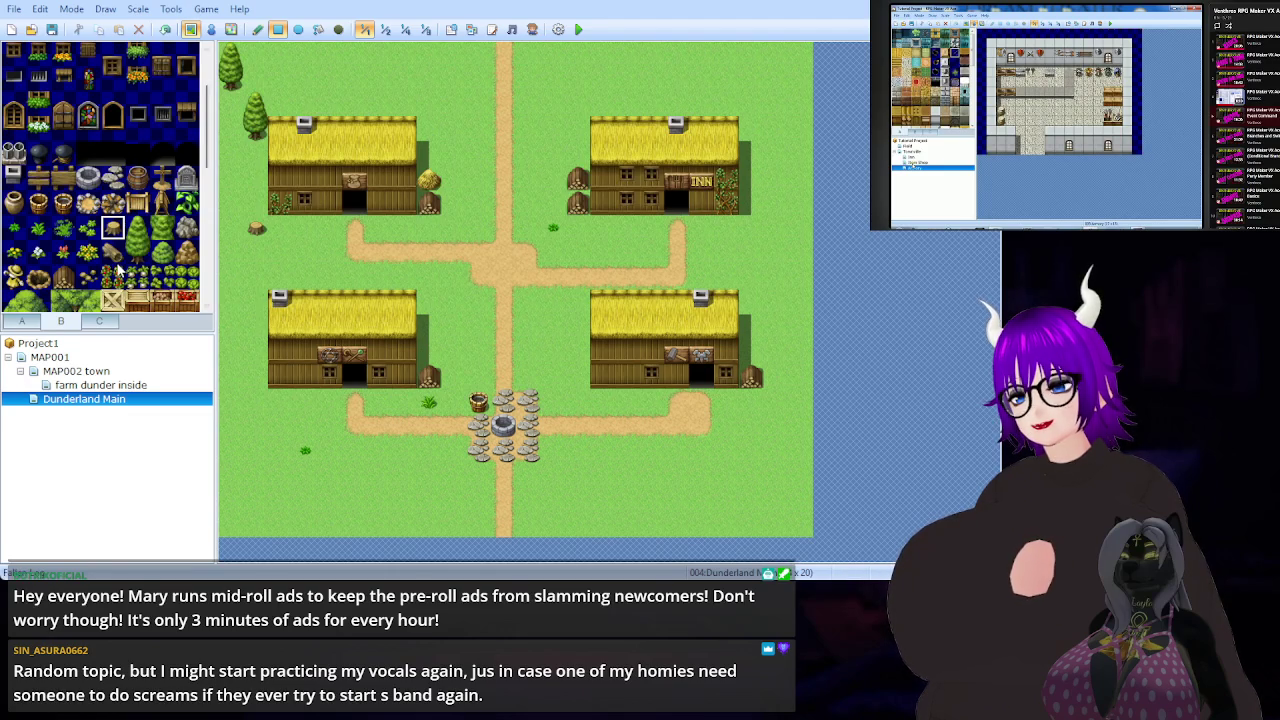
key(ctrl+z)
click(232, 253)
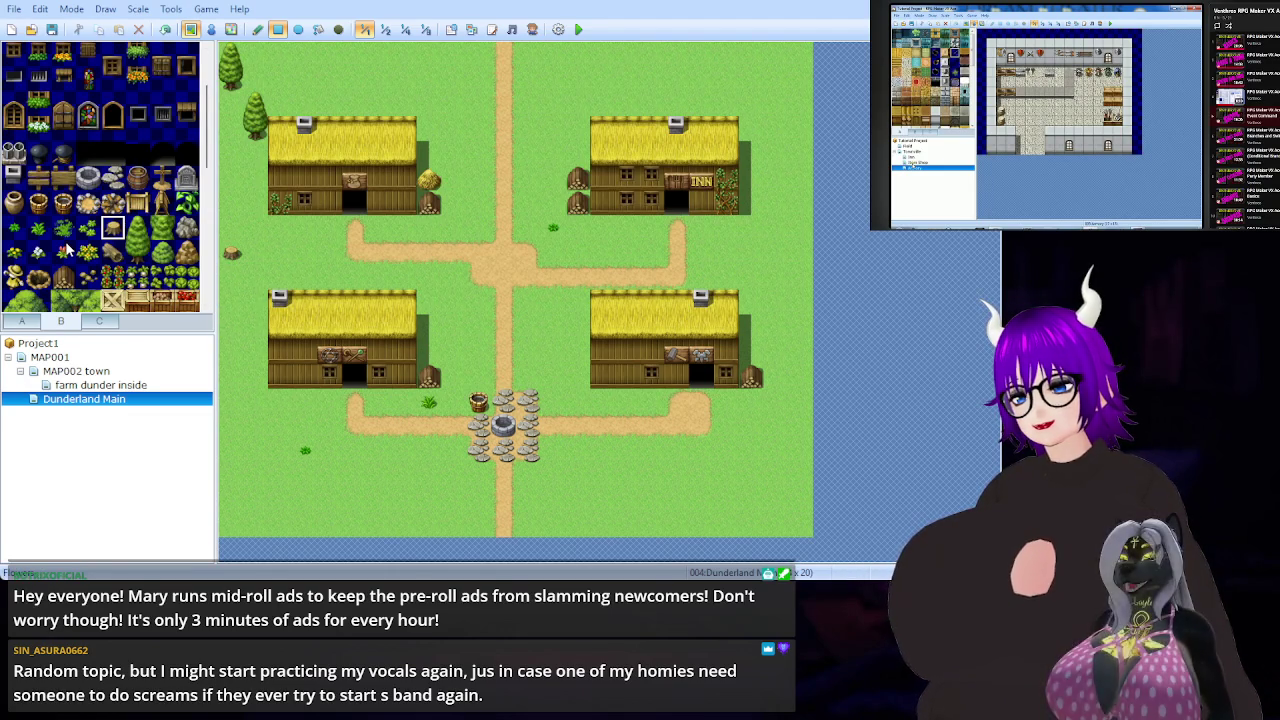
scroll(70, 245, down, 2)
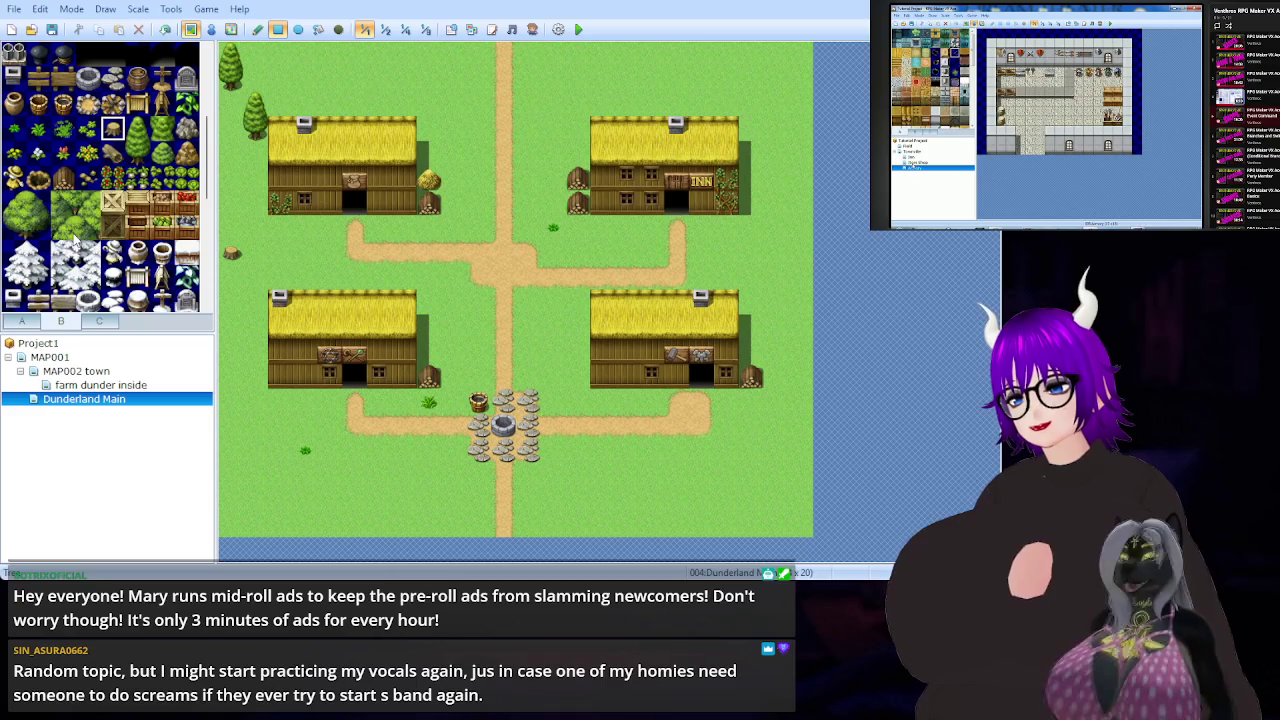
- Add a large round tree top-right, a rock top-left, and a wooden bench before the top-left house
drag(39, 227, 24, 208)
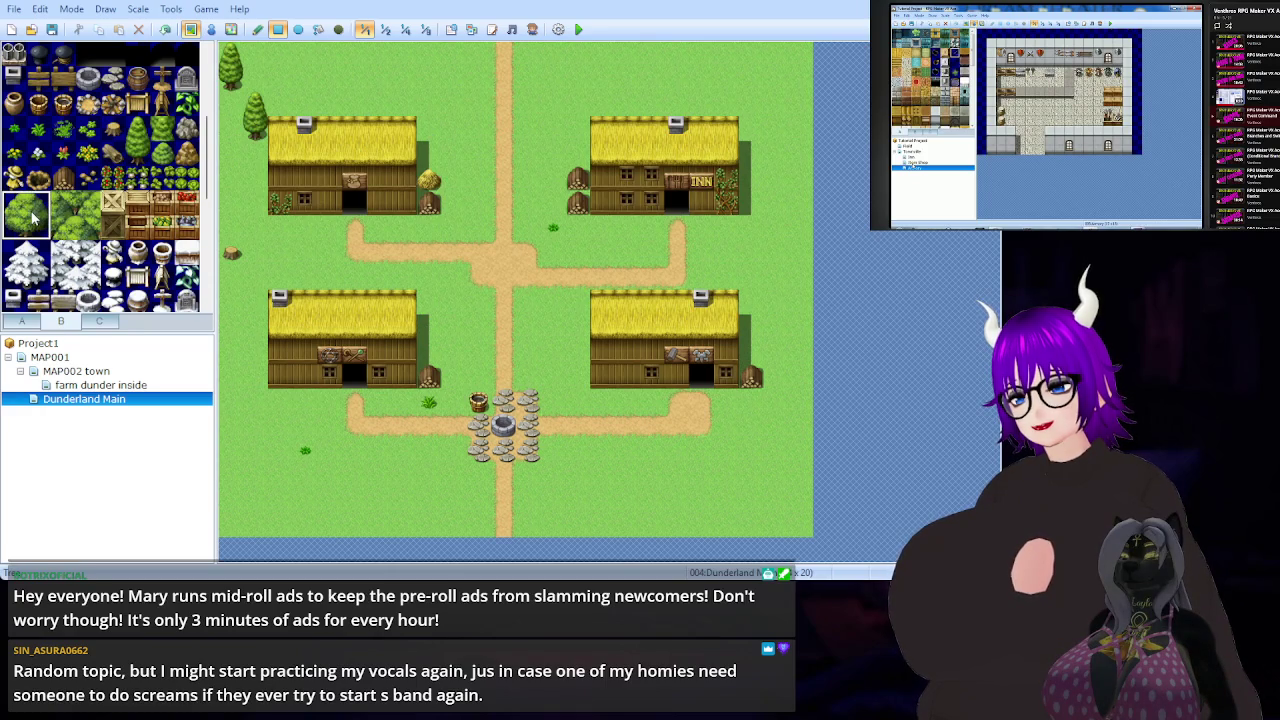
click(783, 64)
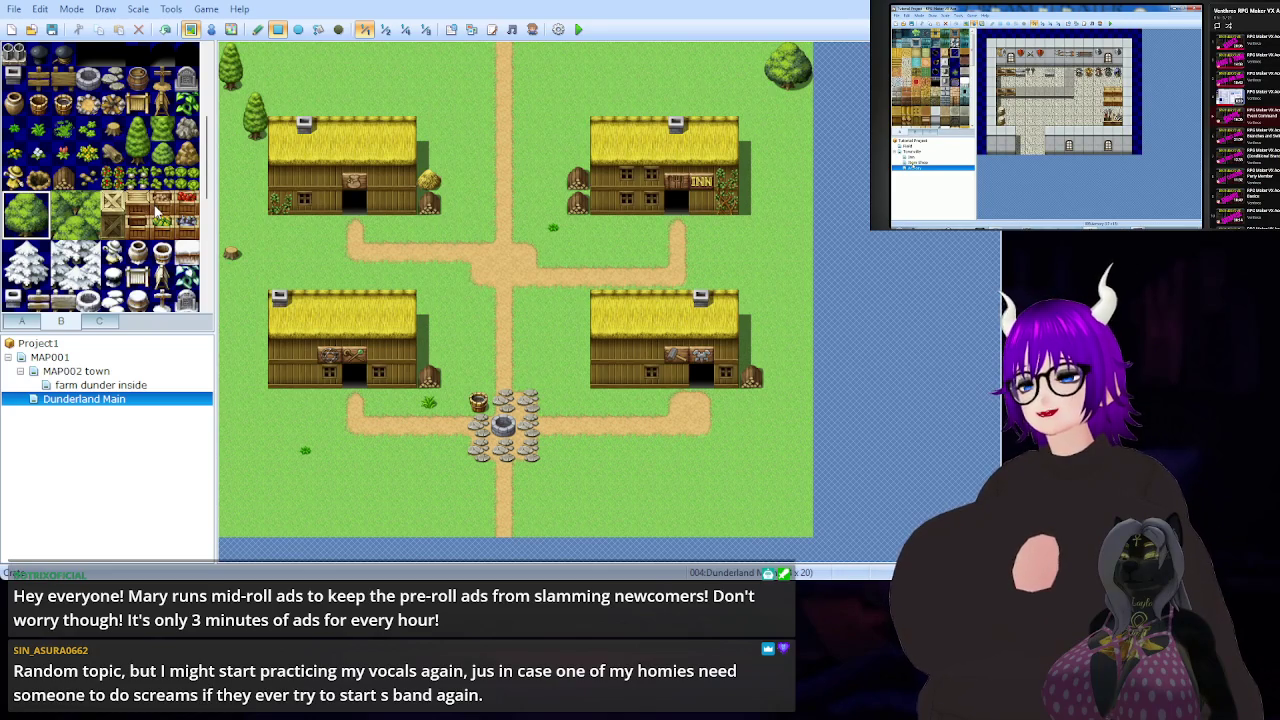
click(187, 130)
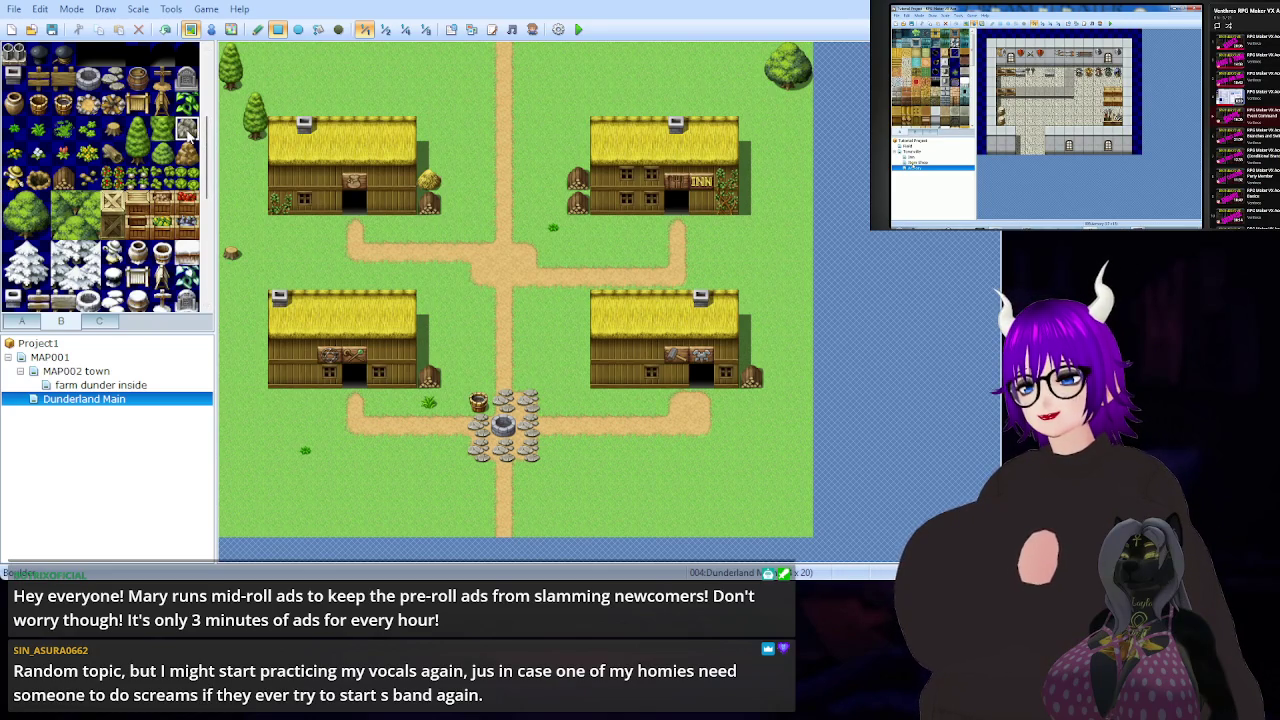
click(231, 104)
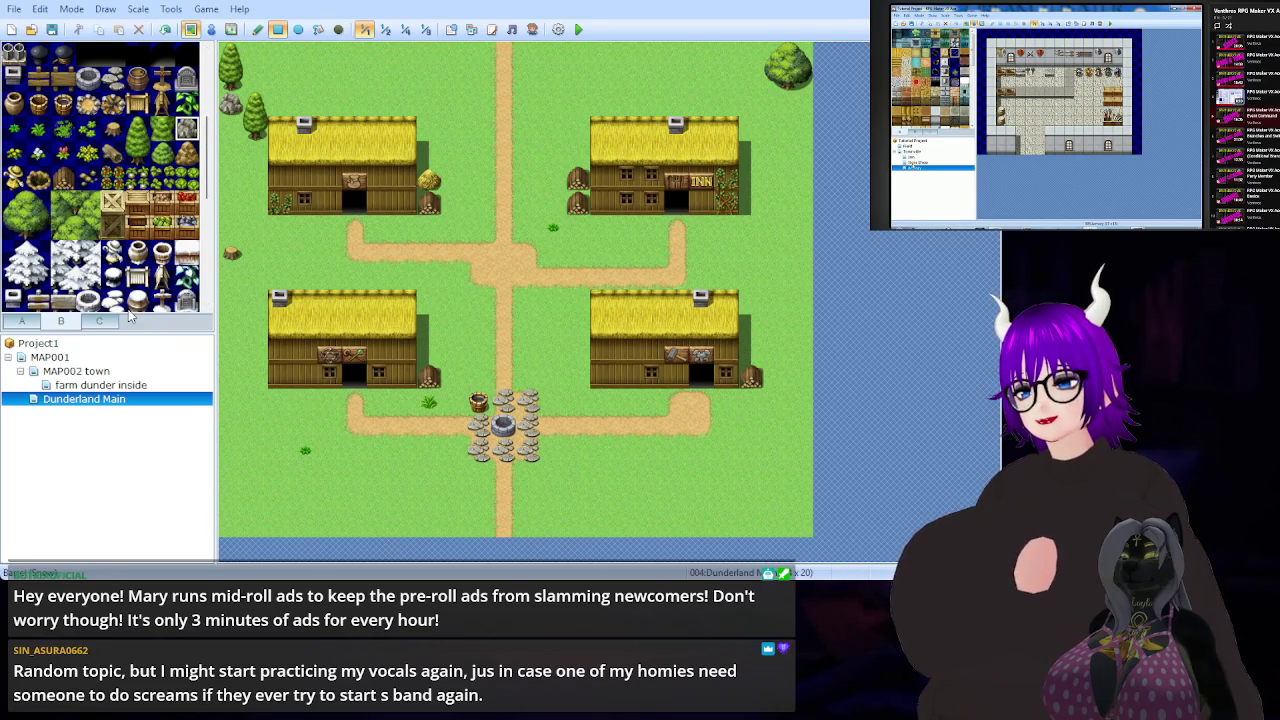
scroll(120, 265, up, 1)
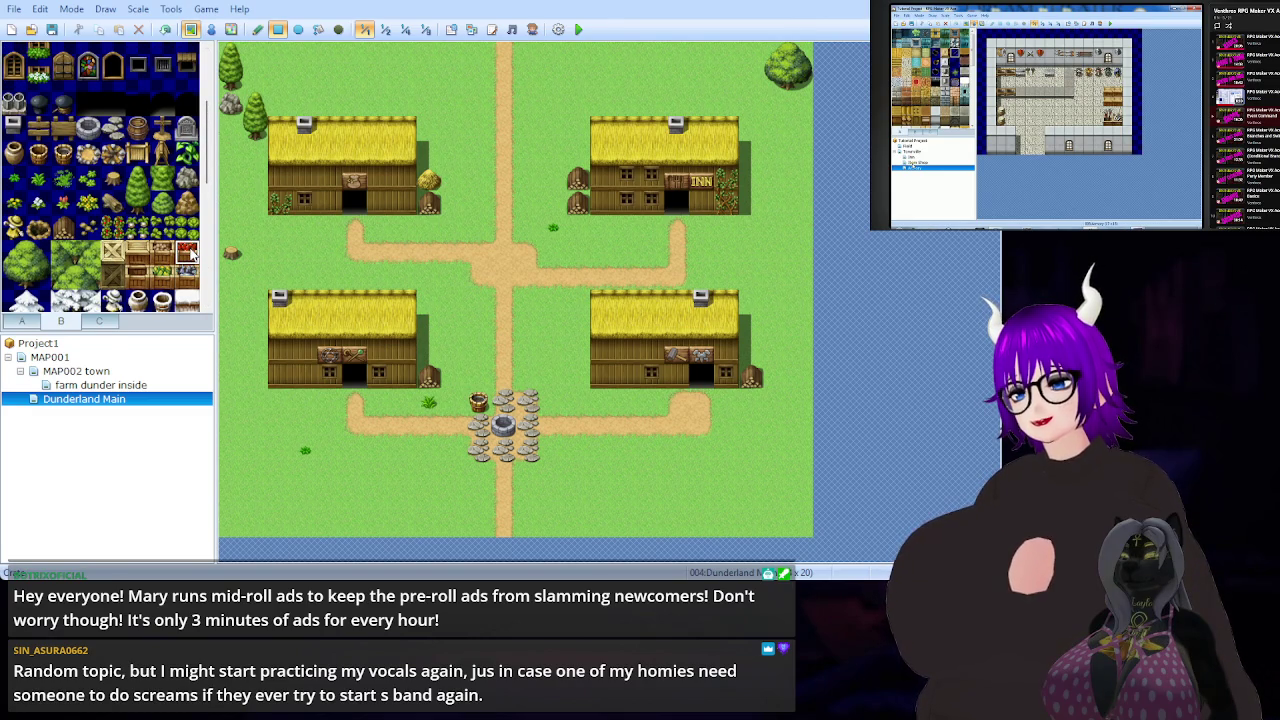
click(138, 253)
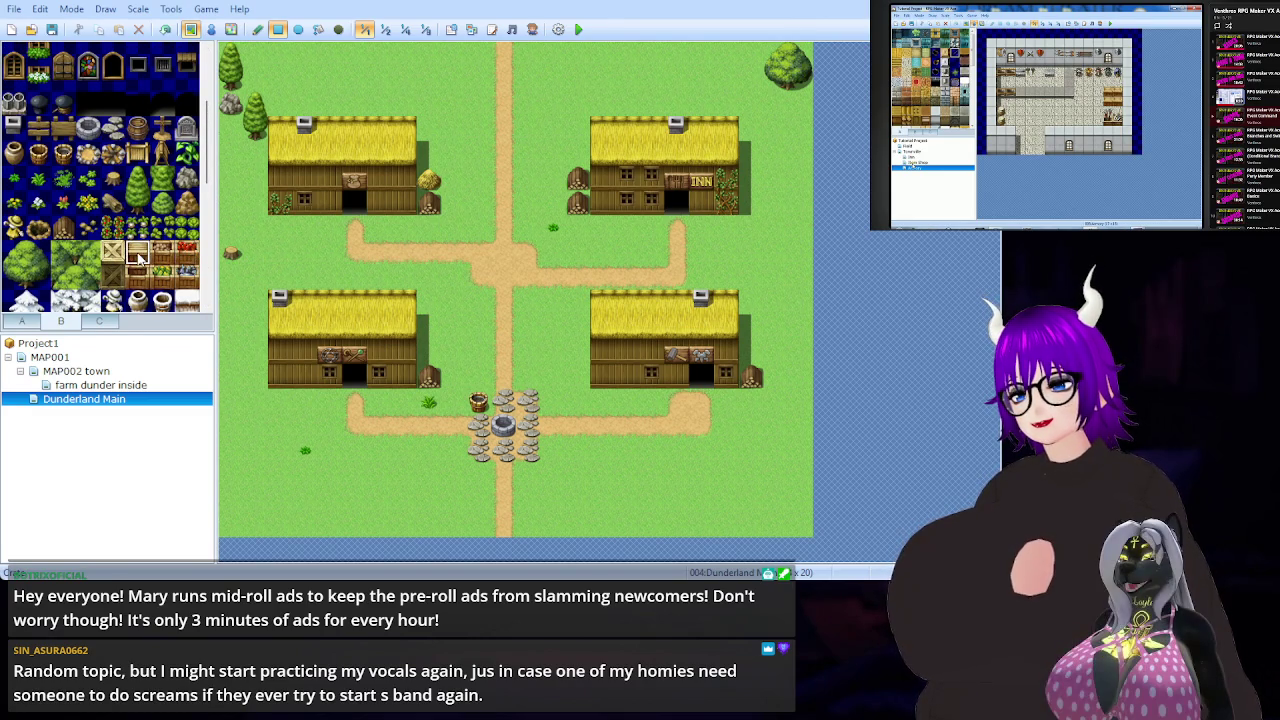
drag(305, 228, 328, 228)
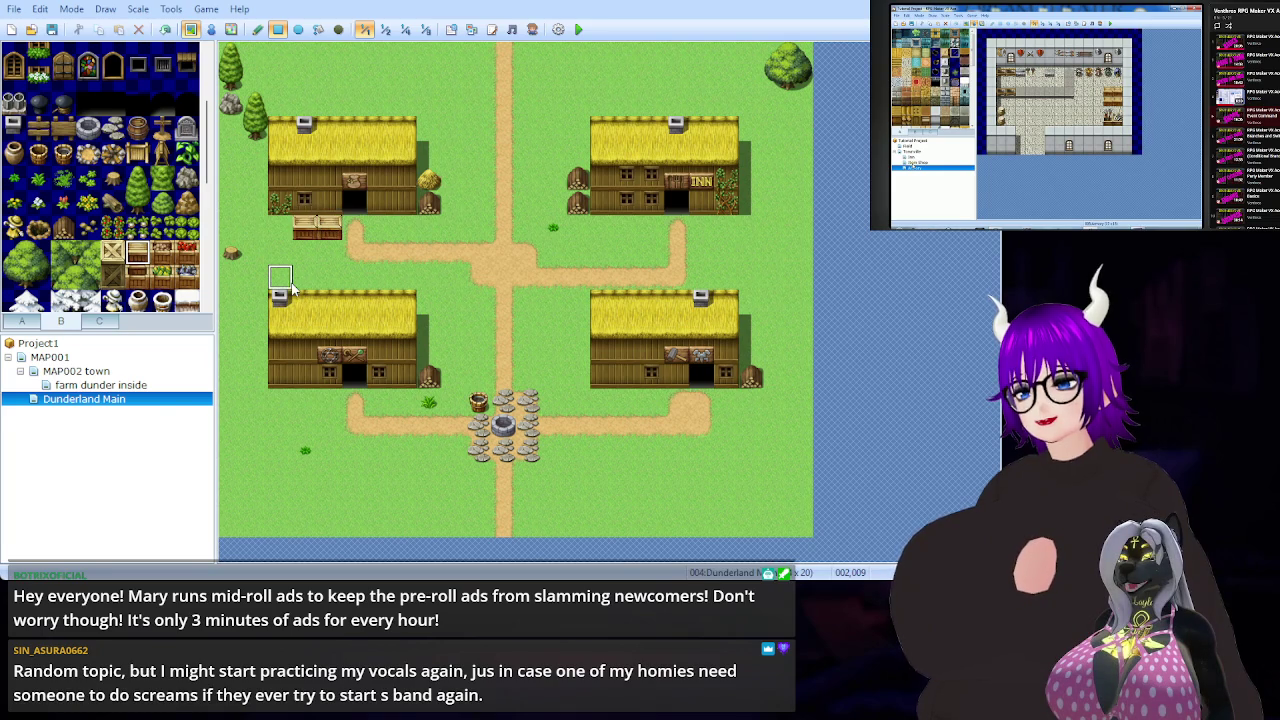
- Add crates near the top-left house, undoing the misplaced crate and the red crates below the inn
scroll(172, 238, down, 2)
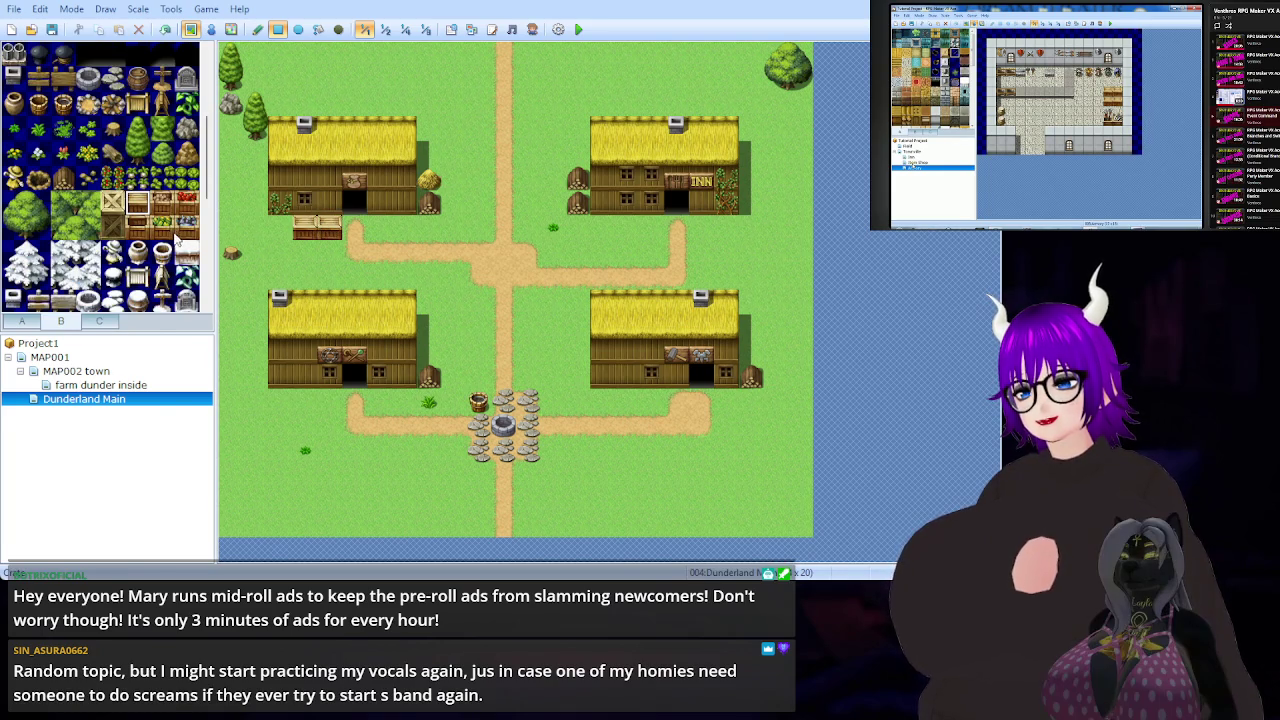
click(165, 207)
click(330, 205)
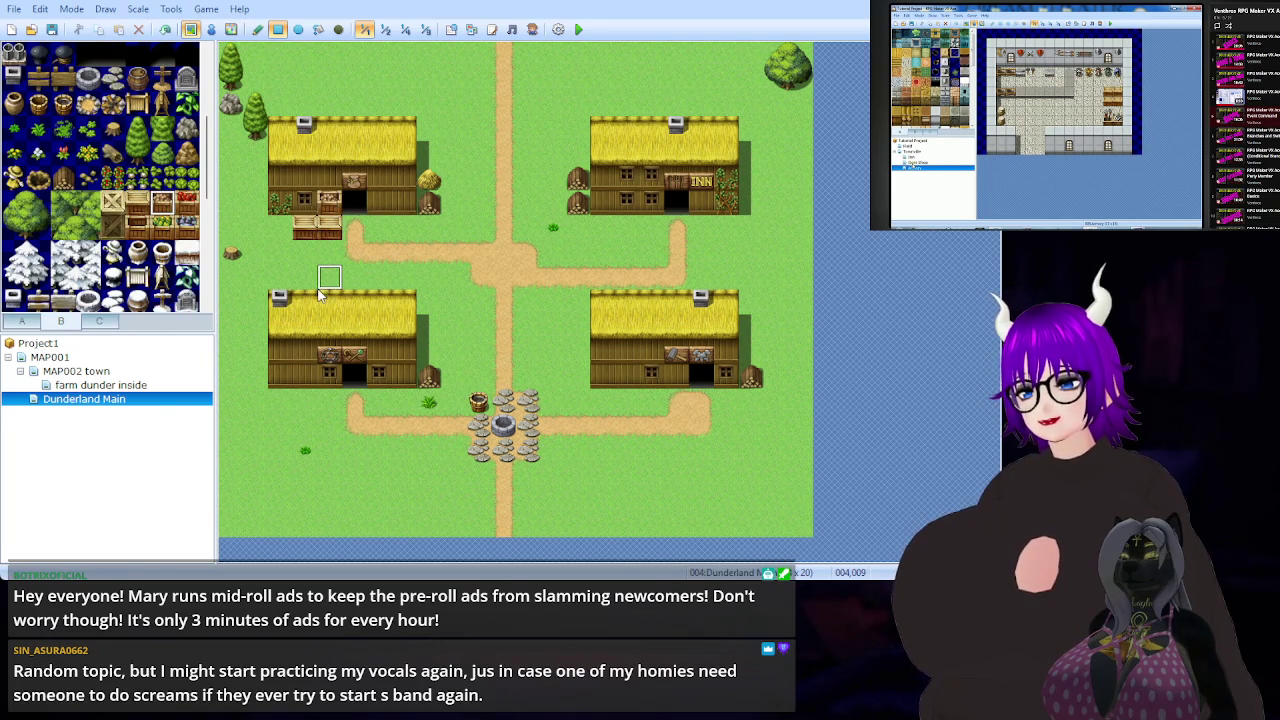
key(ctrl+z)
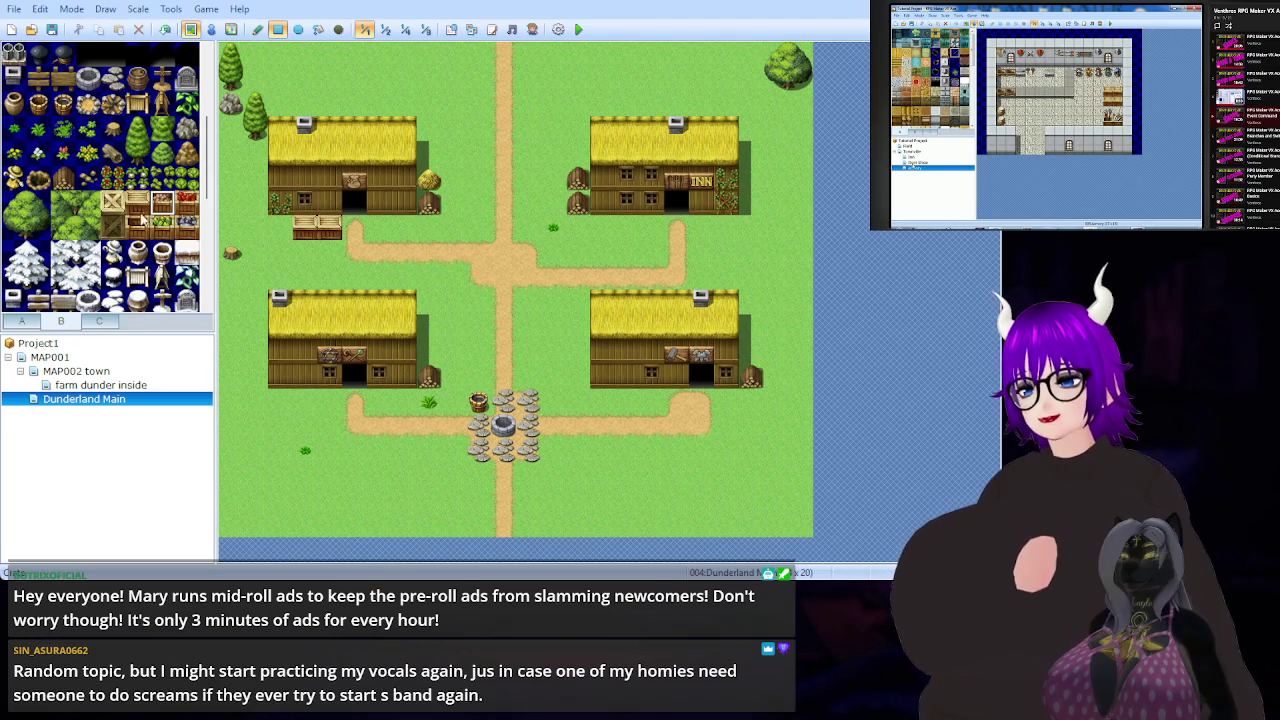
click(120, 203)
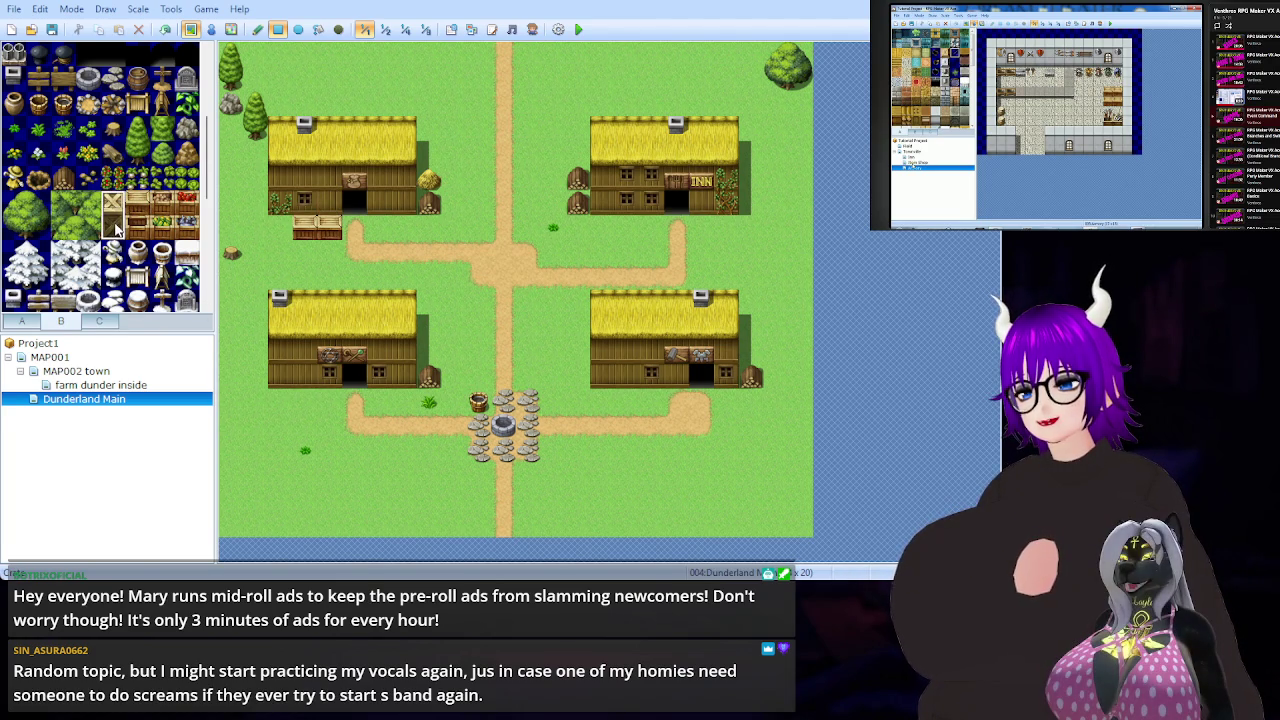
click(295, 397)
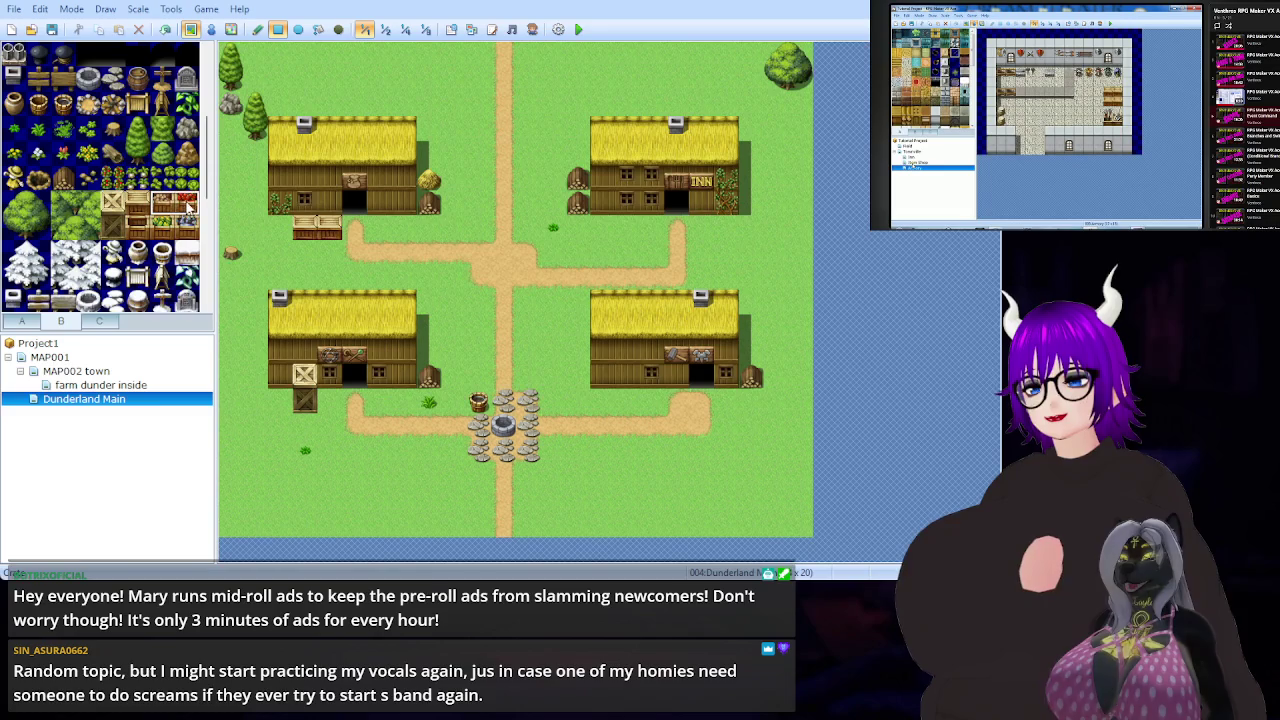
click(602, 227)
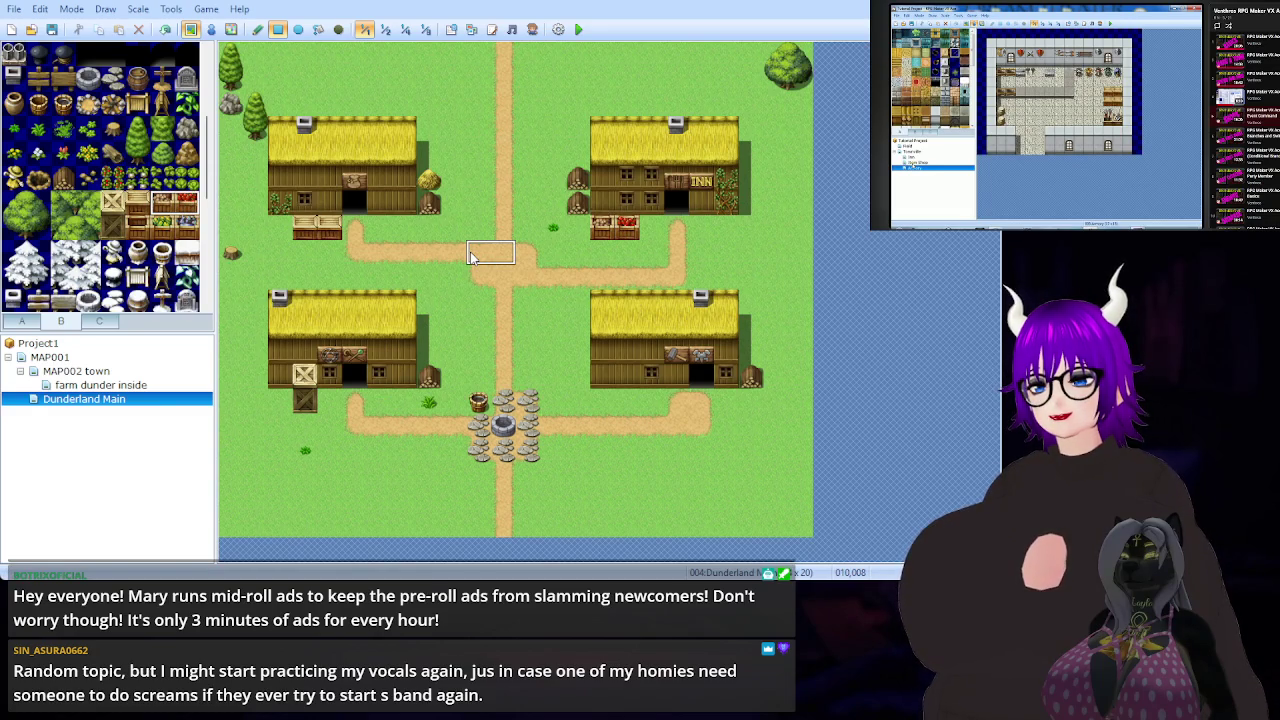
key(ctrl+z)
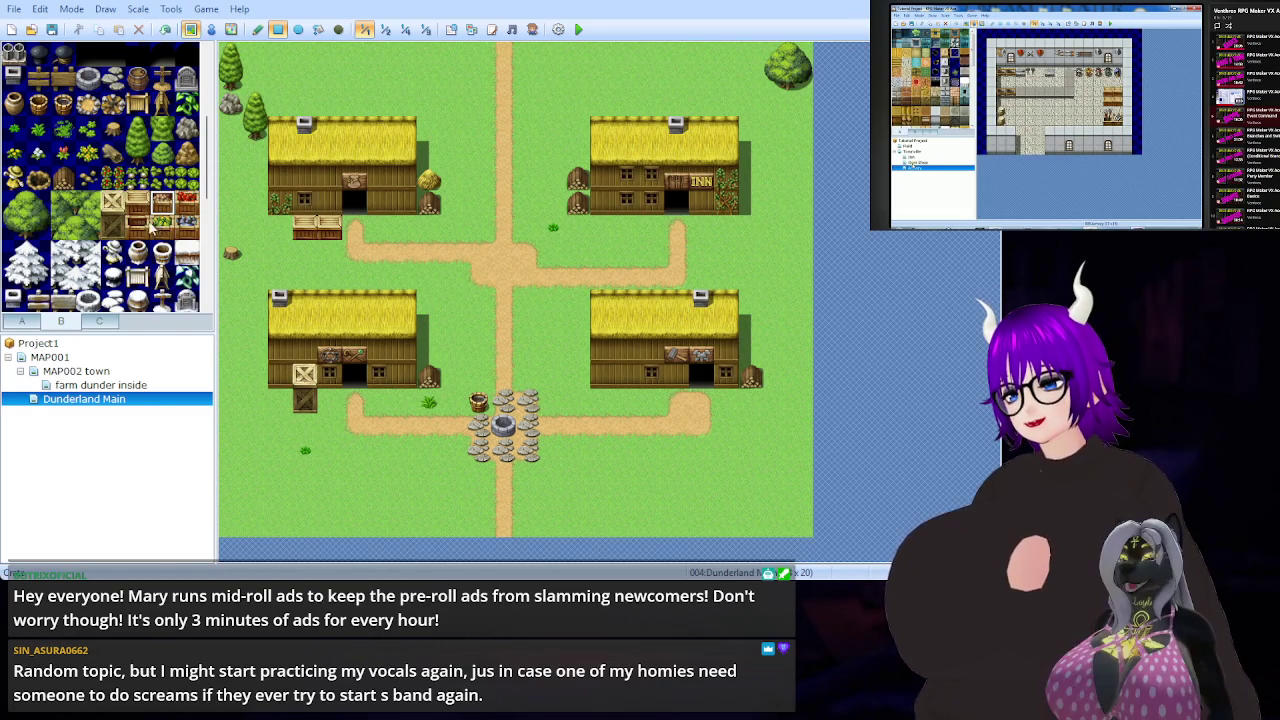
- Place a barrel below the inn, undoing the first try and shifting it further right
scroll(92, 230, up, 3)
scroll(88, 232, up, 2)
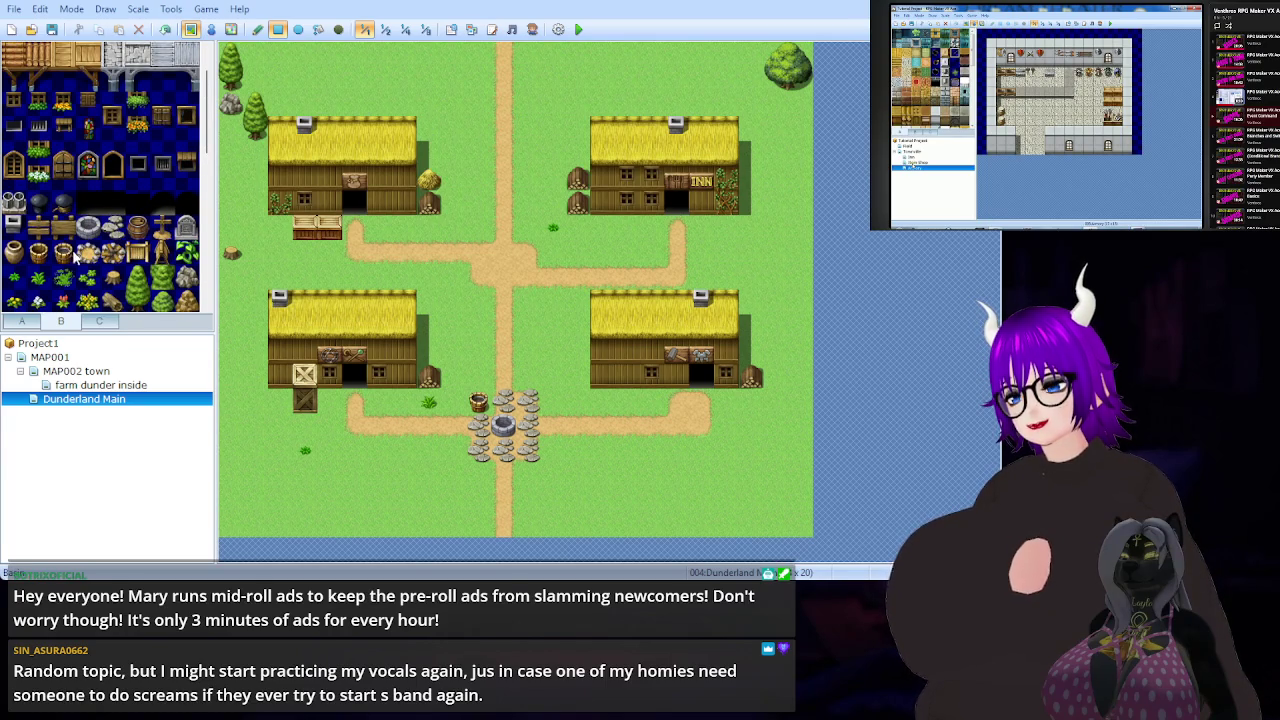
scroll(158, 266, up, 2)
click(137, 277)
click(651, 227)
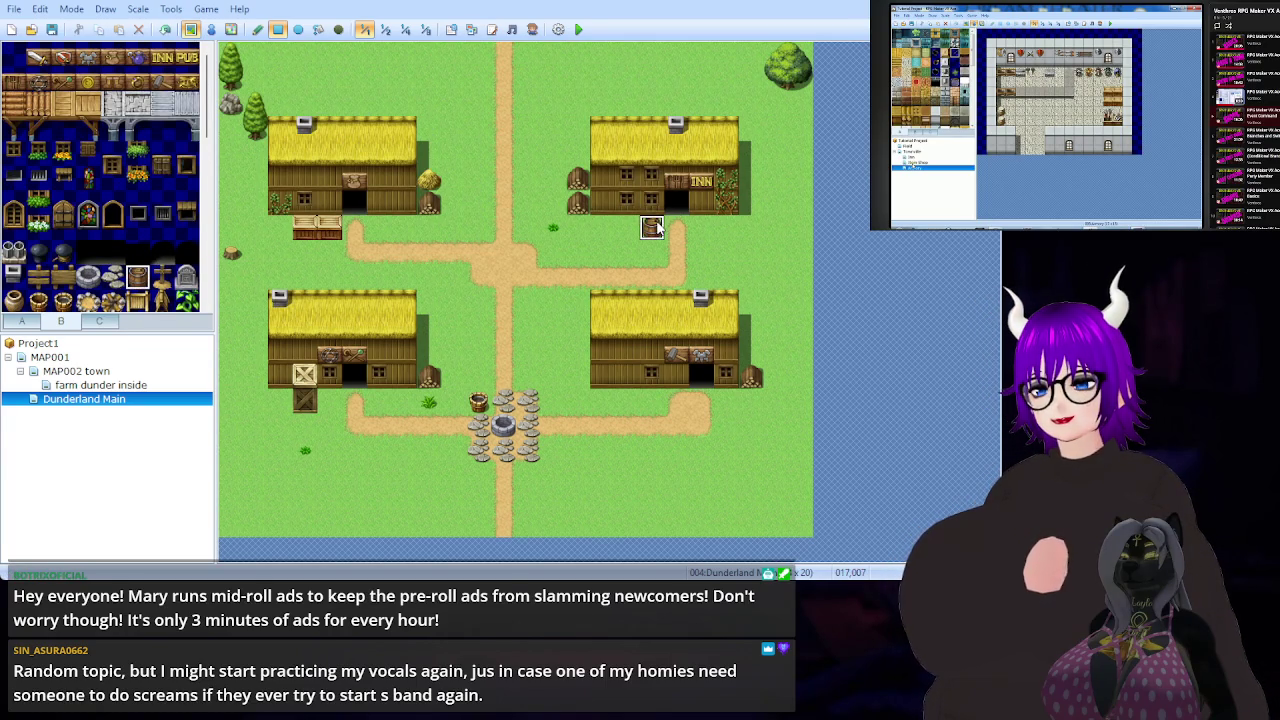
key(ctrl+z)
click(701, 227)
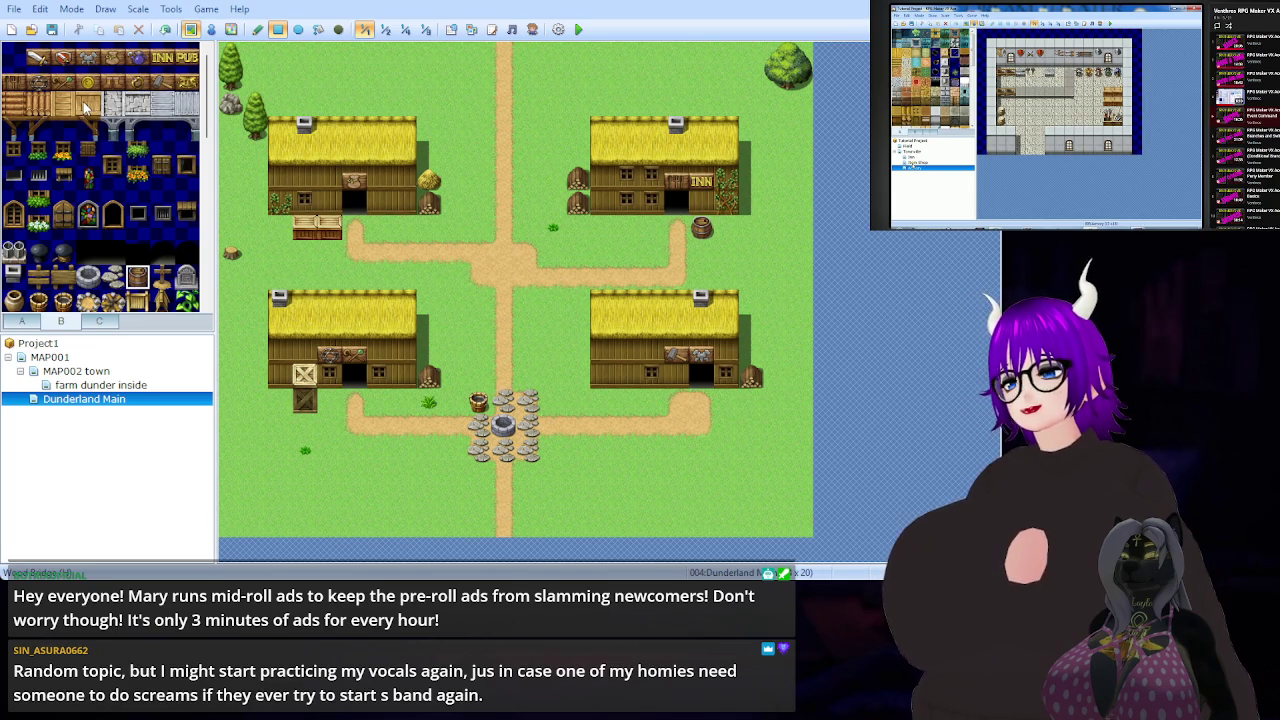
click(97, 321)
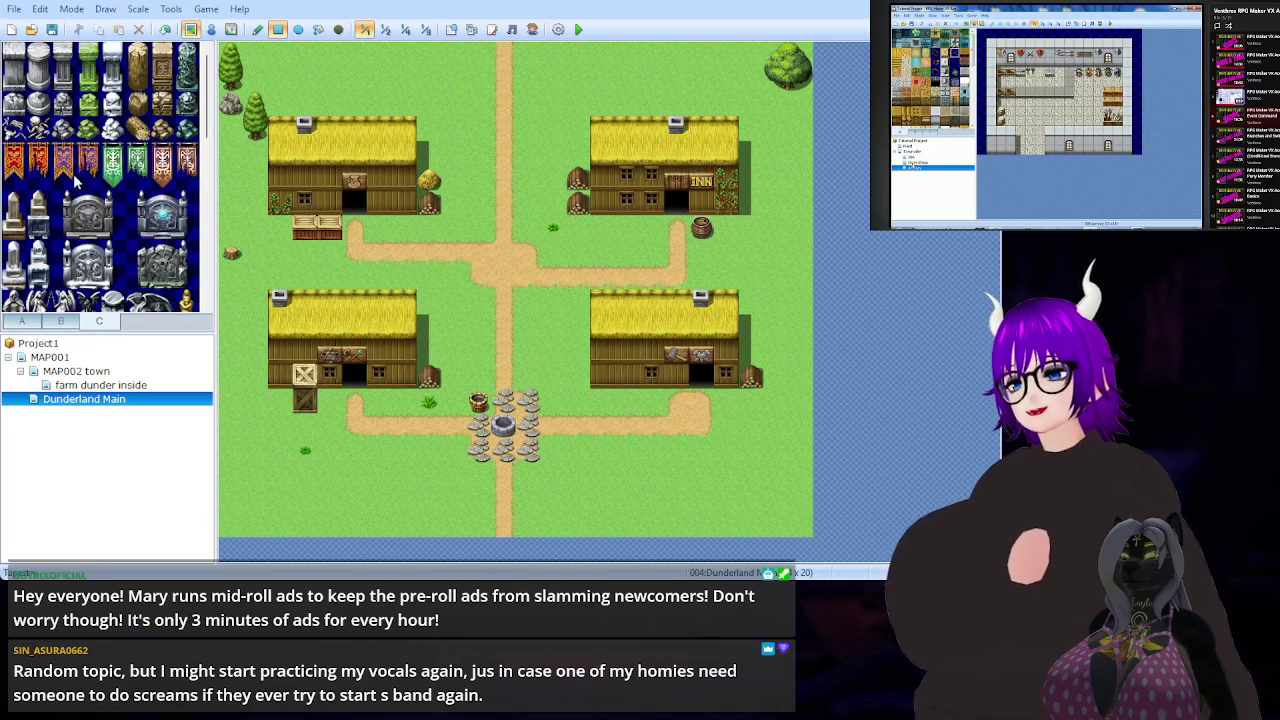
click(14, 155)
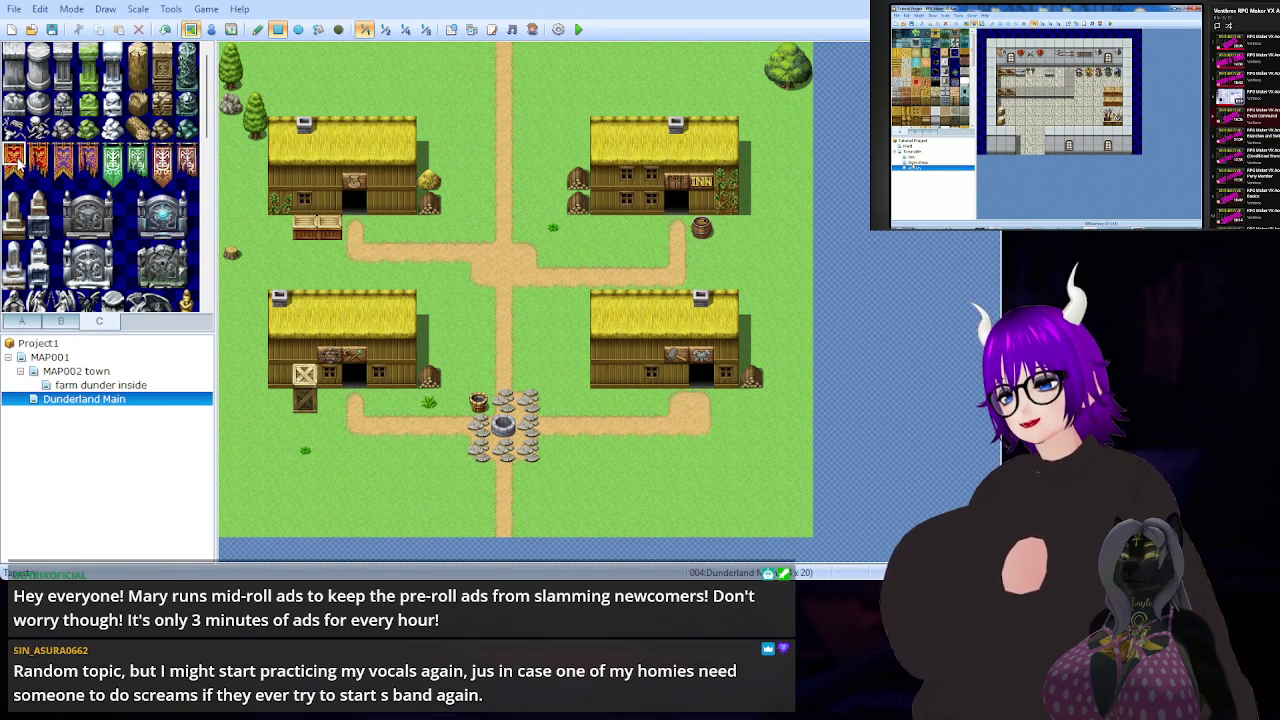
- Hang the red banner beside the lower-left house's doorway, re-placing it after an undo
scroll(16, 160, down, 3)
scroll(163, 150, up, 3)
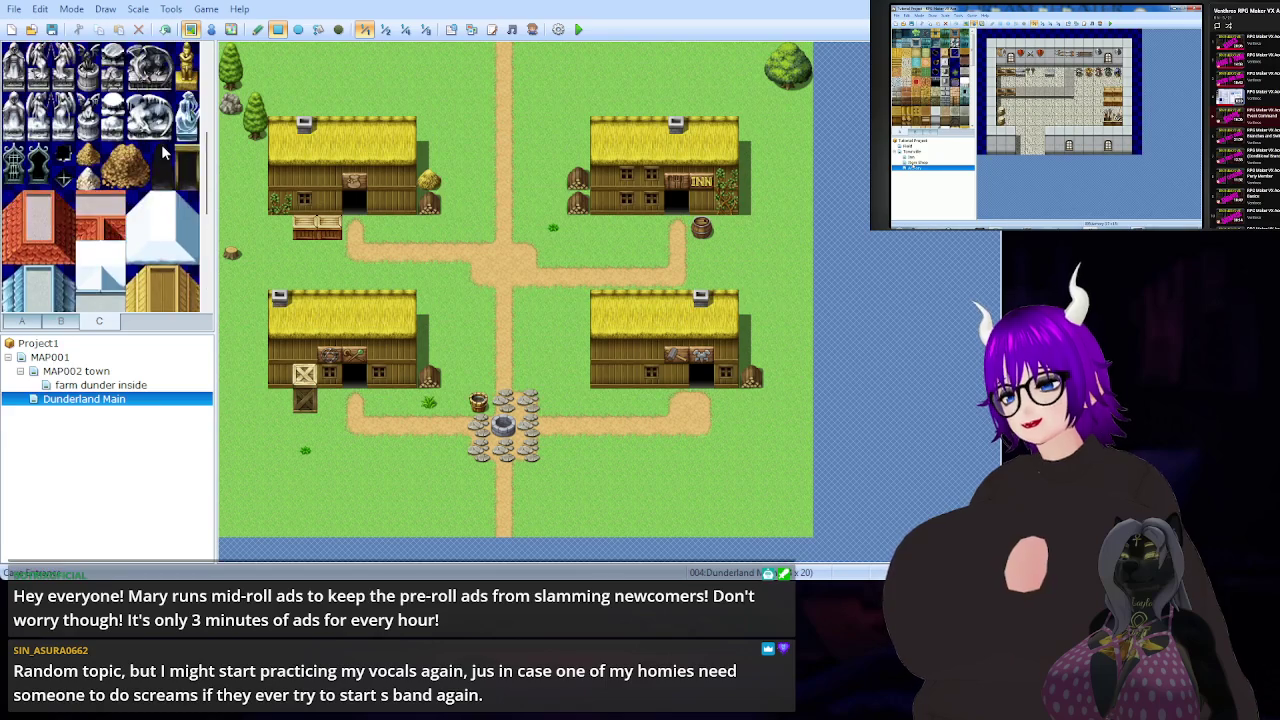
scroll(127, 218, down, 5)
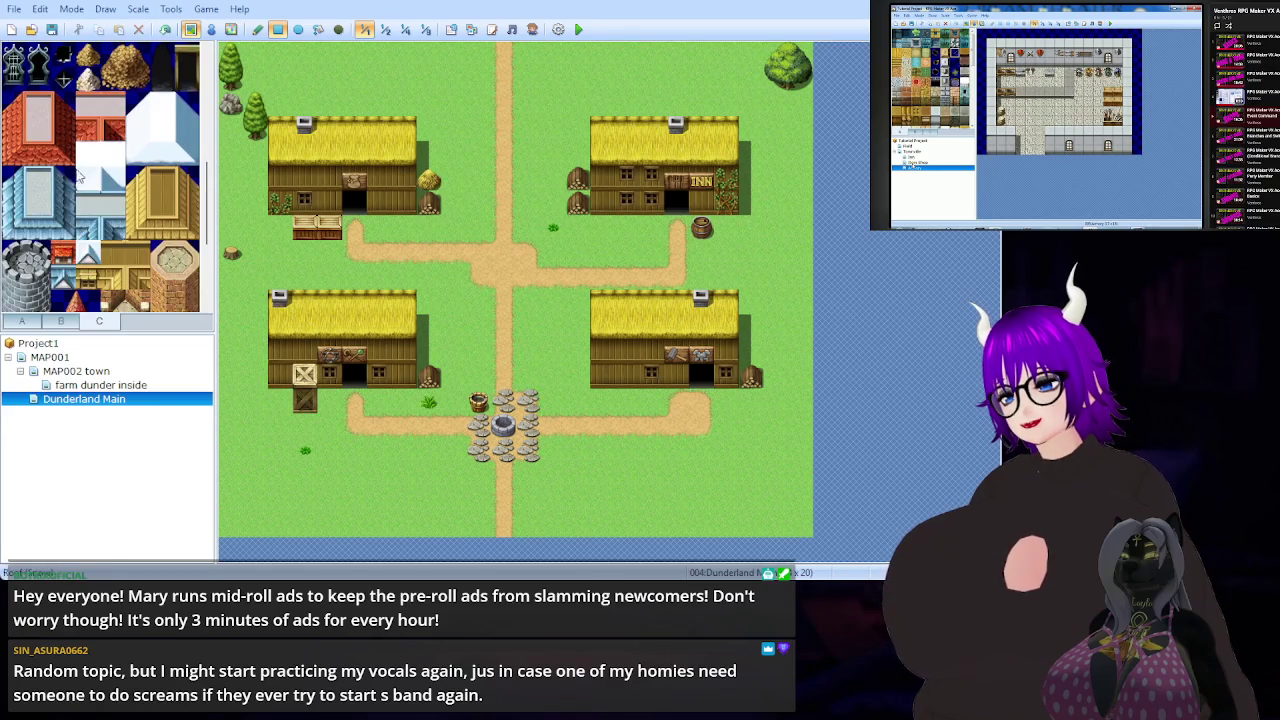
scroll(117, 198, up, 6)
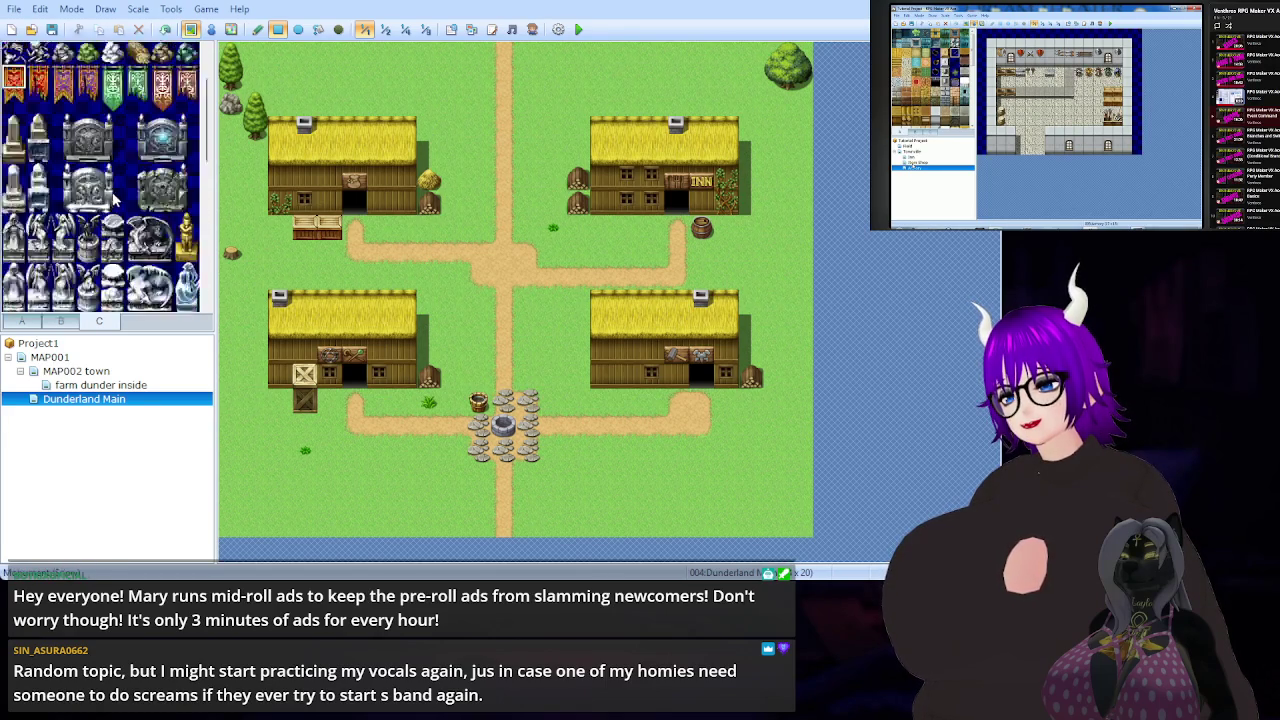
click(14, 166)
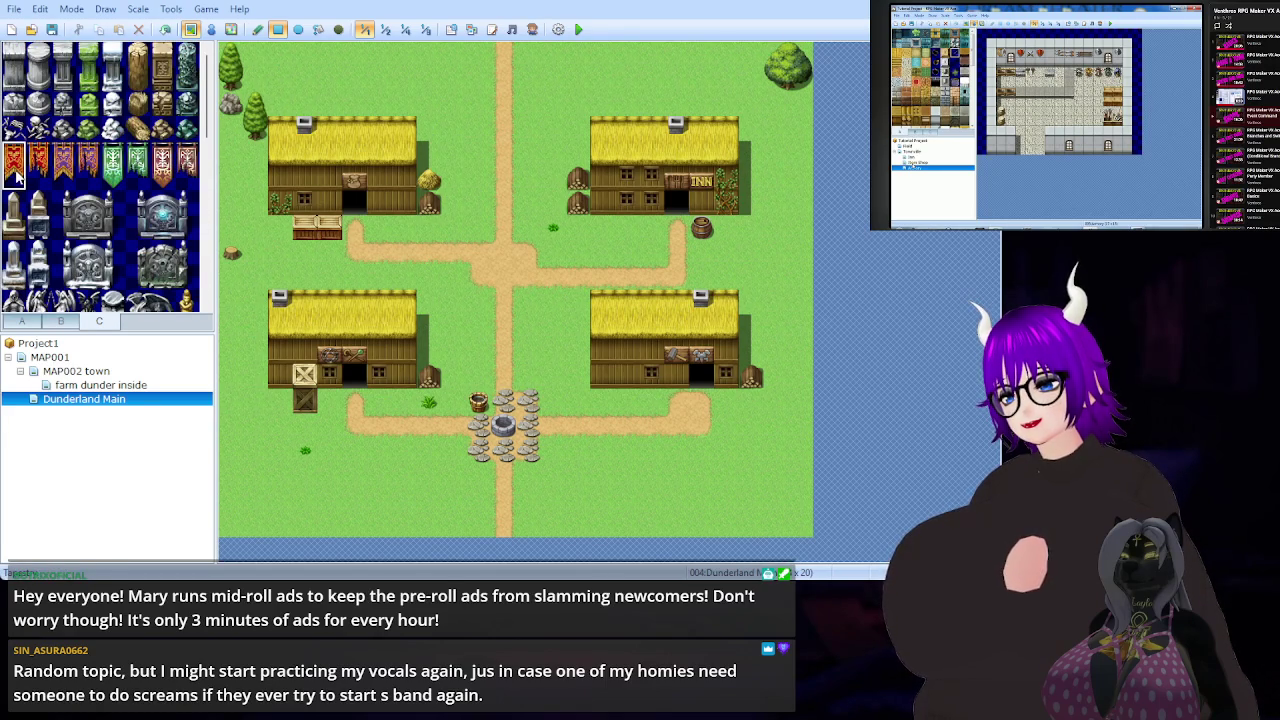
click(402, 332)
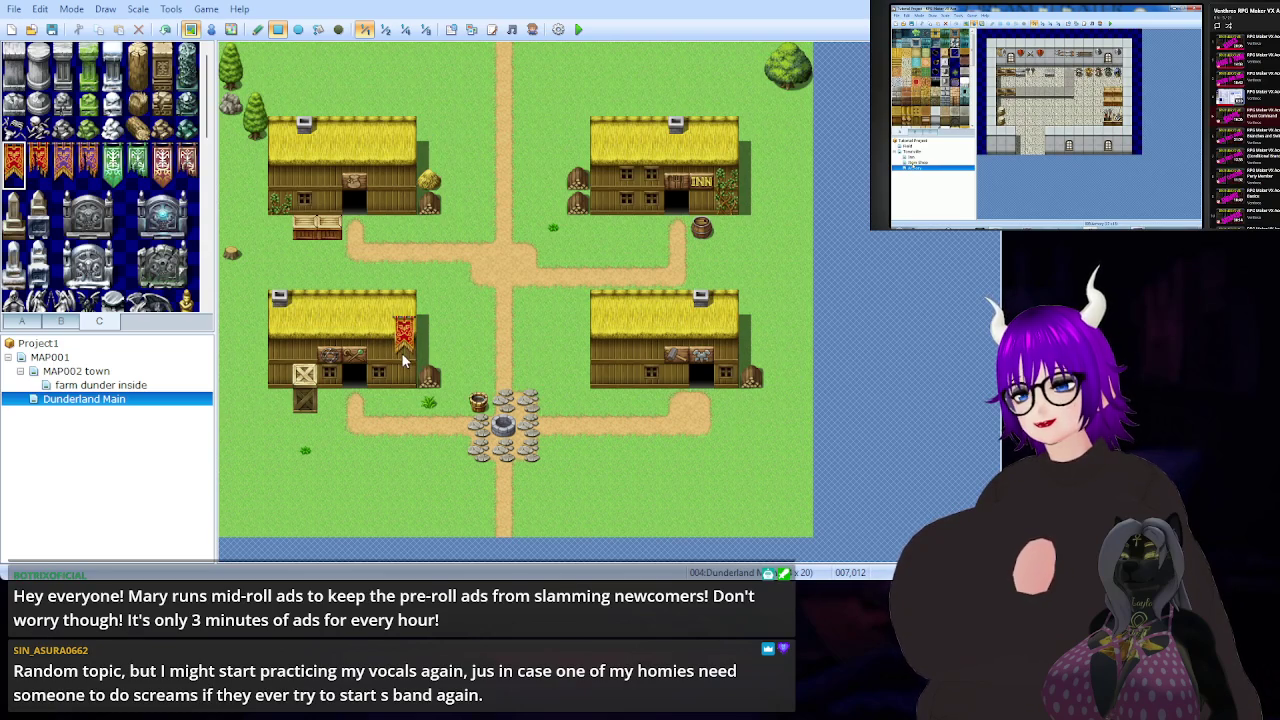
key(ctrl+z)
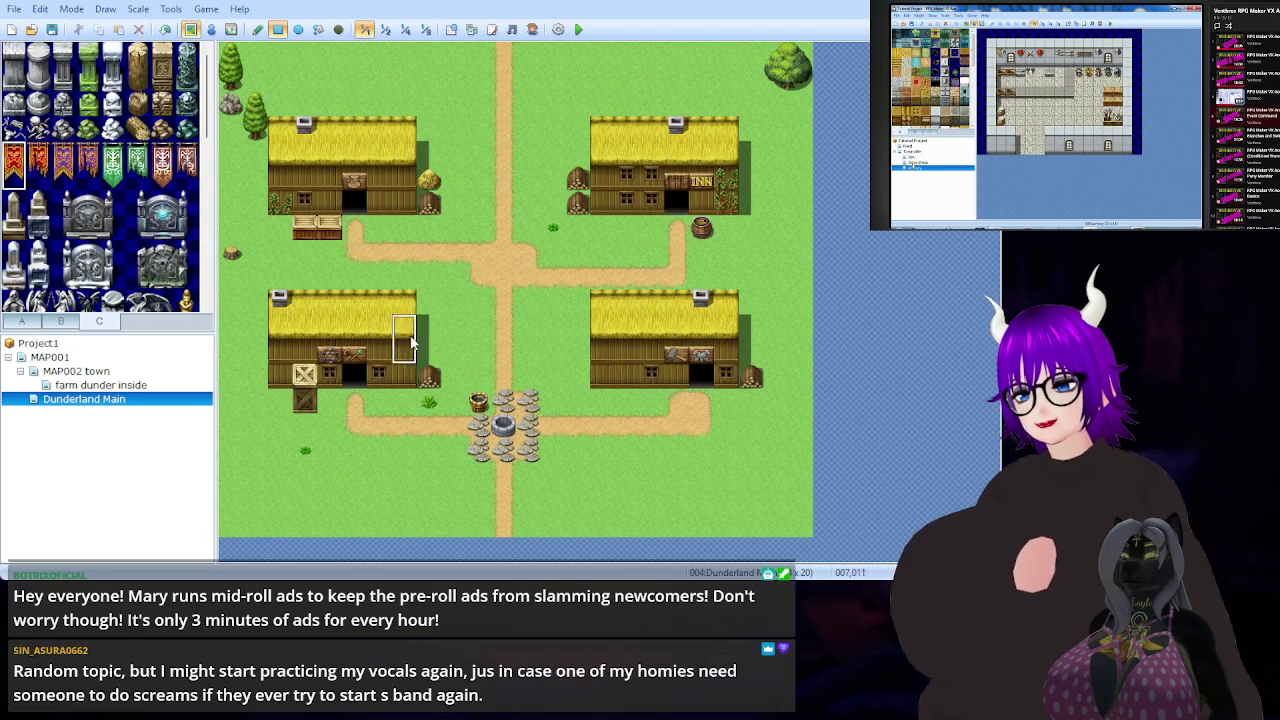
click(401, 349)
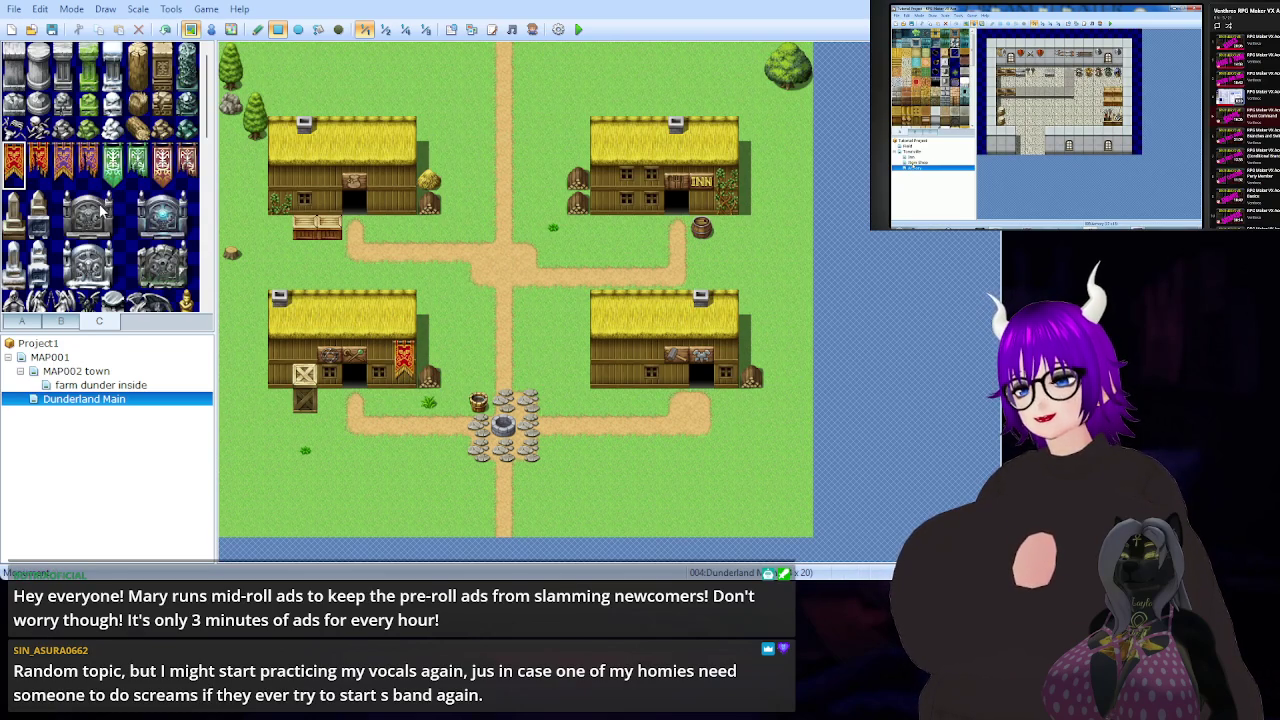
scroll(108, 200, down, 3)
scroll(108, 200, down, 3)
scroll(100, 185, up, 5)
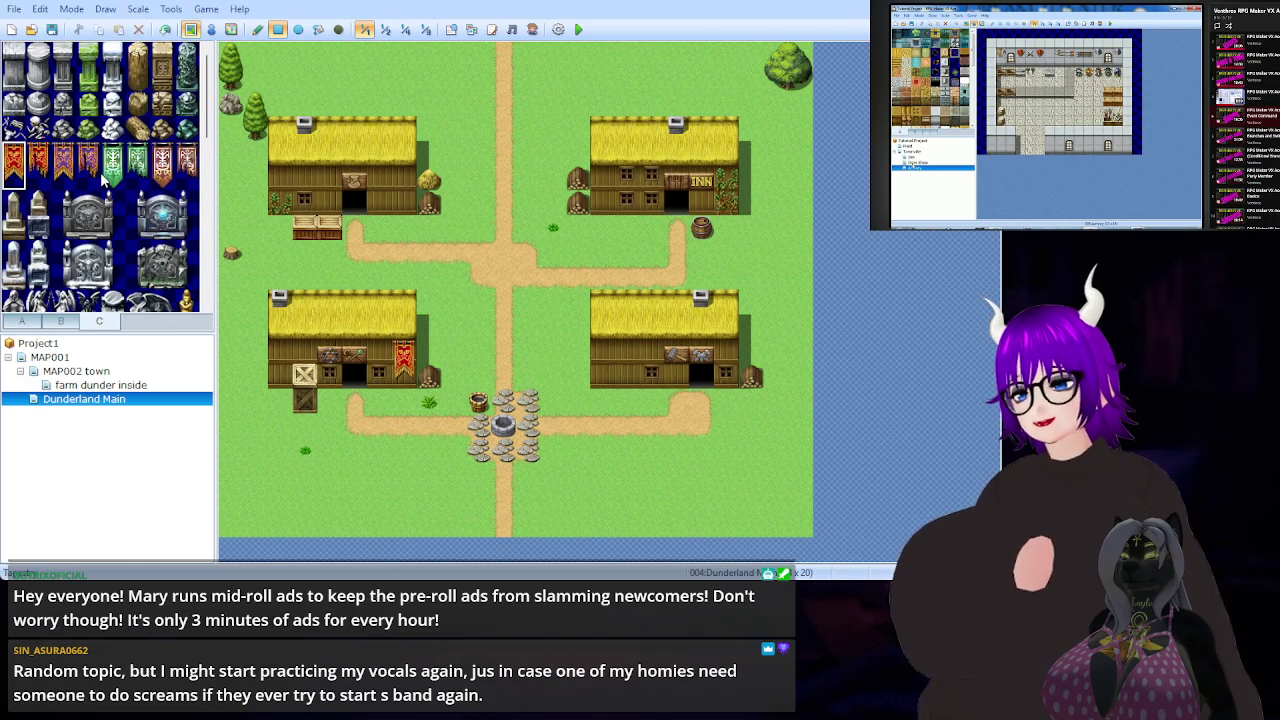
- Add a small plant beside the road and red flowers on the grass left of it
click(60, 322)
scroll(87, 222, down, 5)
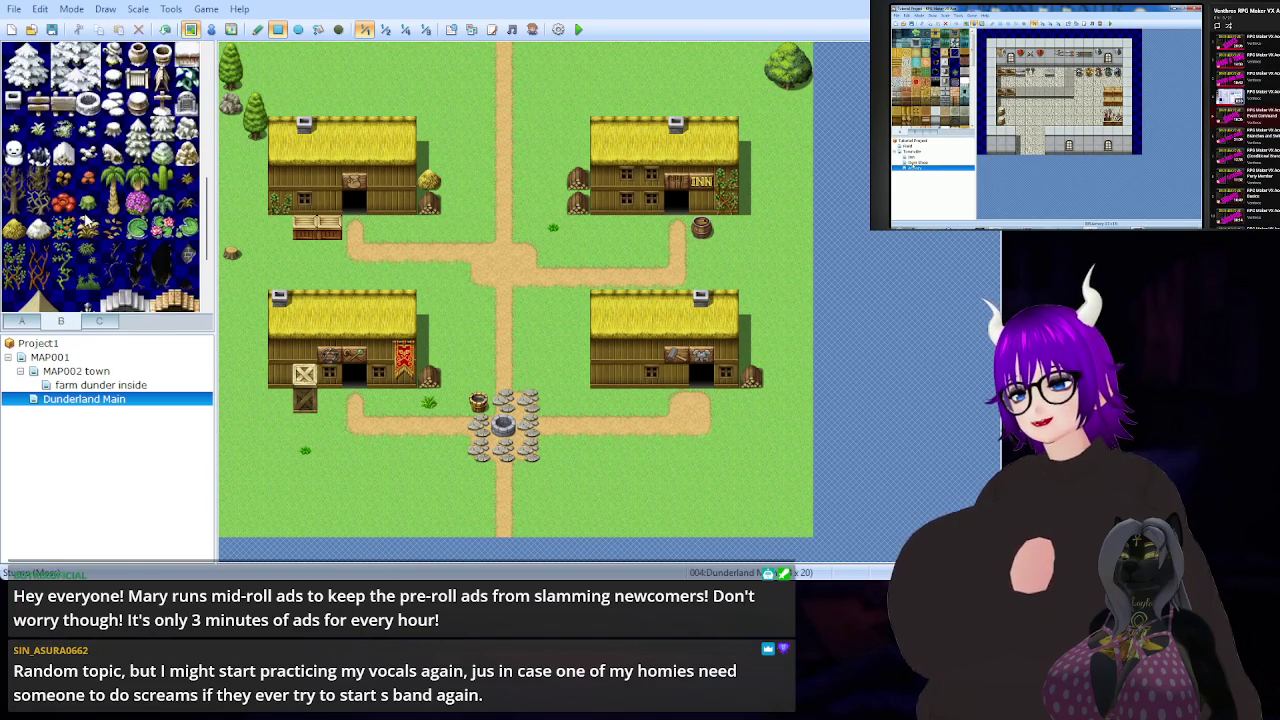
scroll(85, 218, down, 2)
scroll(85, 218, up, 3)
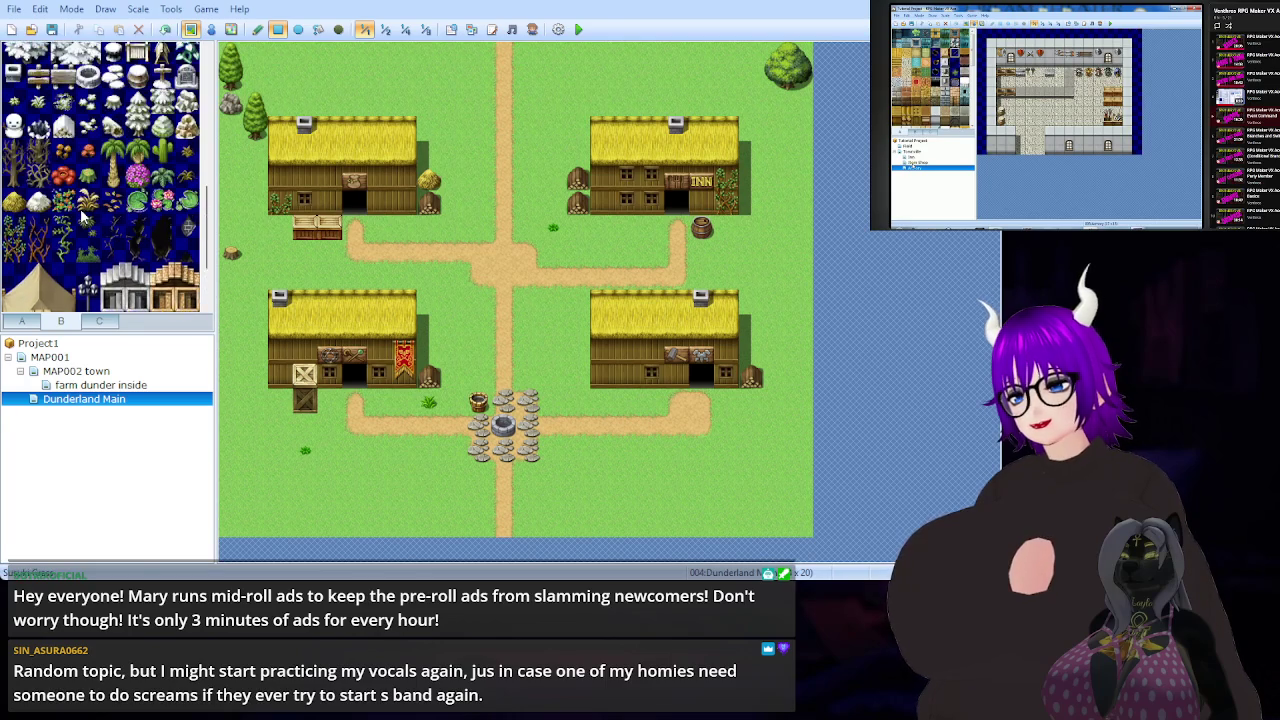
scroll(88, 168, up, 3)
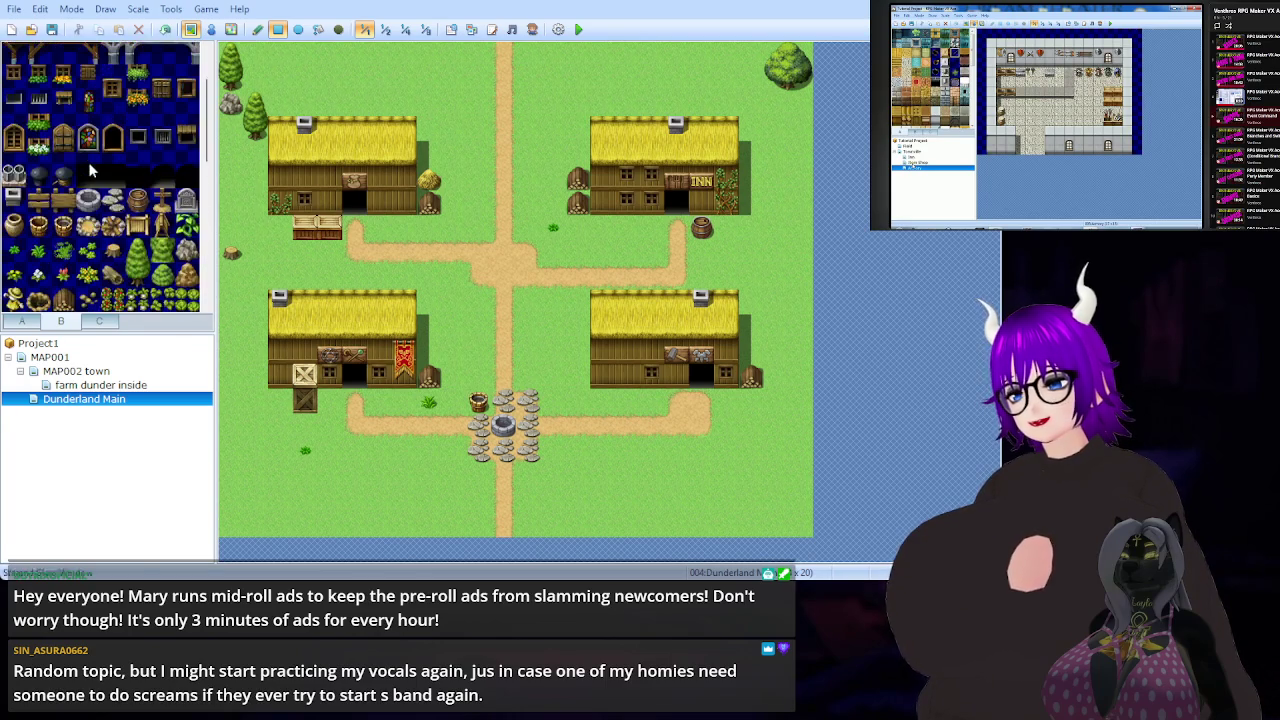
scroll(88, 165, up, 2)
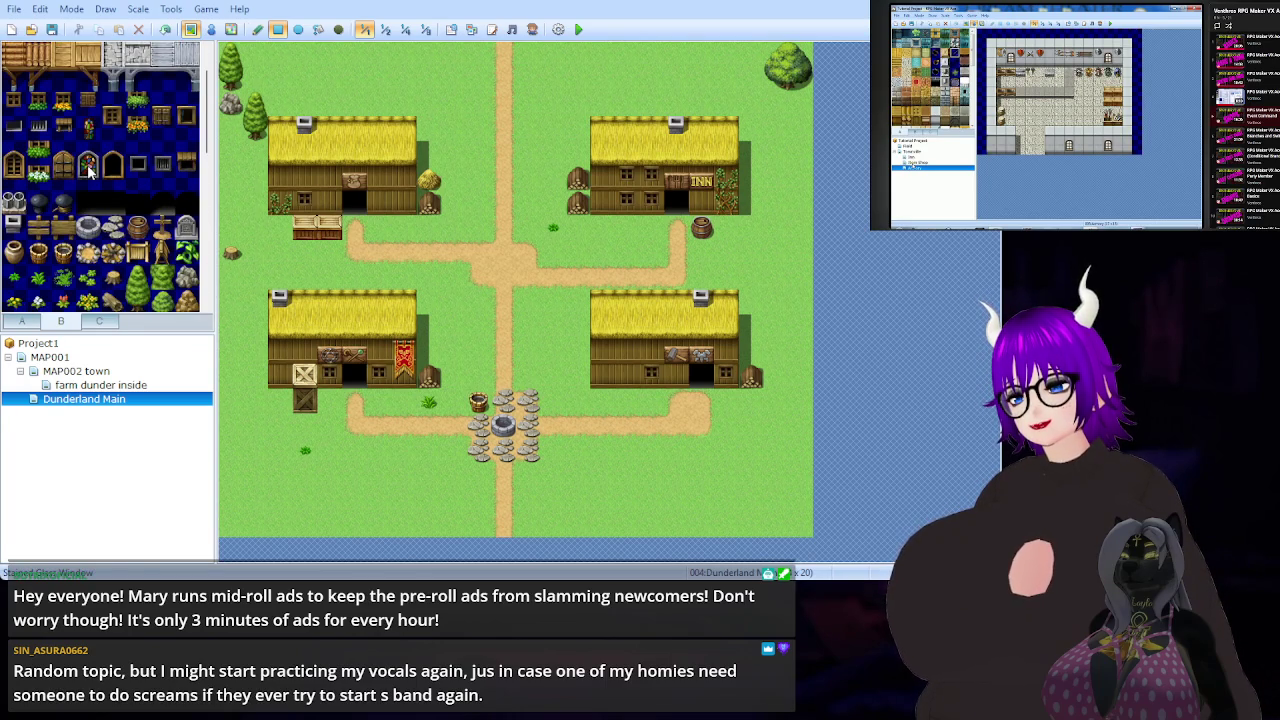
click(88, 278)
click(455, 278)
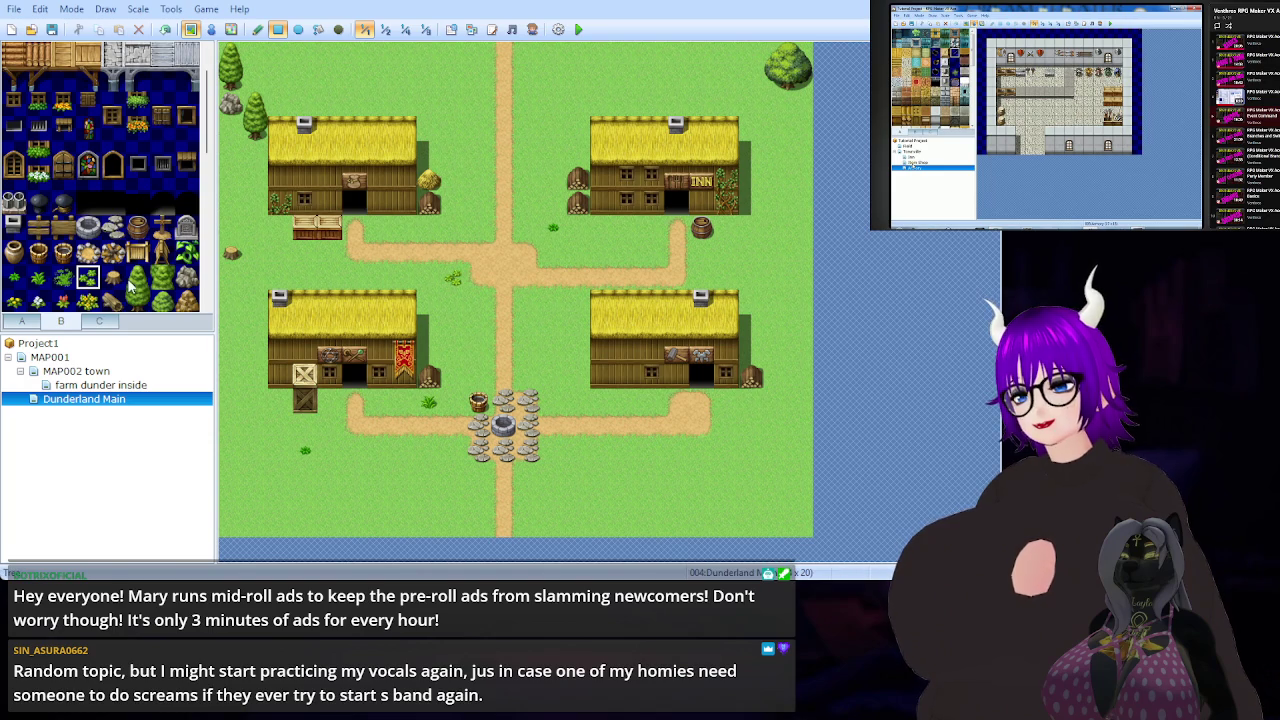
click(63, 300)
click(330, 276)
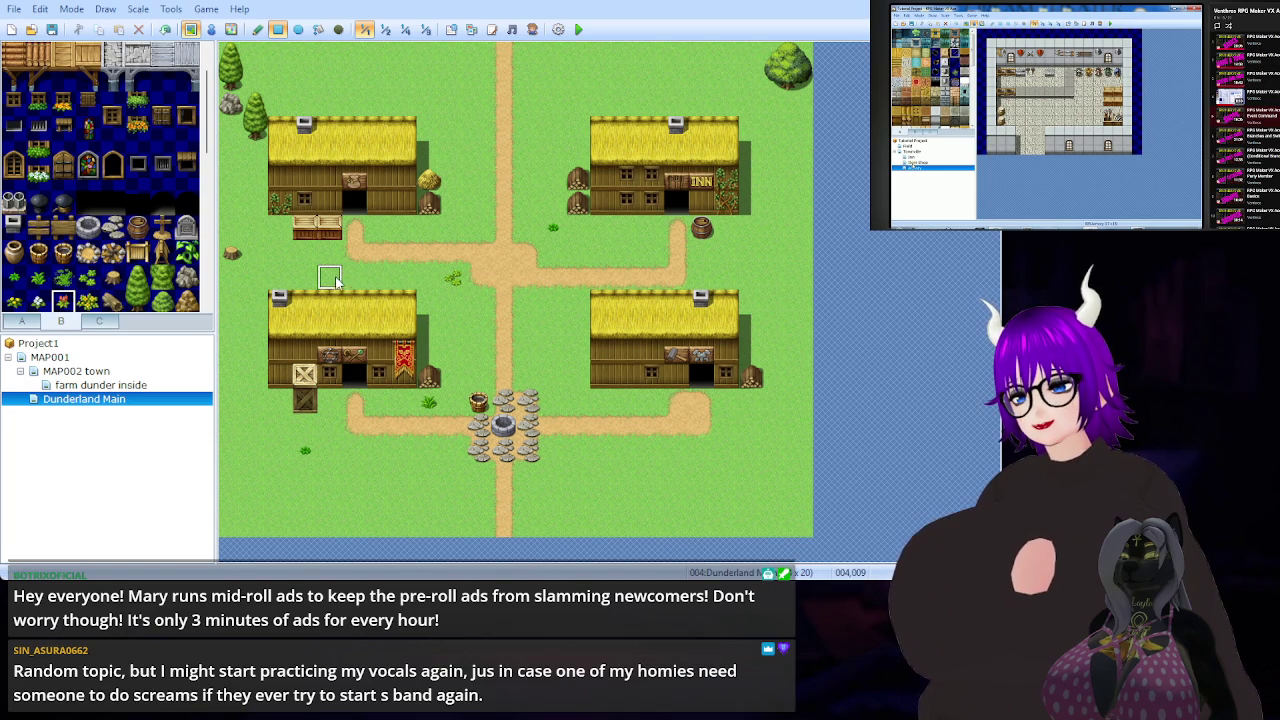
- Scatter plants and yellow flowers near the top-left trees, below the lower-left house and by the upper-left house
click(87, 300)
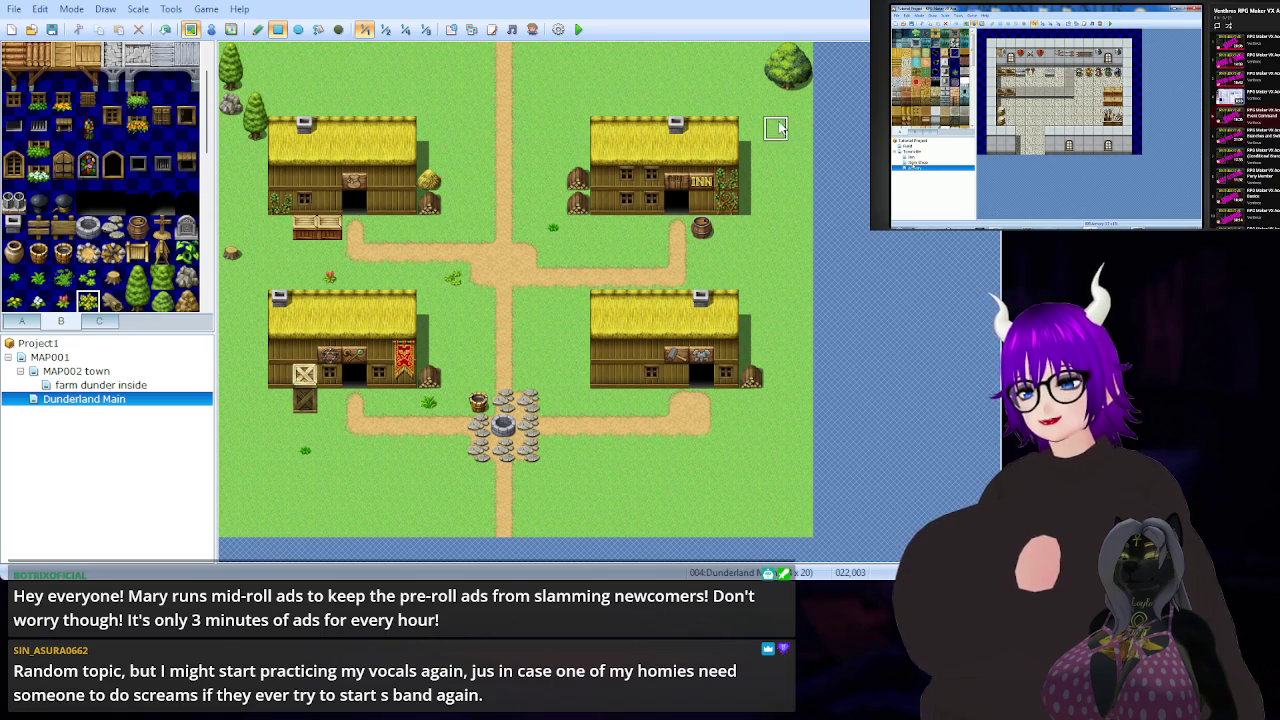
click(231, 129)
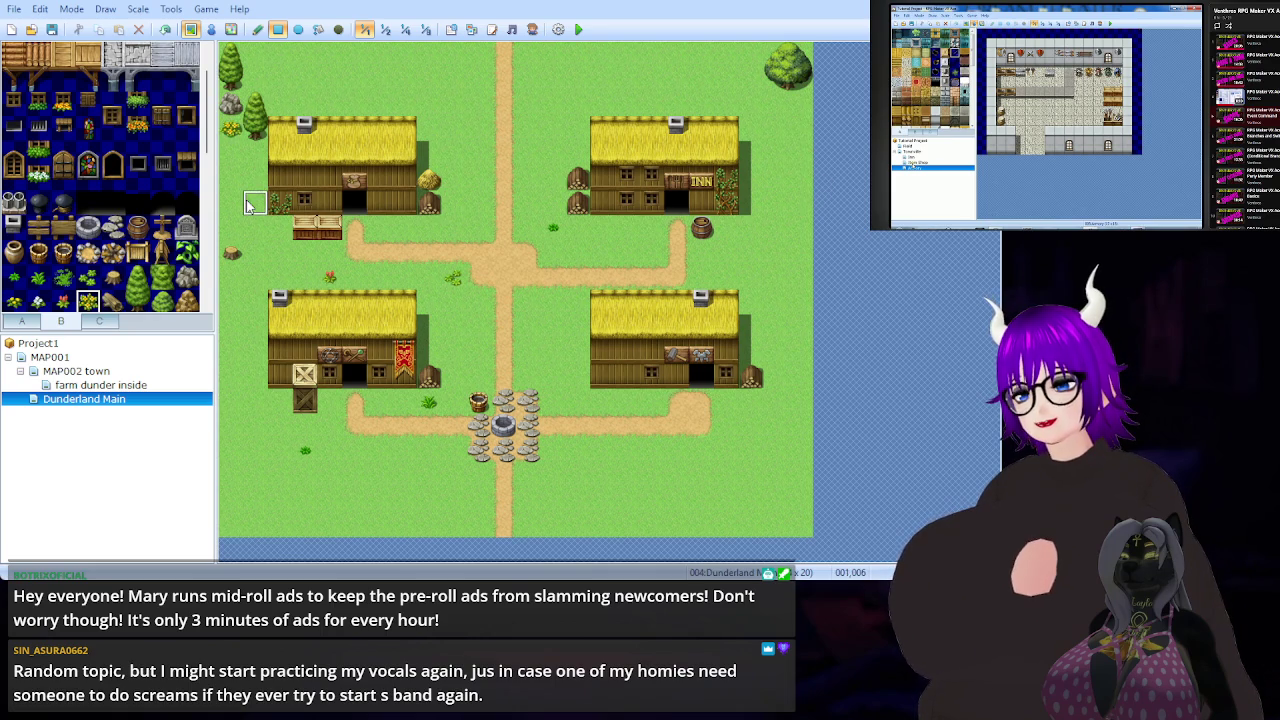
click(256, 78)
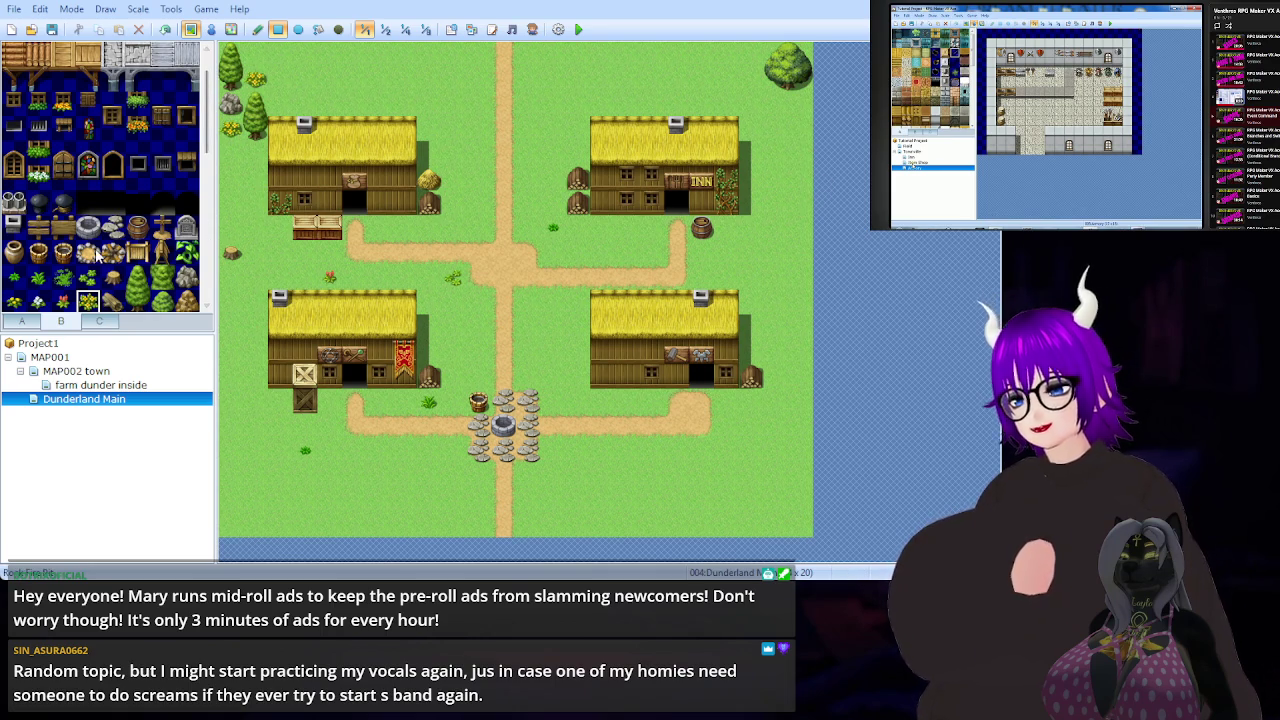
click(63, 279)
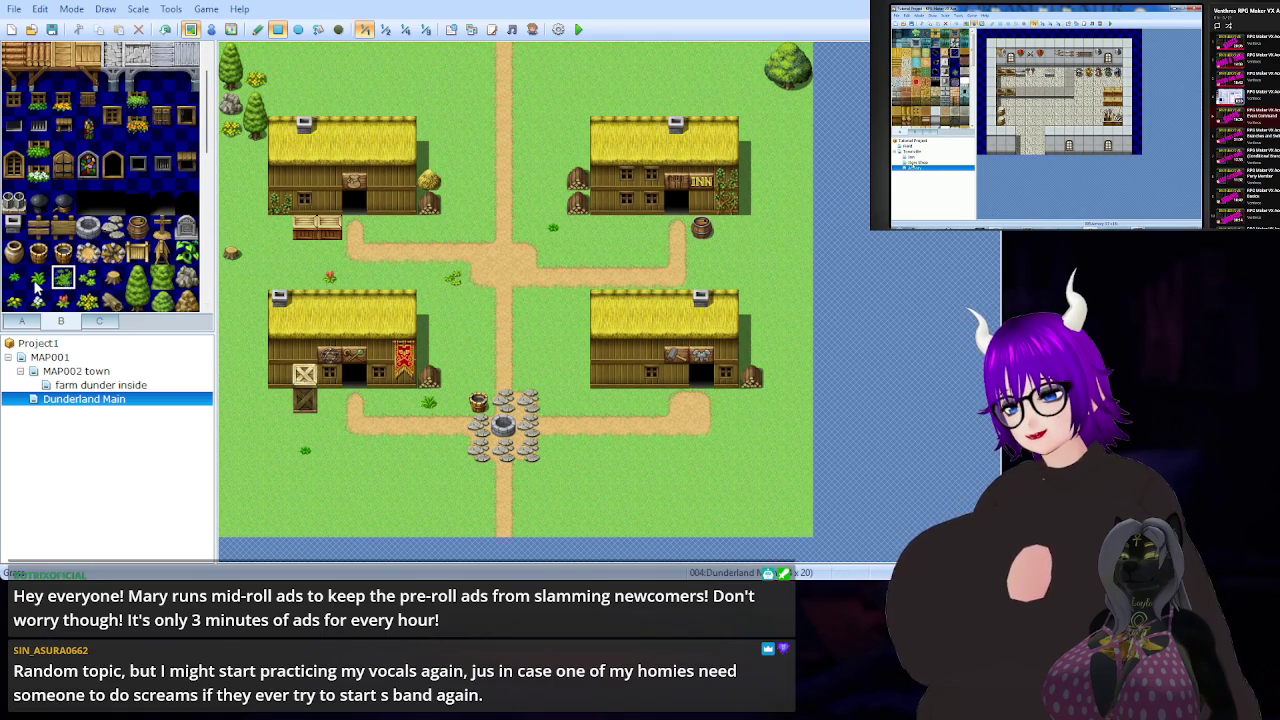
click(36, 284)
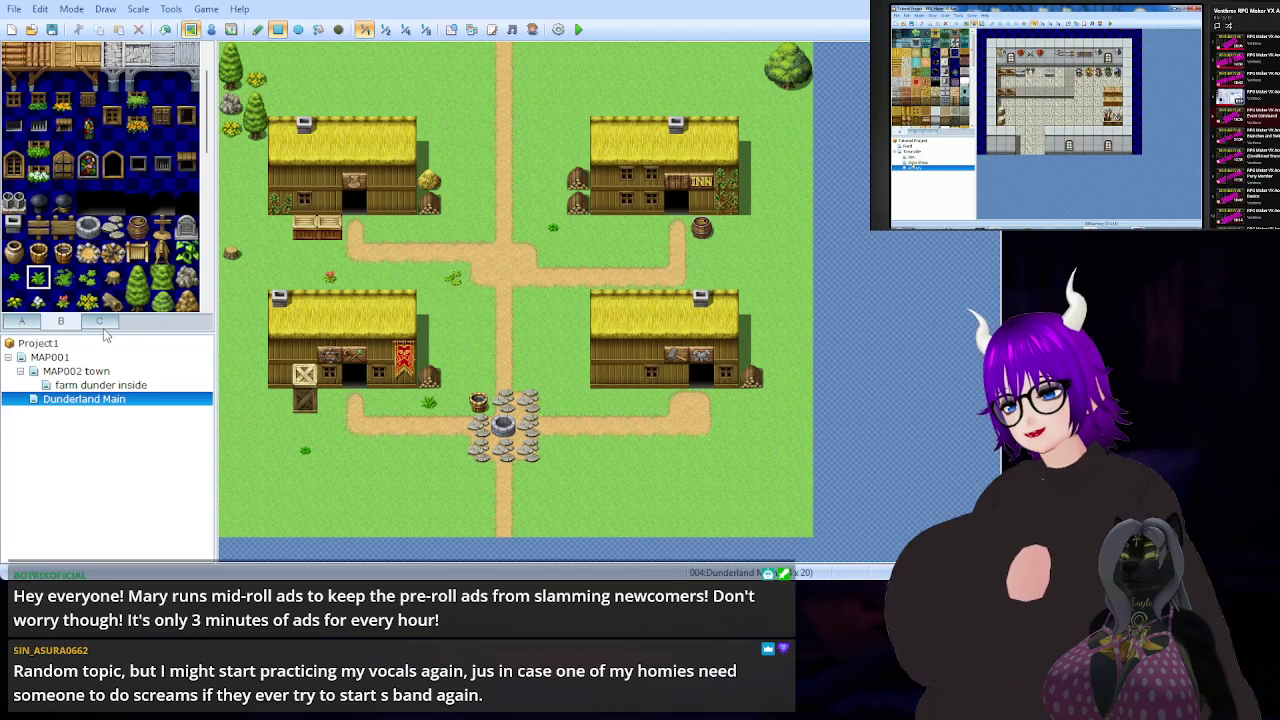
click(272, 415)
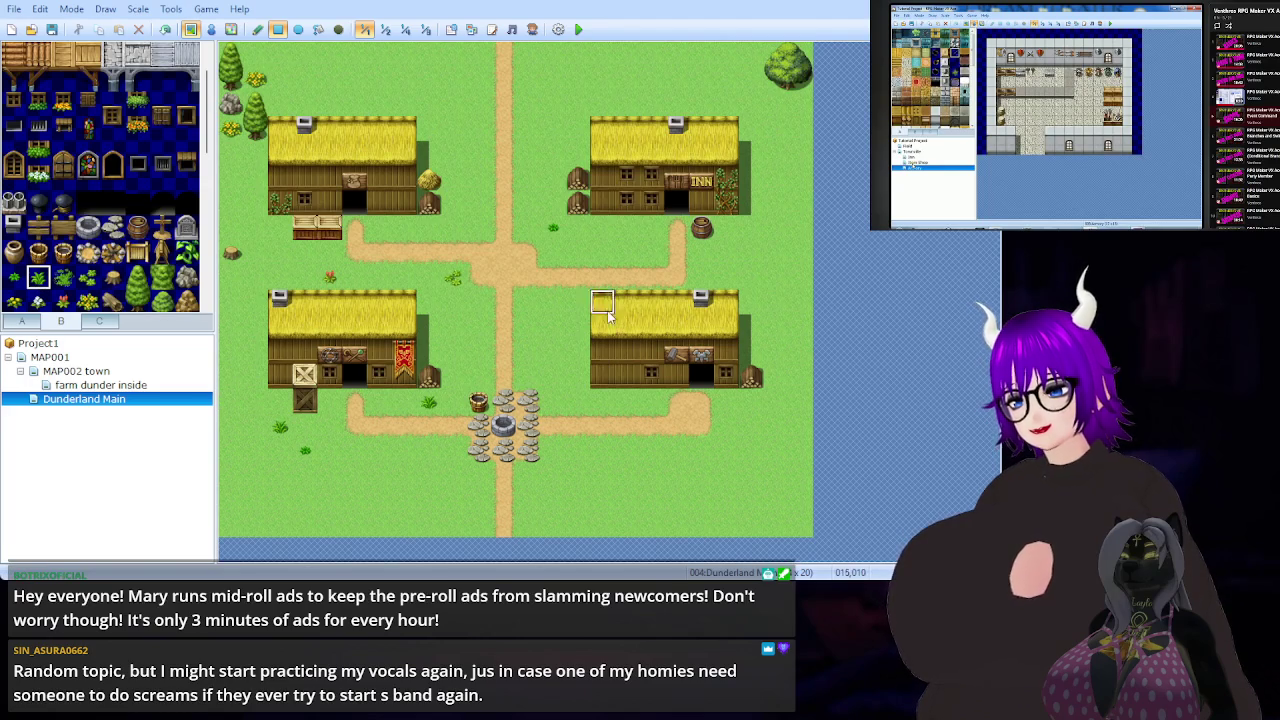
click(453, 129)
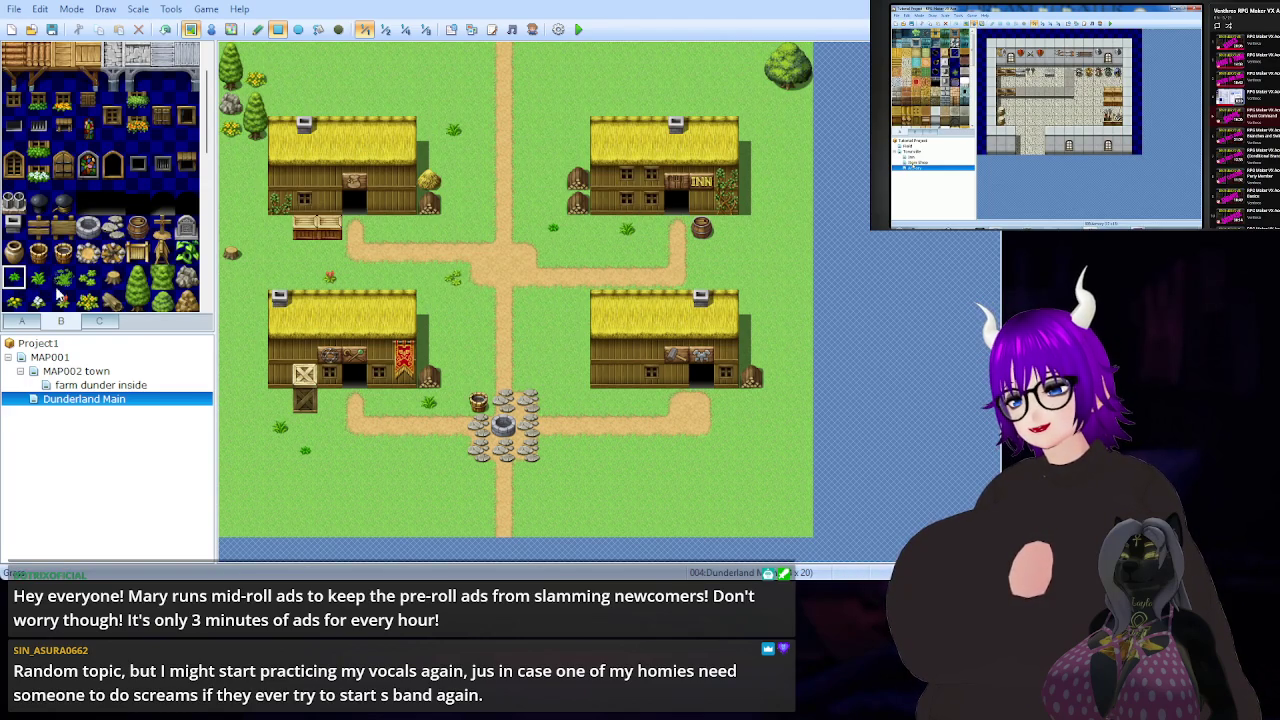
- Add a plant and a log on the grass at the map's left edge
click(18, 304)
click(231, 351)
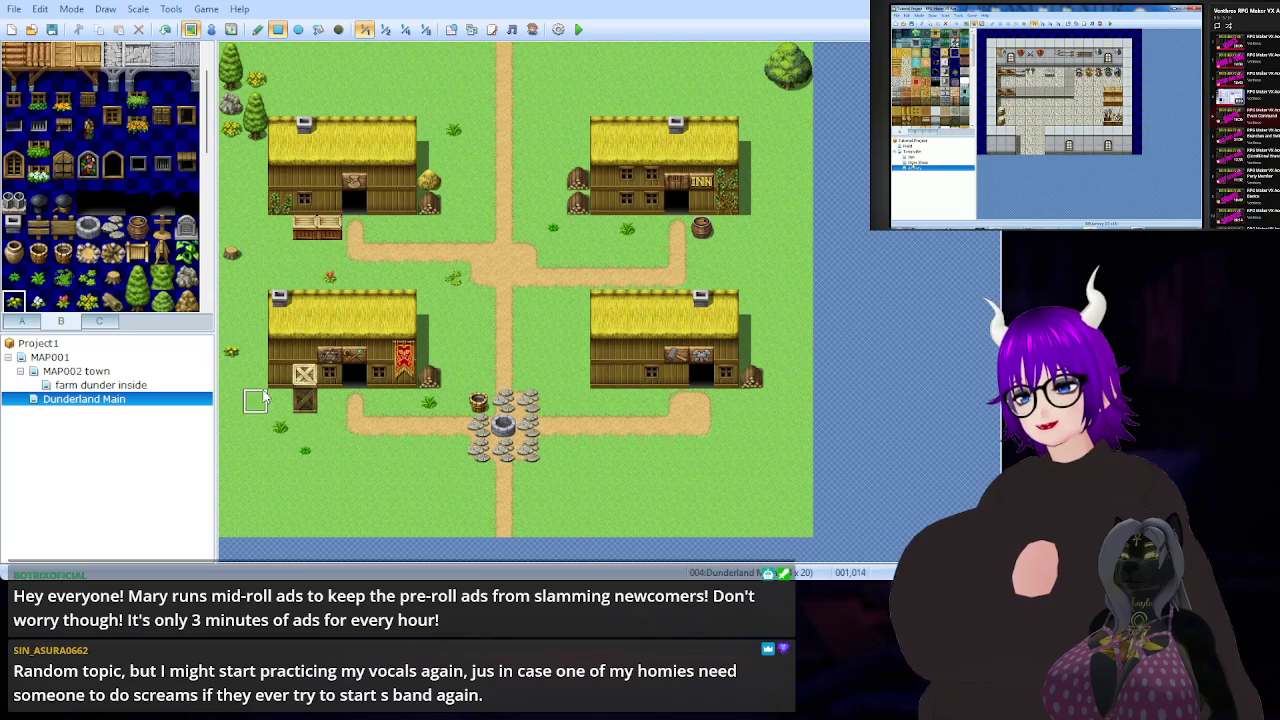
click(112, 301)
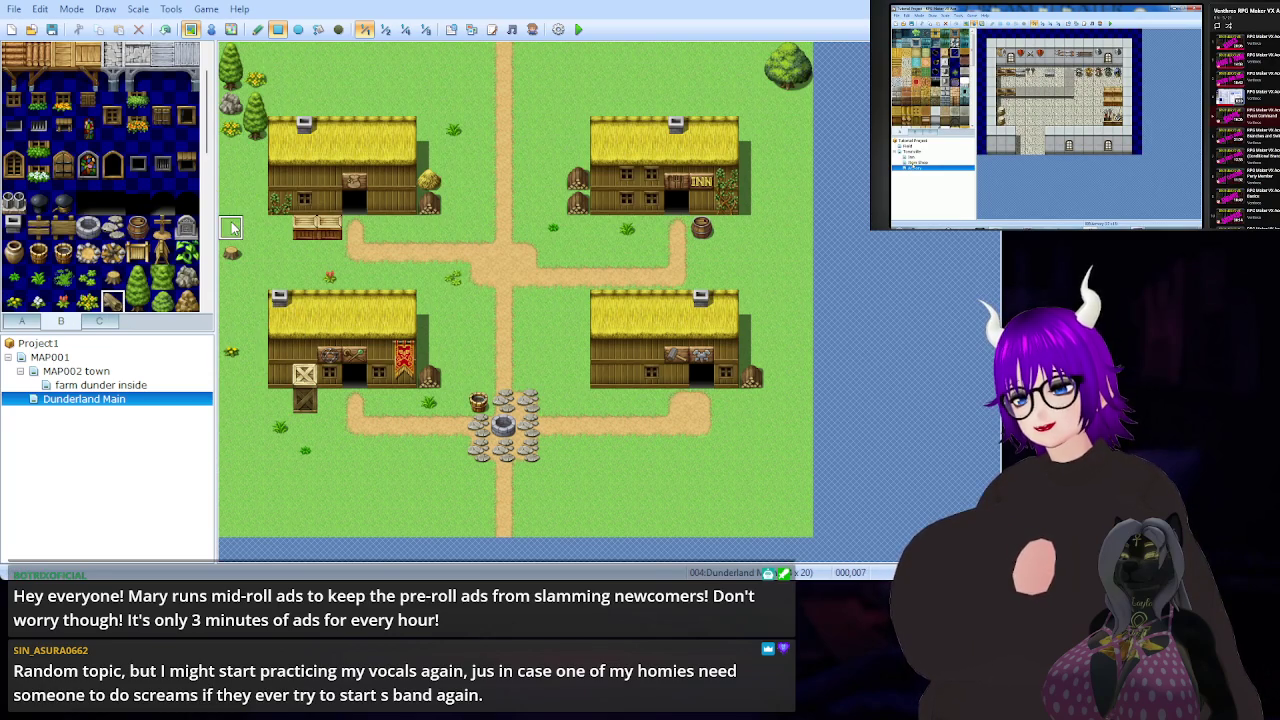
click(232, 178)
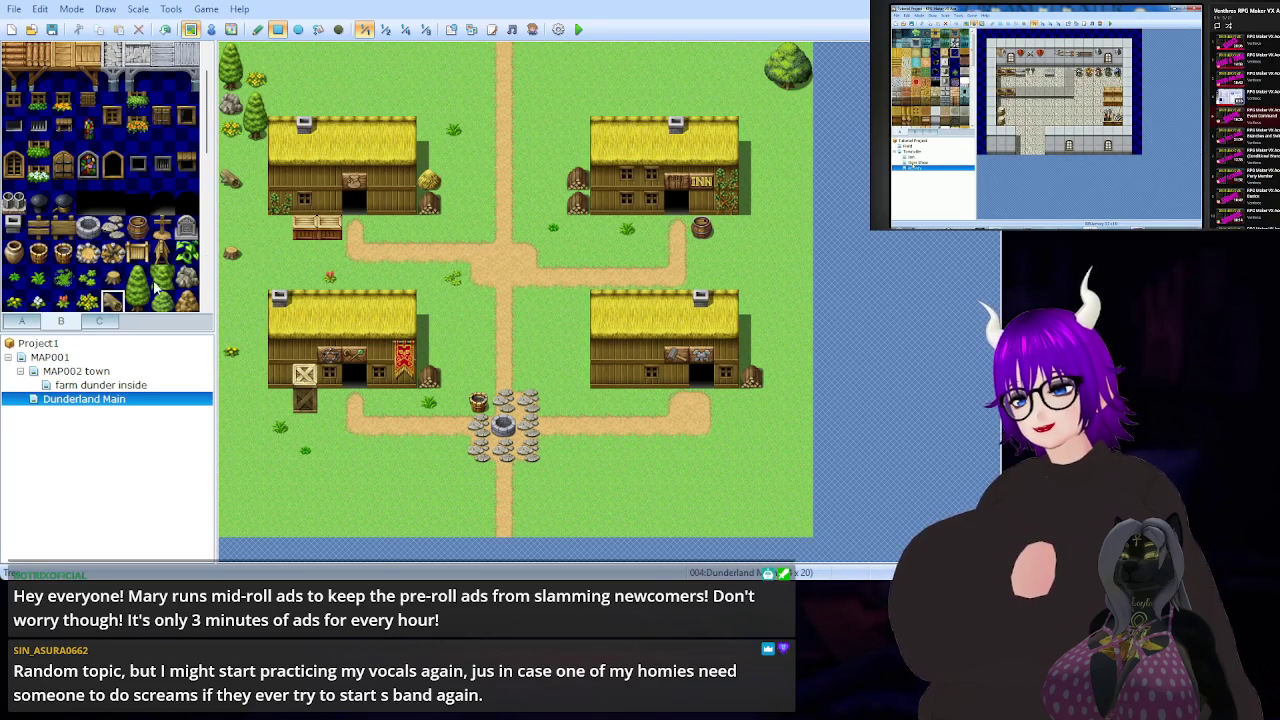
- Add small plants near the top-left trees, by the left edge and on the lower-right grass
scroll(158, 284, down, 2)
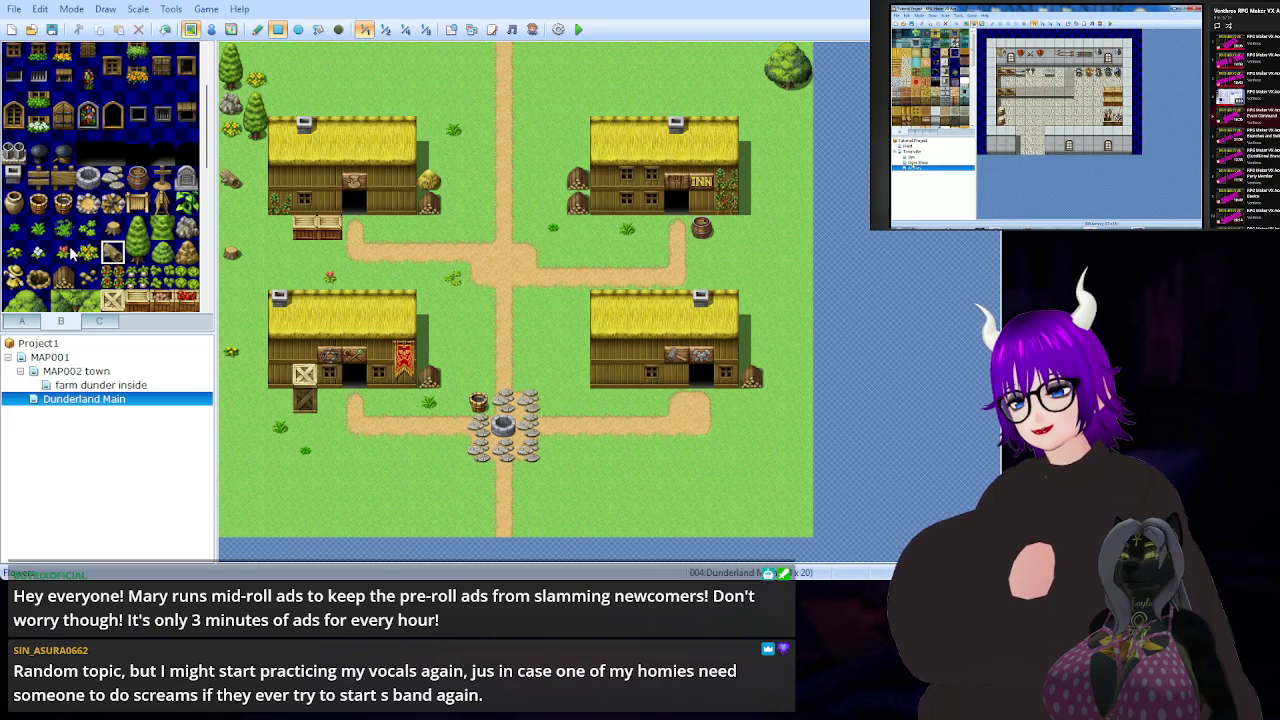
click(87, 277)
click(255, 152)
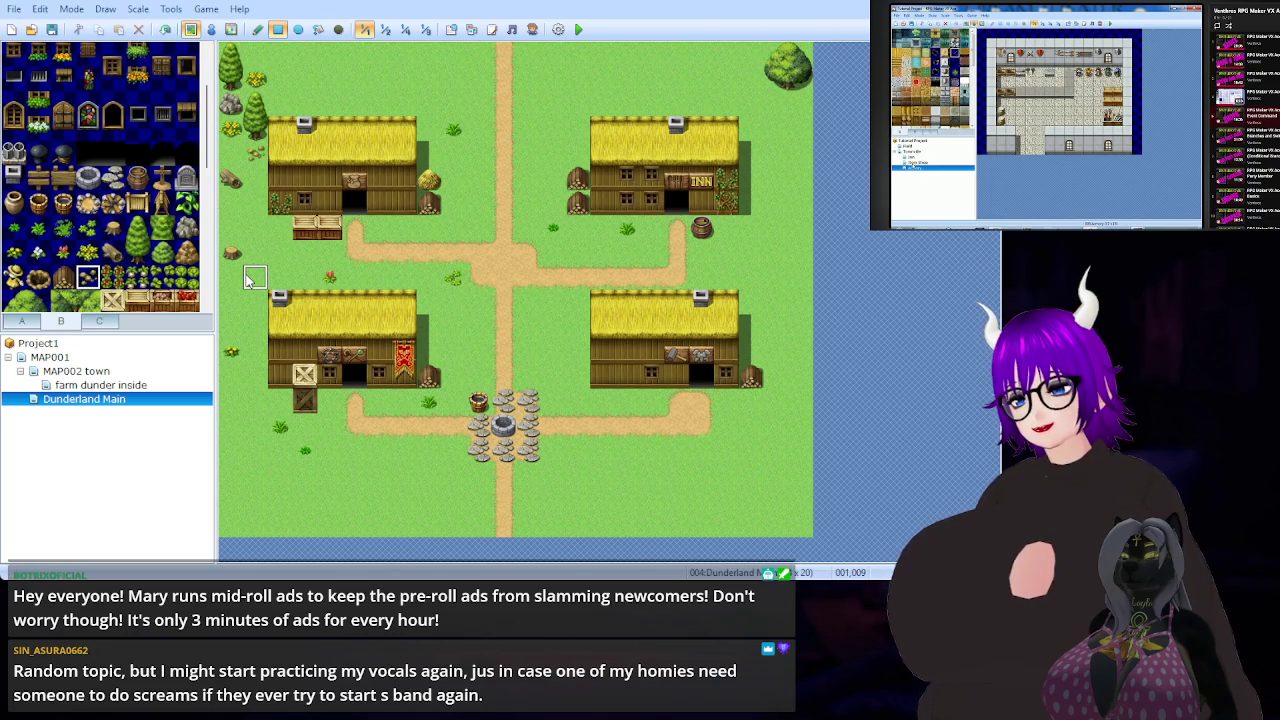
click(234, 402)
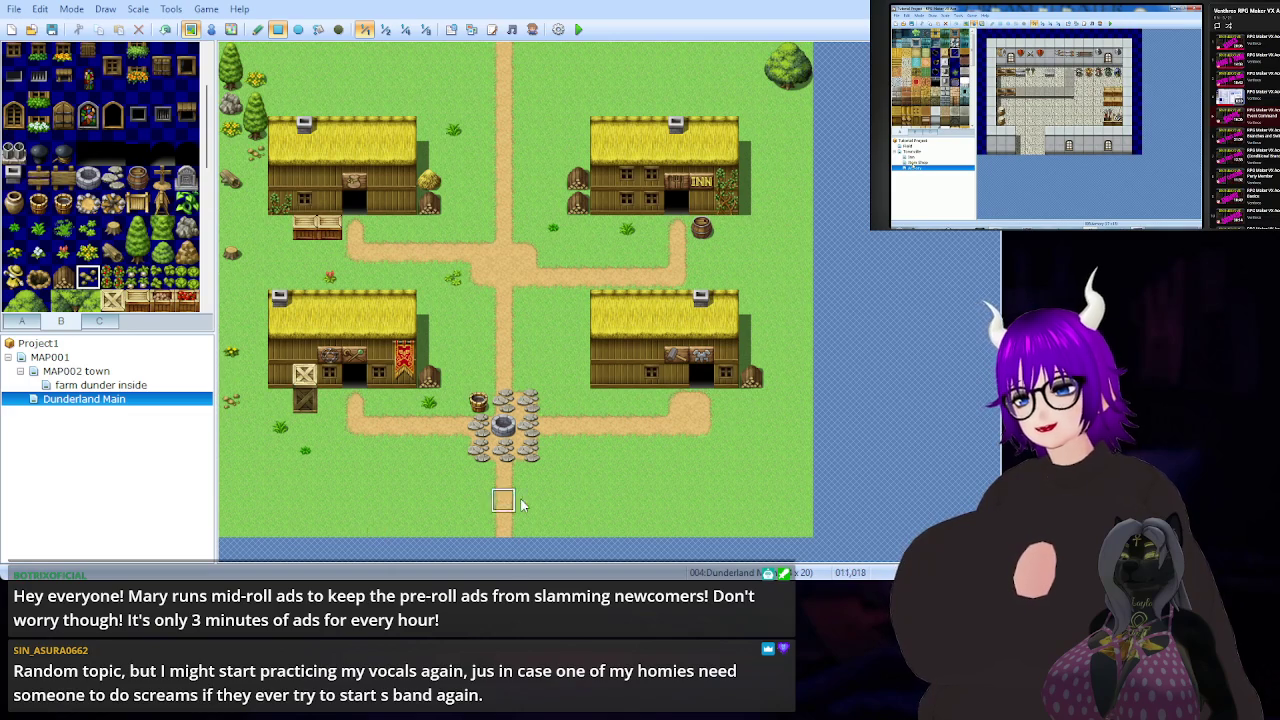
click(703, 500)
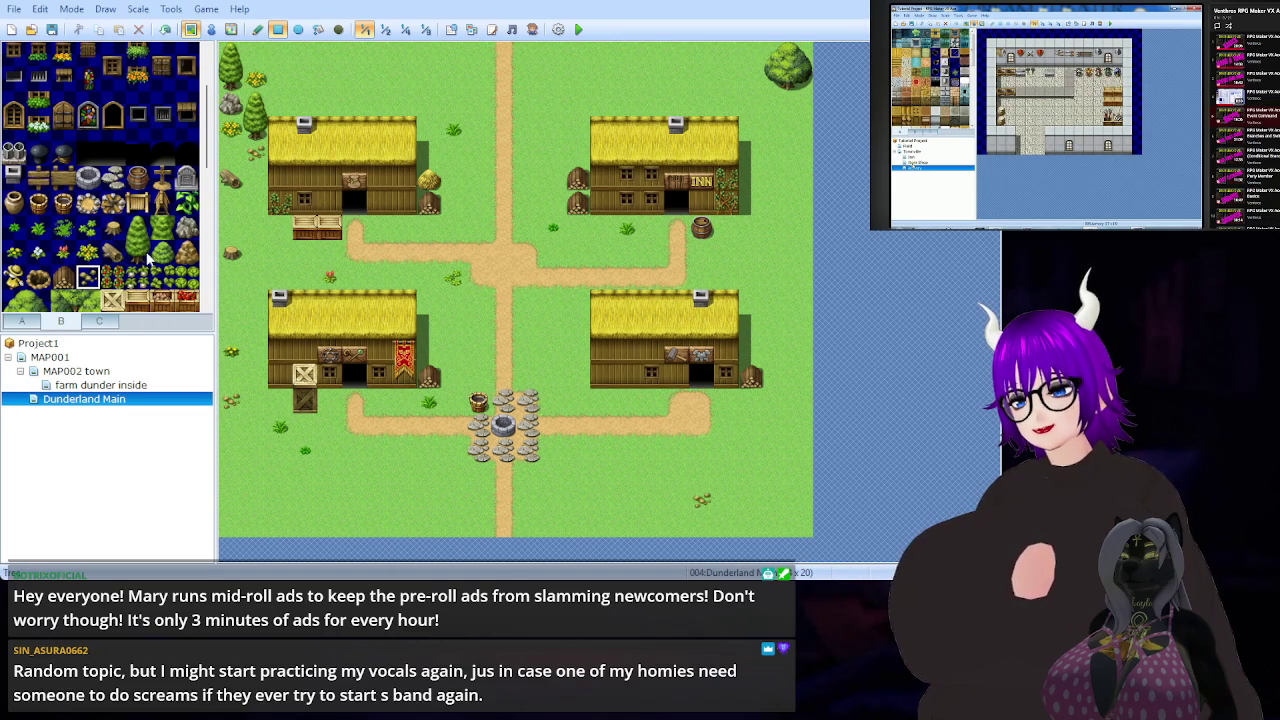
- Plant a tall pine near the lower-right corner with a bush and small plants around it
drag(143, 258, 138, 228)
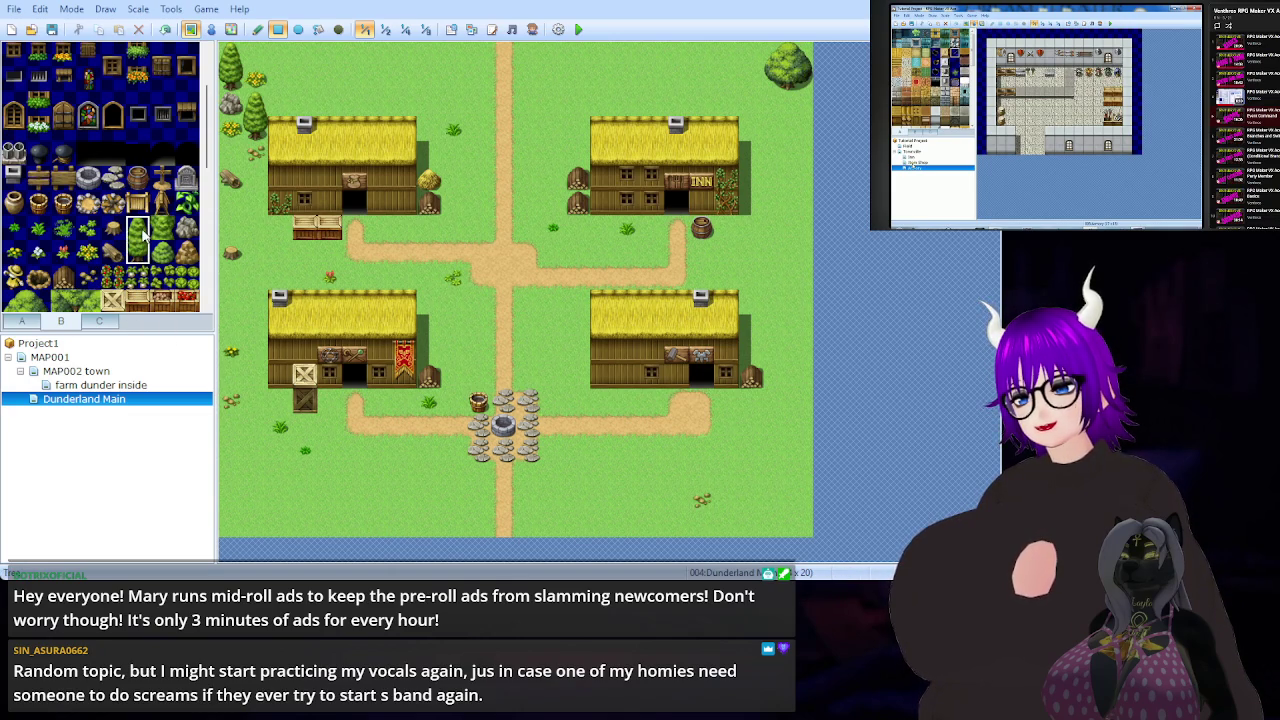
click(758, 490)
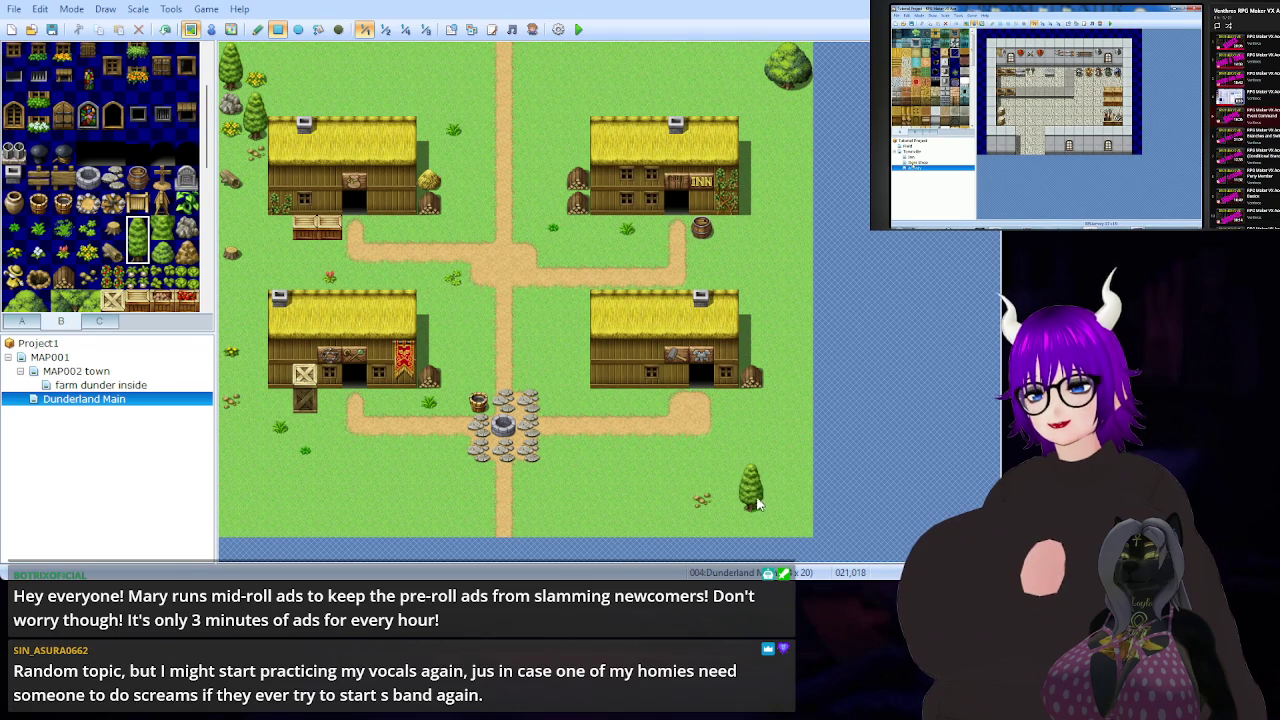
click(163, 254)
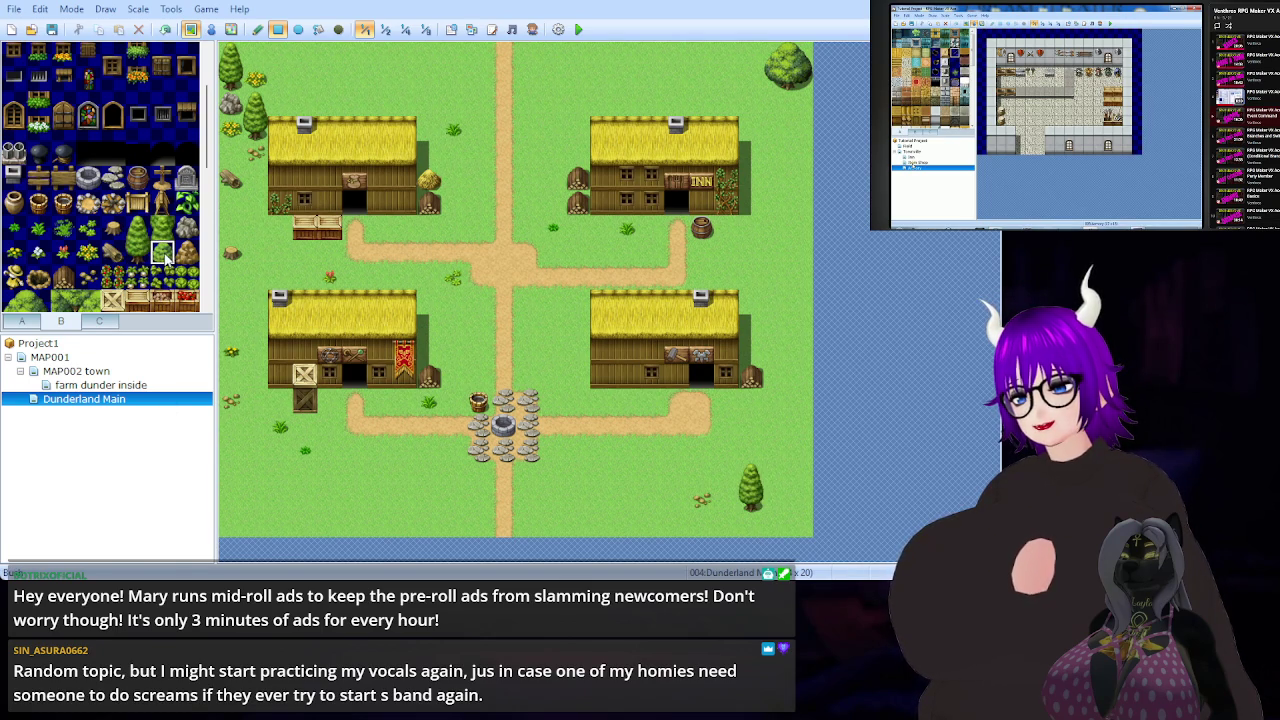
click(84, 230)
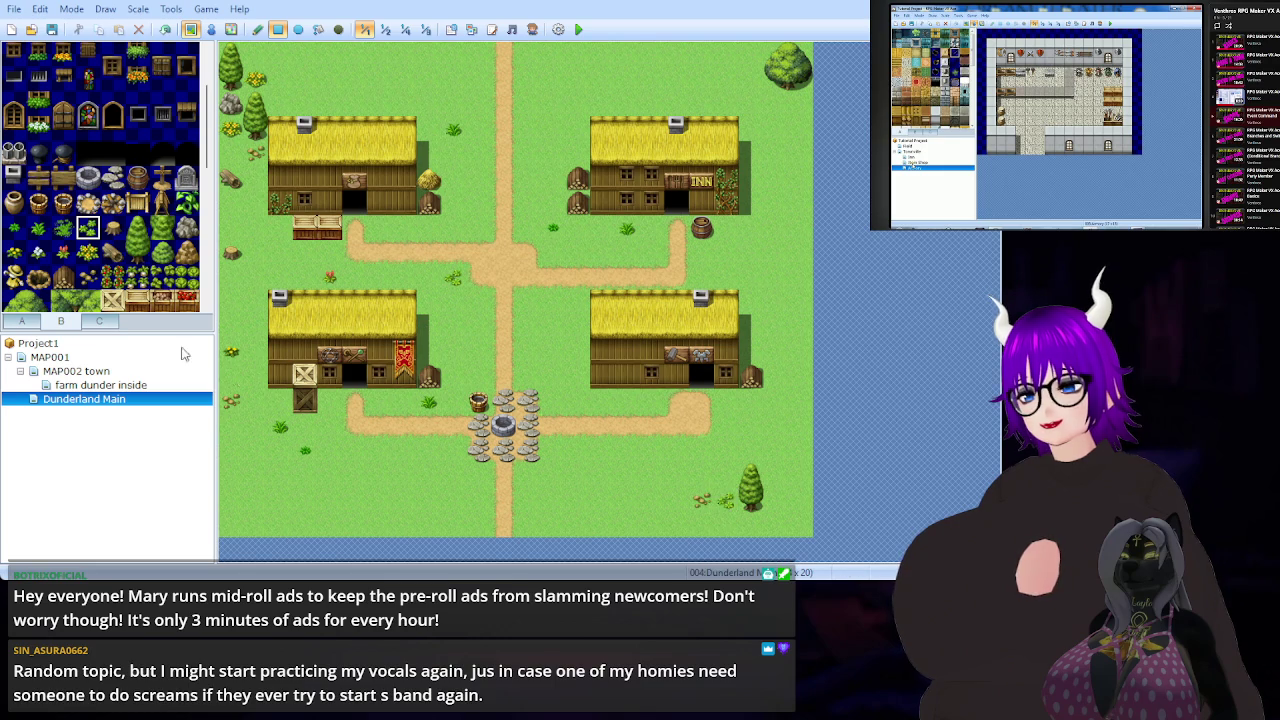
click(42, 232)
click(728, 478)
click(14, 229)
click(728, 502)
click(752, 524)
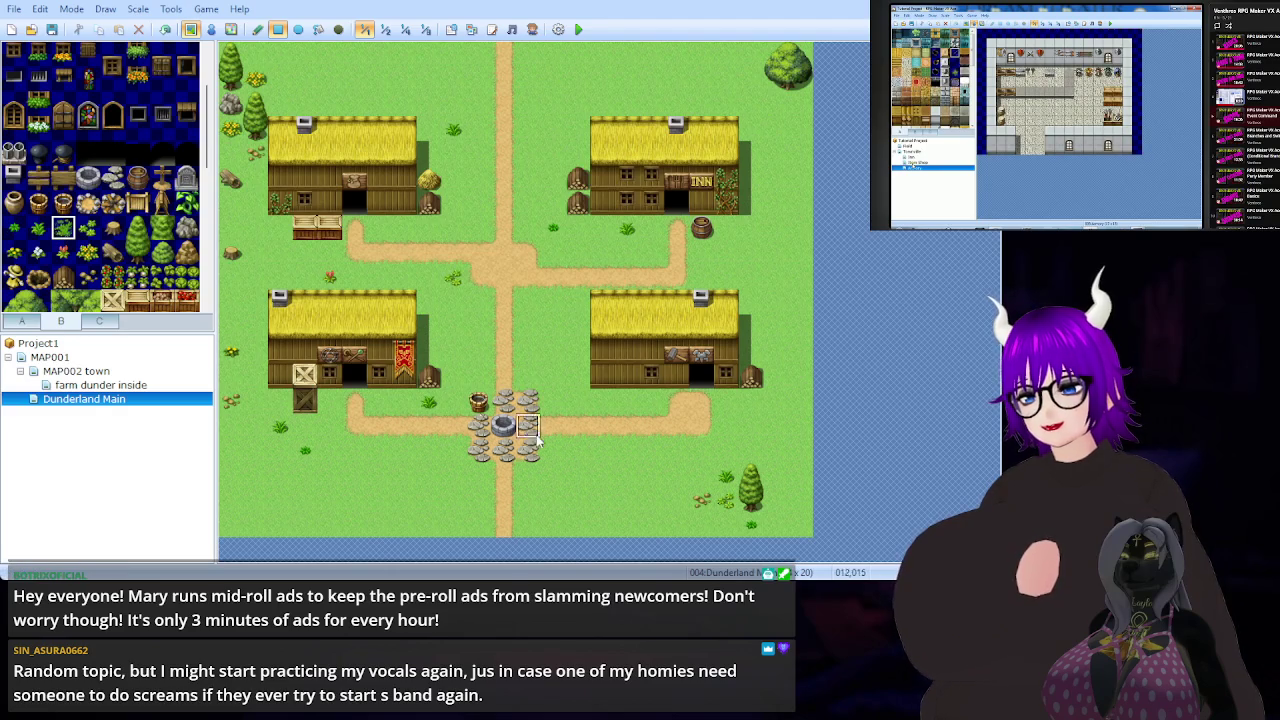
click(89, 229)
click(97, 255)
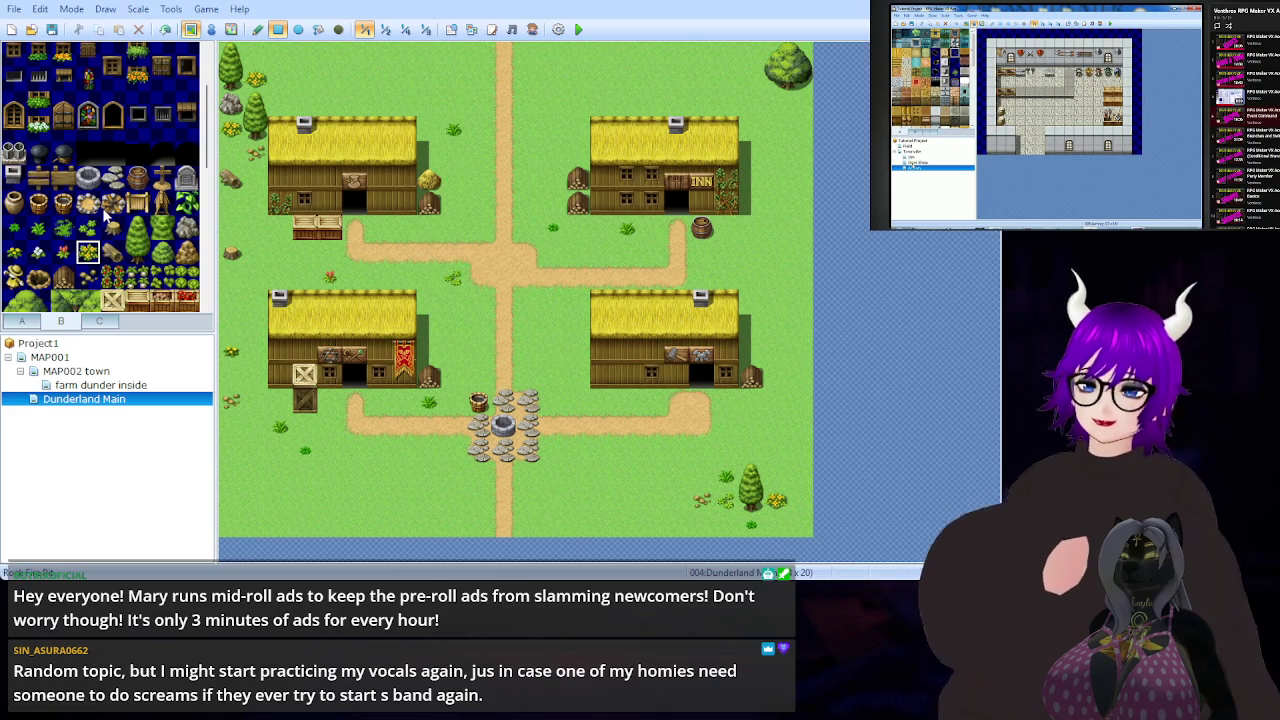
scroll(116, 229, up, 3)
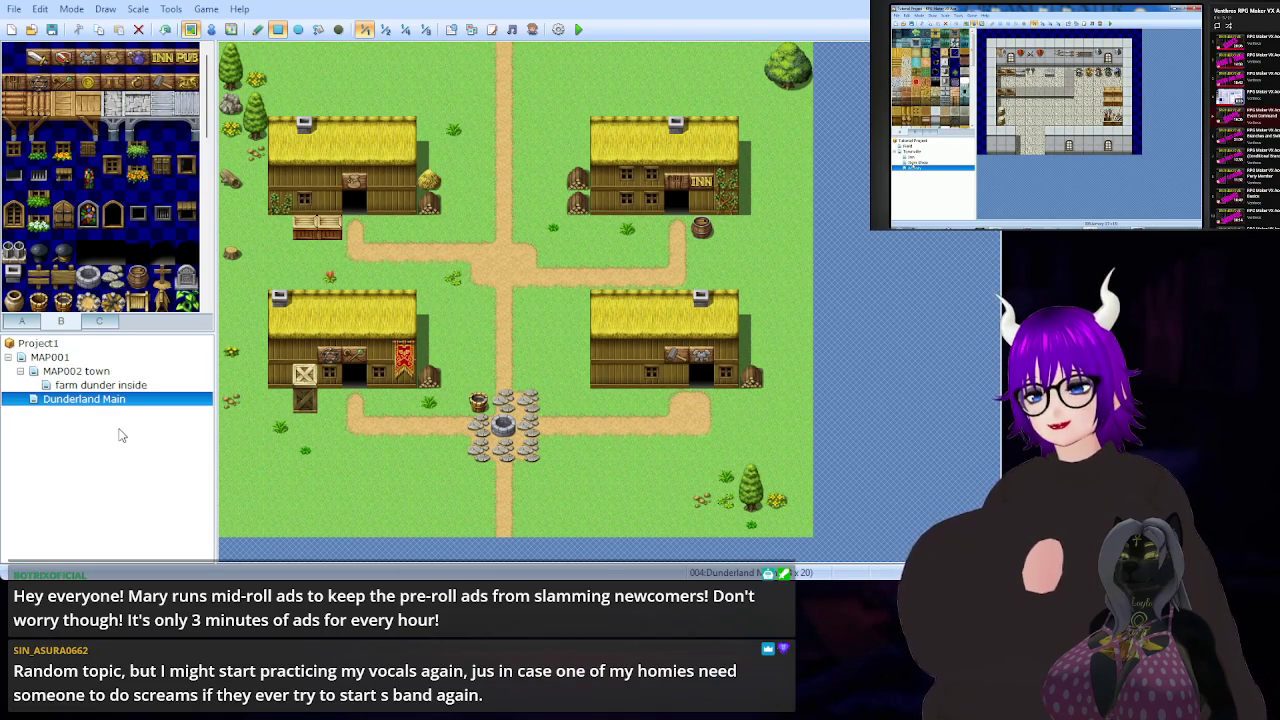
- Switch between the MAP001 island map and Dunderland Main, then bring up the floor and wall tiles for the new inn map
click(93, 360)
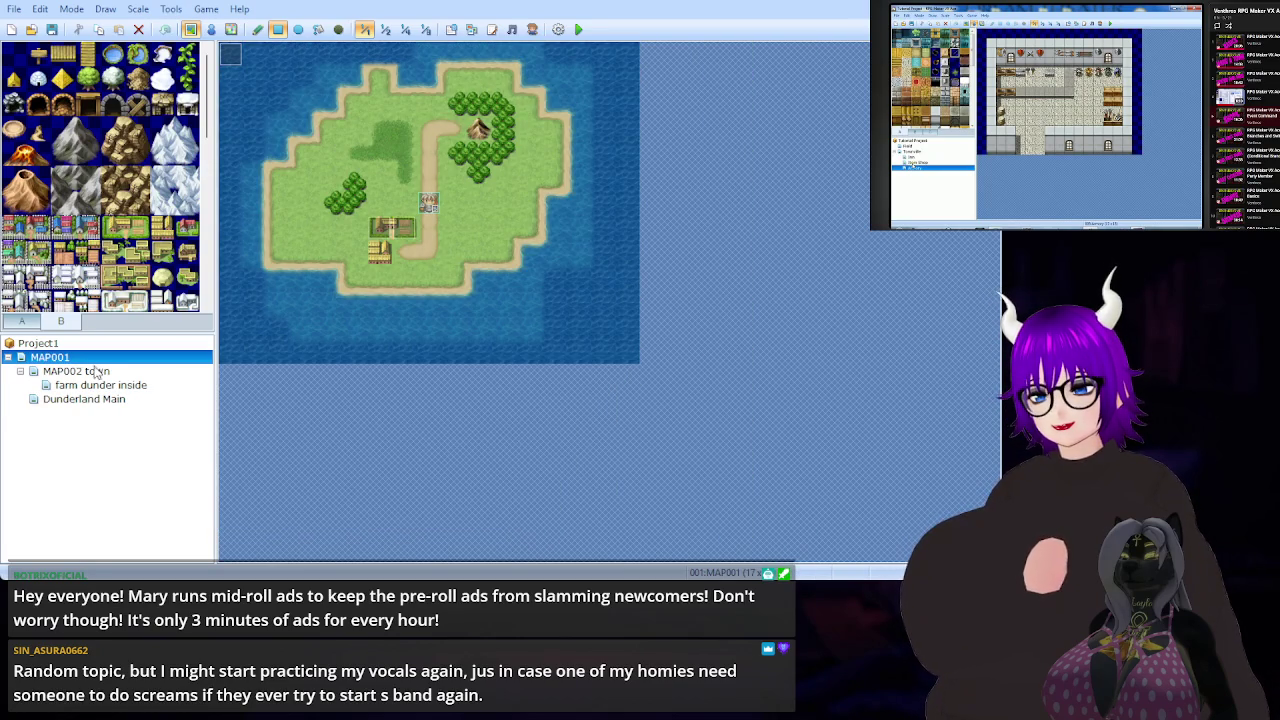
click(97, 402)
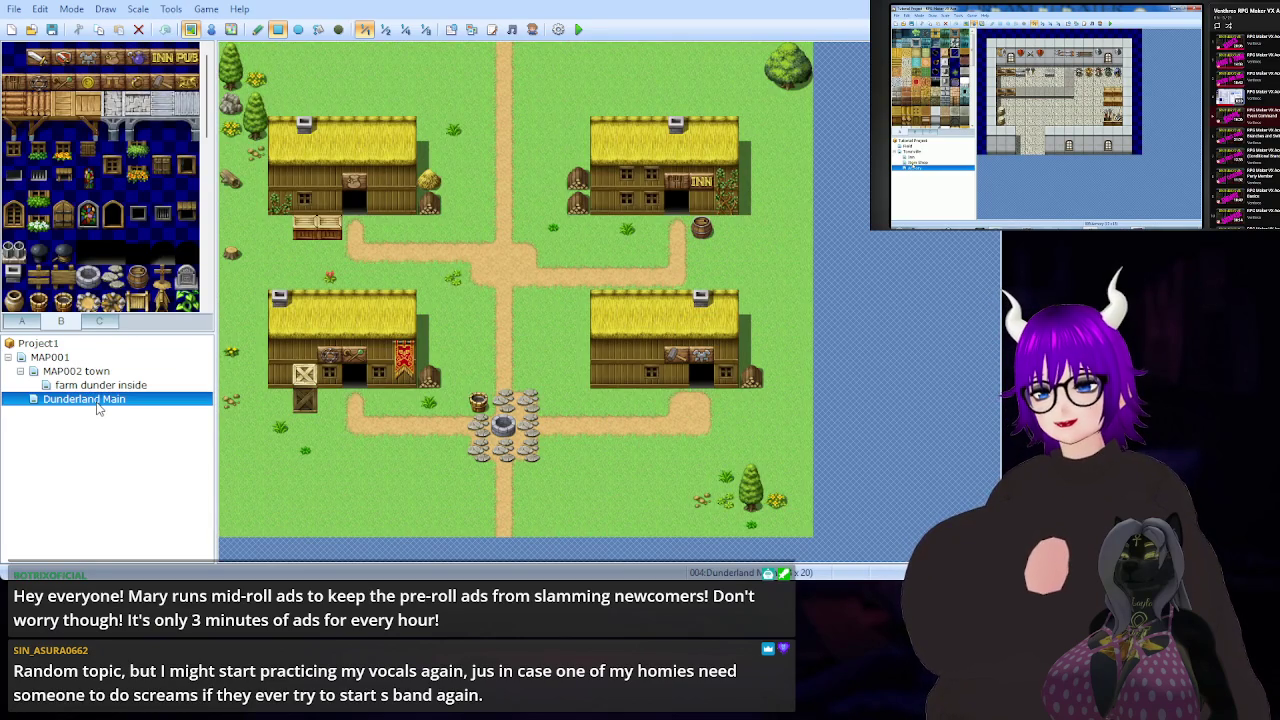
click(95, 362)
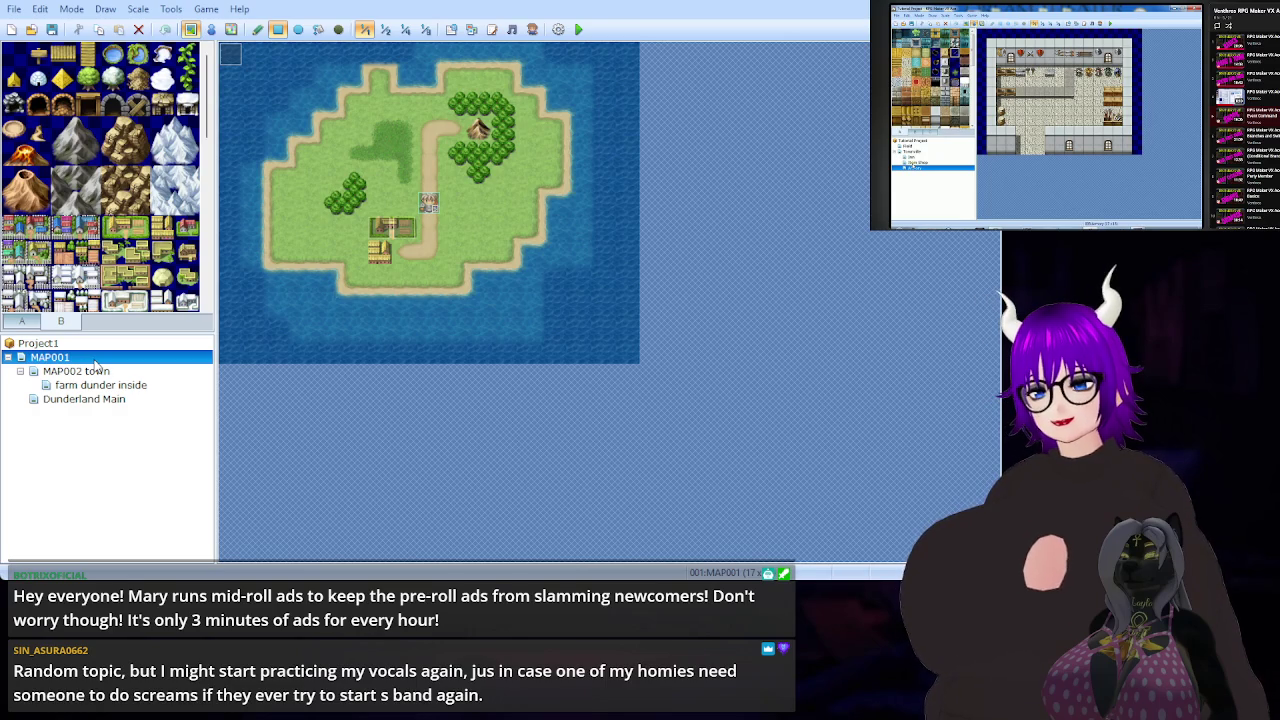
click(98, 400)
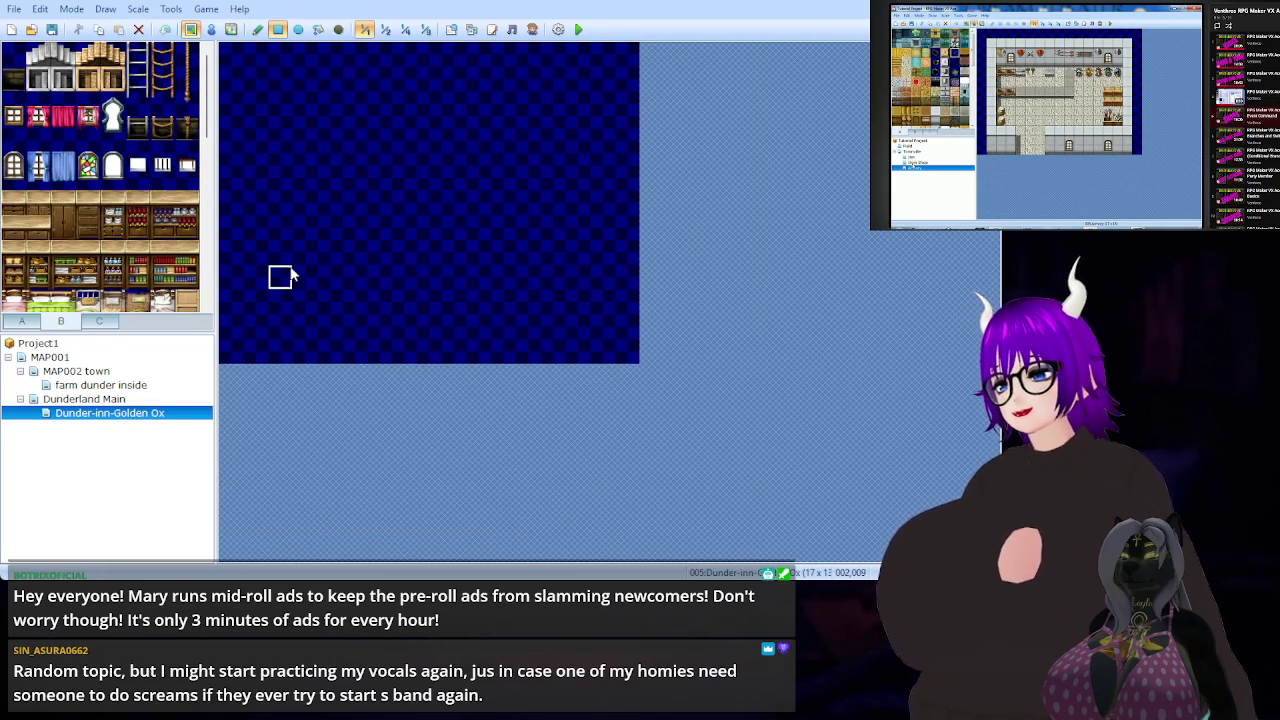
click(21, 322)
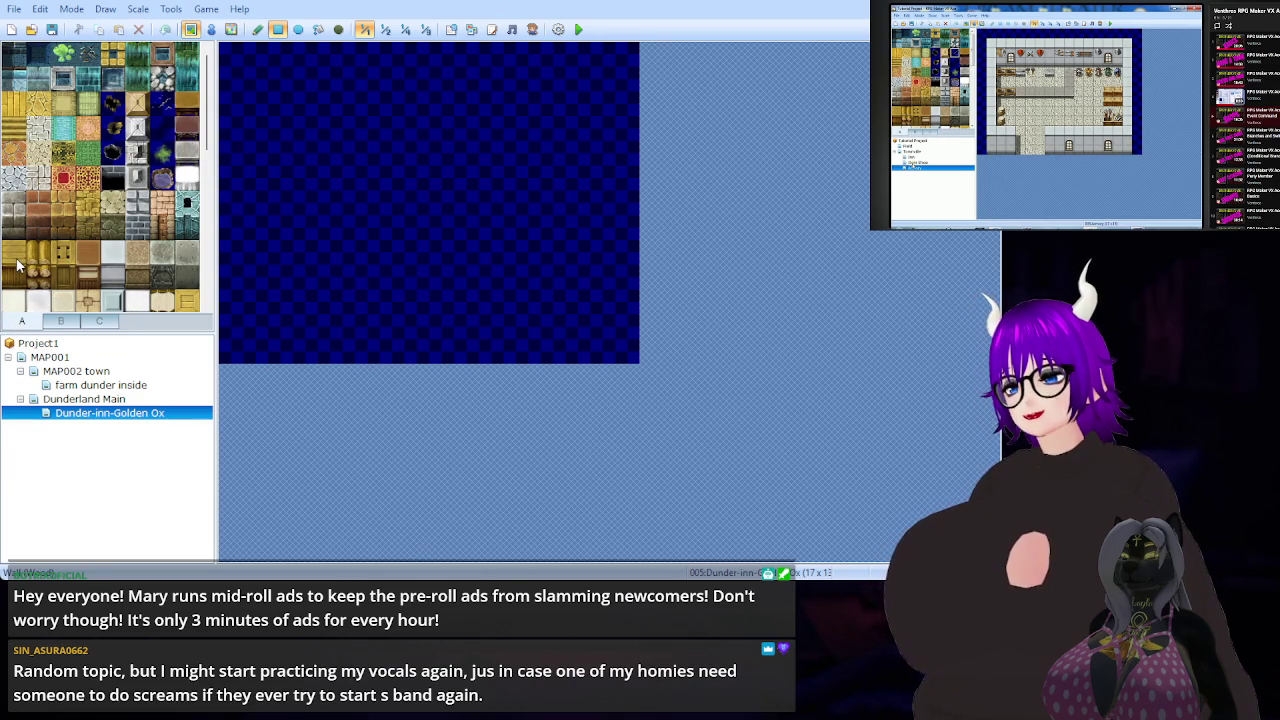
- Paint a wooden wall across the top row and fill the room below with yellow plank floor
drag(16, 257, 16, 278)
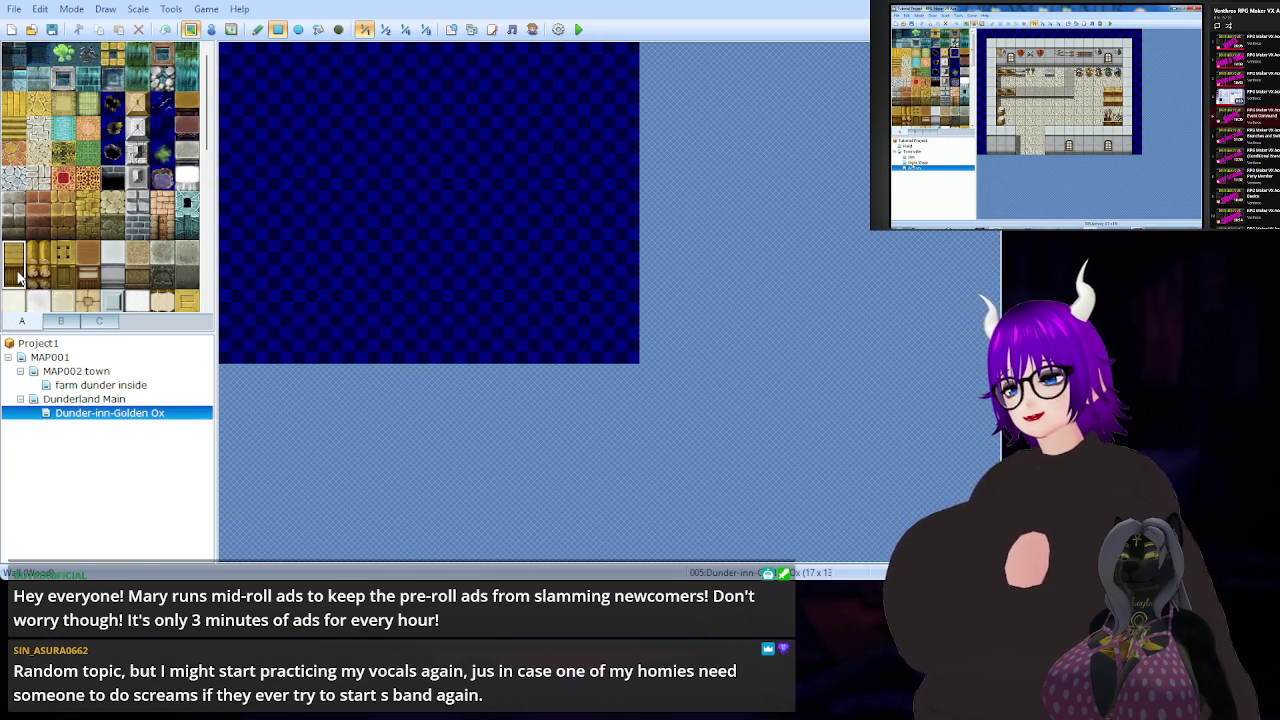
mouse_move(231, 62)
mouse_down()
mouse_move(290, 88)
mouse_move(609, 87)
mouse_up()
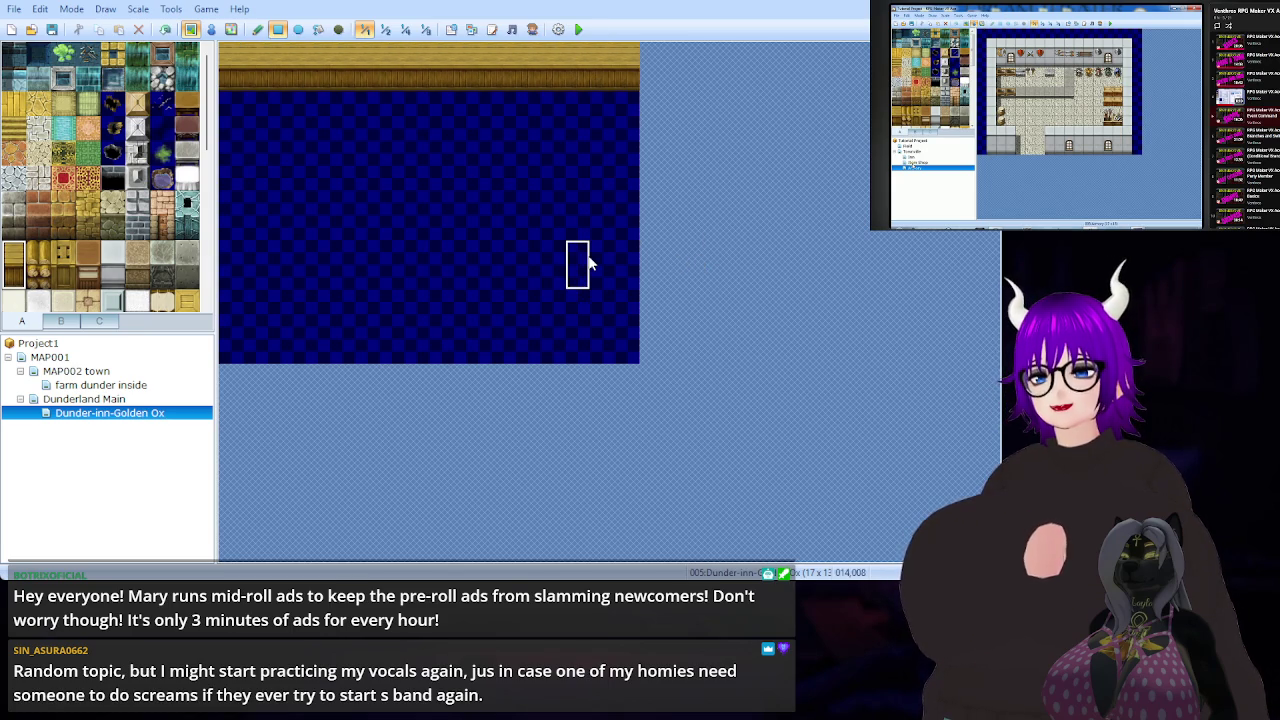
click(36, 154)
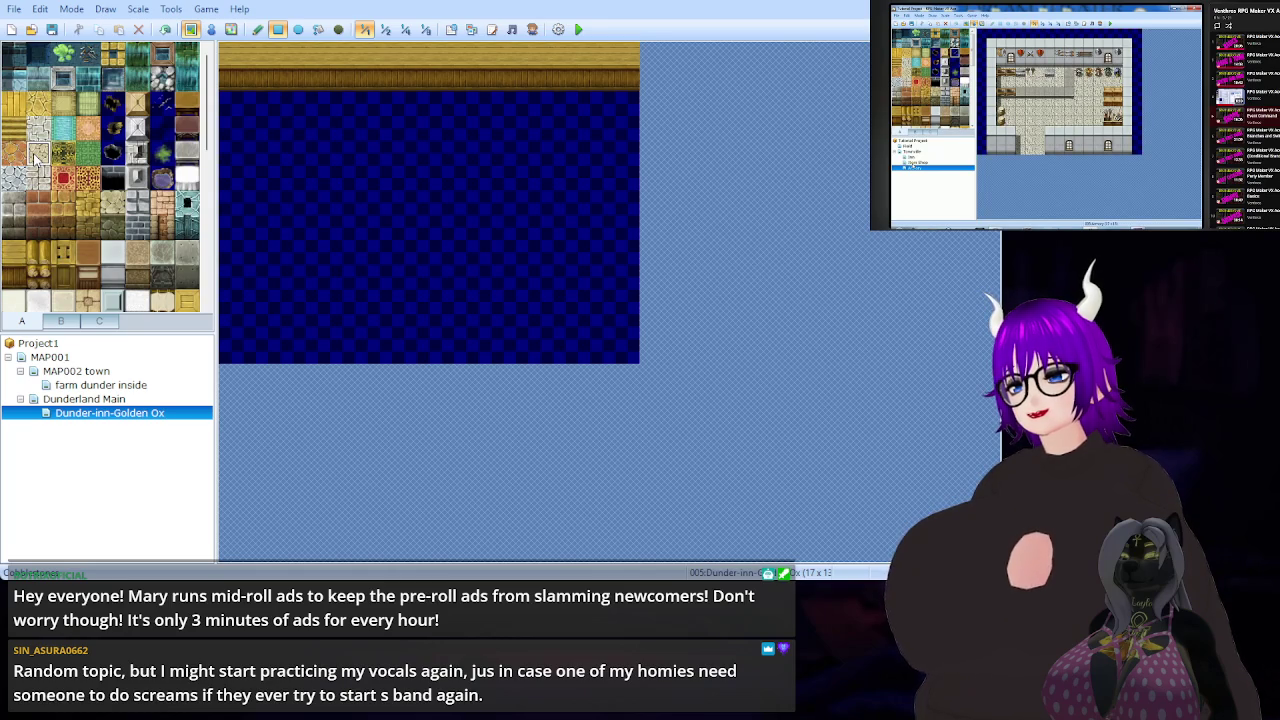
mouse_move(231, 104)
mouse_down()
mouse_move(605, 338)
mouse_move(622, 335)
mouse_move(628, 352)
mouse_up()
key(ctrl+z)
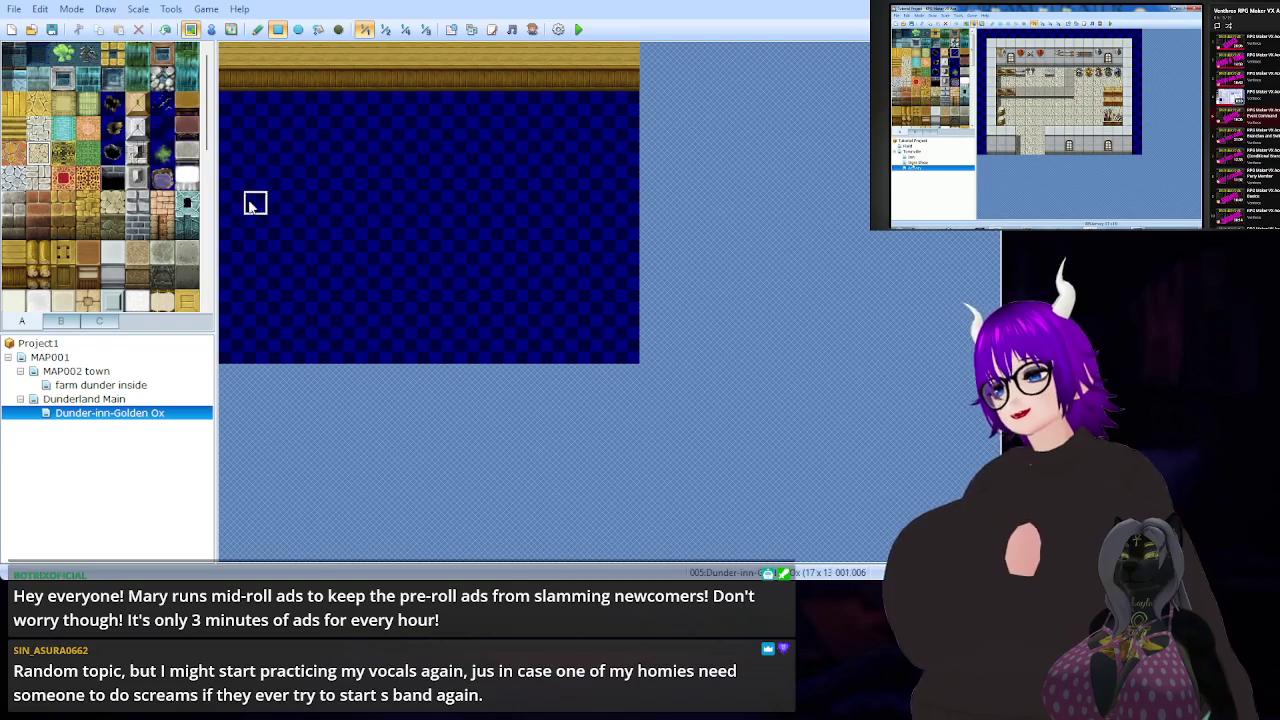
click(40, 106)
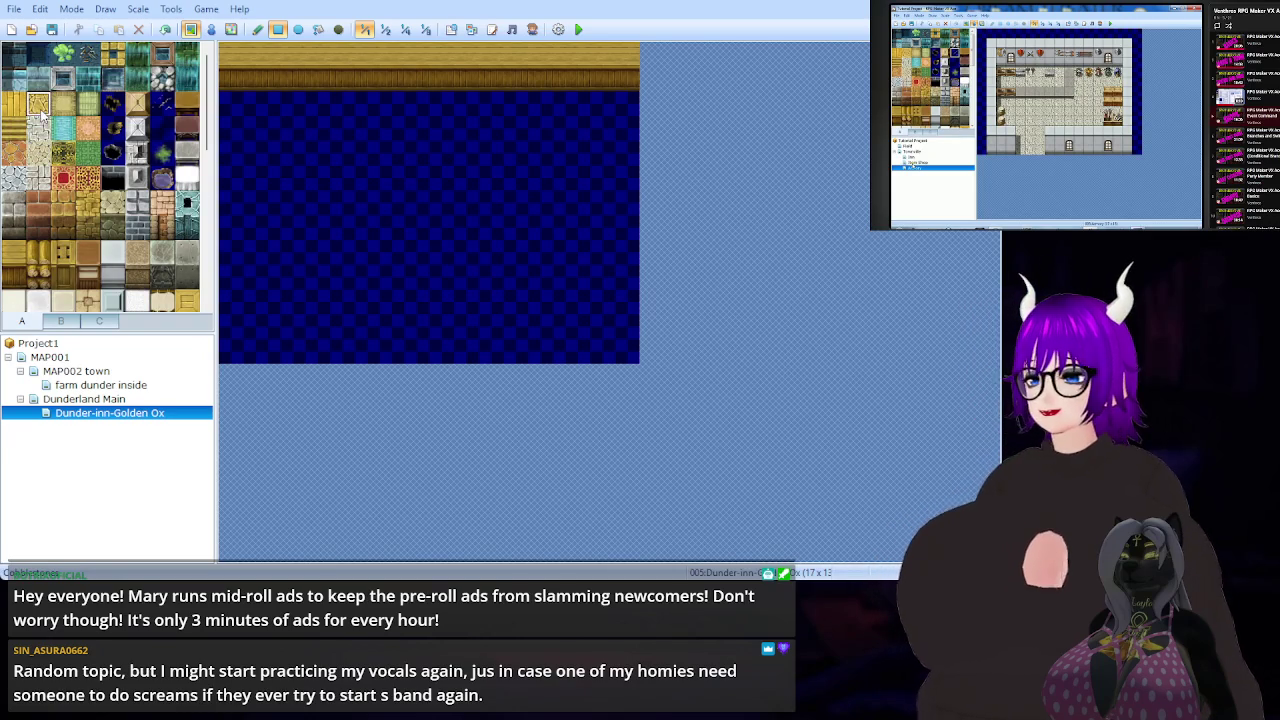
click(14, 108)
mouse_move(228, 100)
mouse_down()
mouse_move(608, 320)
mouse_move(629, 350)
mouse_up()
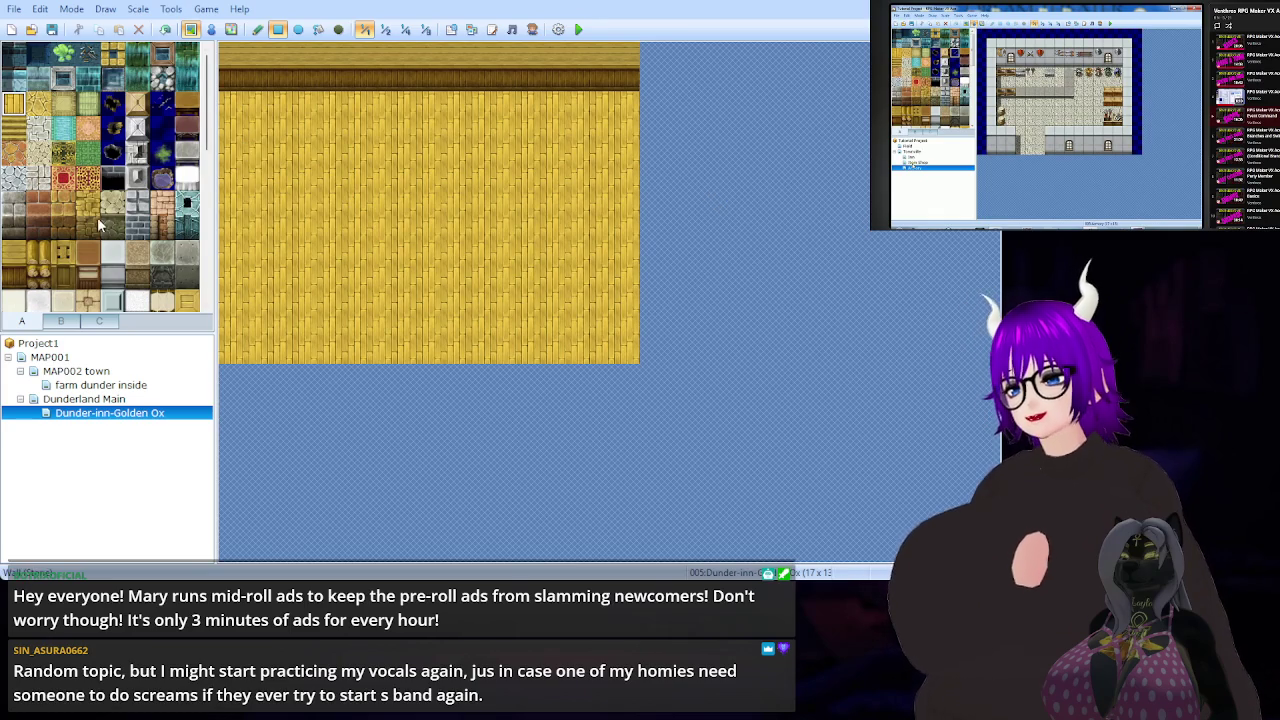
- Browse the furniture tile sets and select the two-tile wall lamp
click(59, 321)
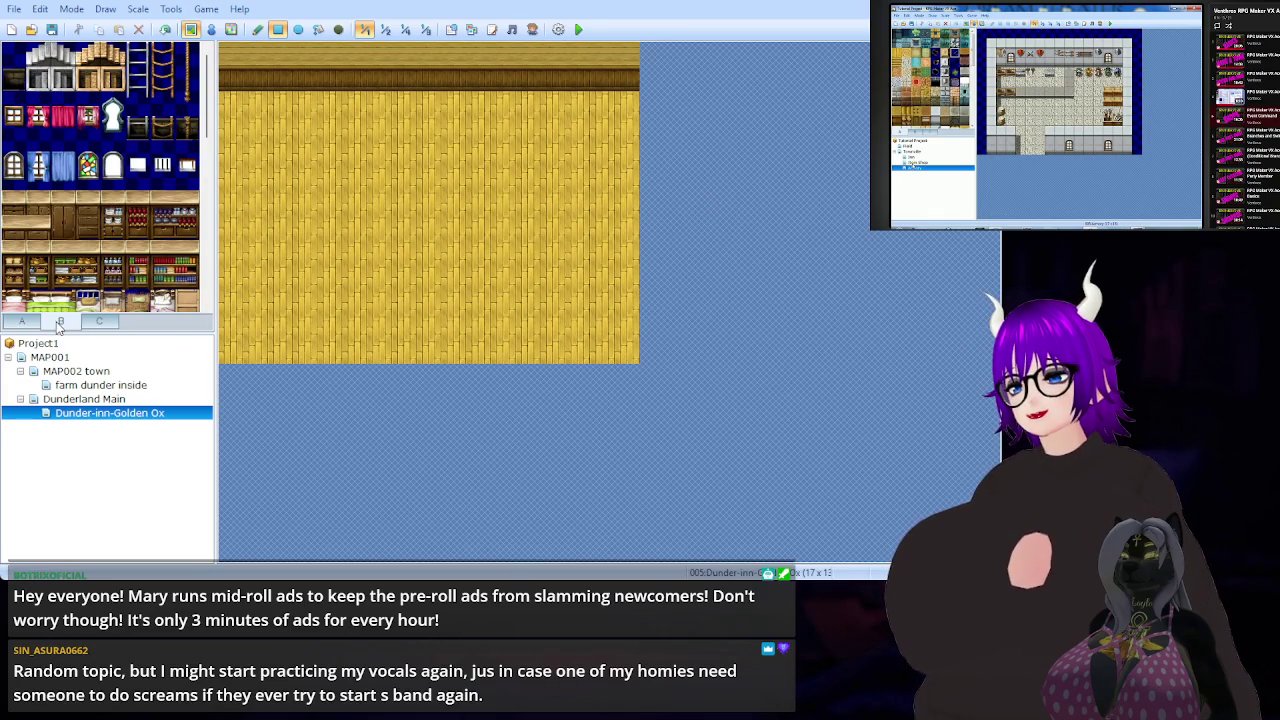
click(110, 326)
click(63, 323)
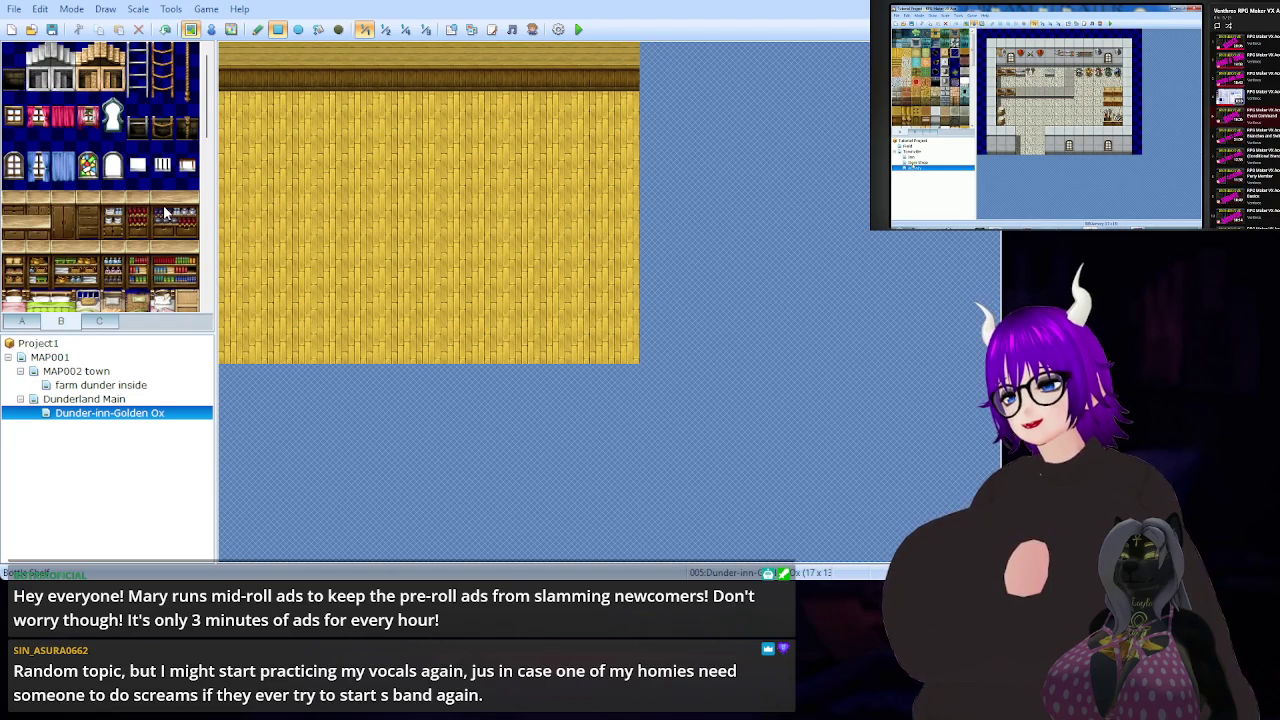
scroll(167, 213, down, 1)
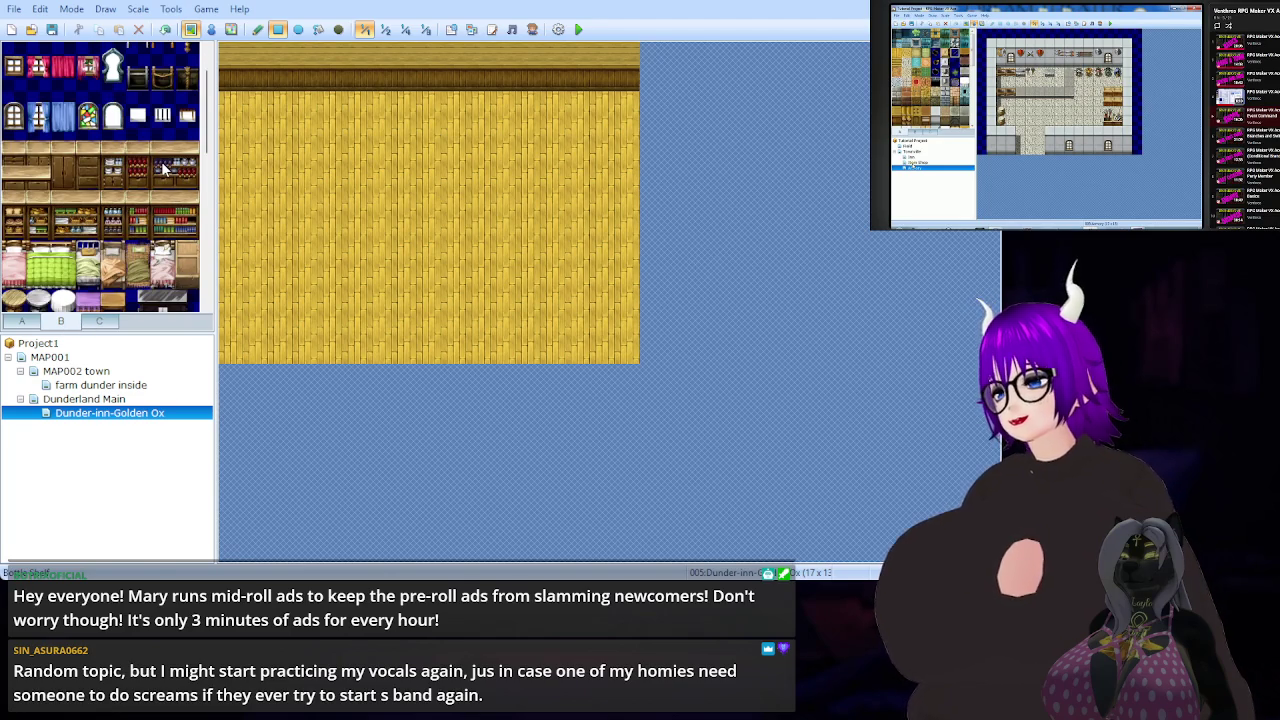
scroll(165, 168, down, 5)
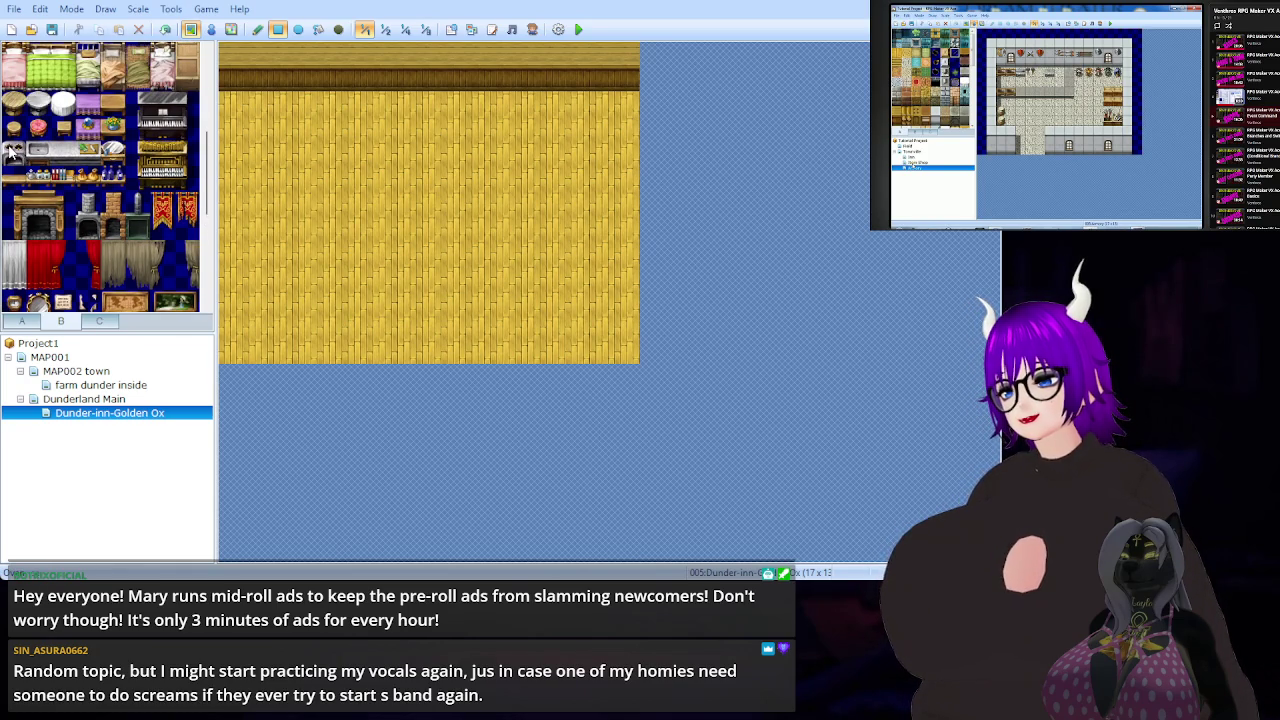
scroll(12, 150, down, 2)
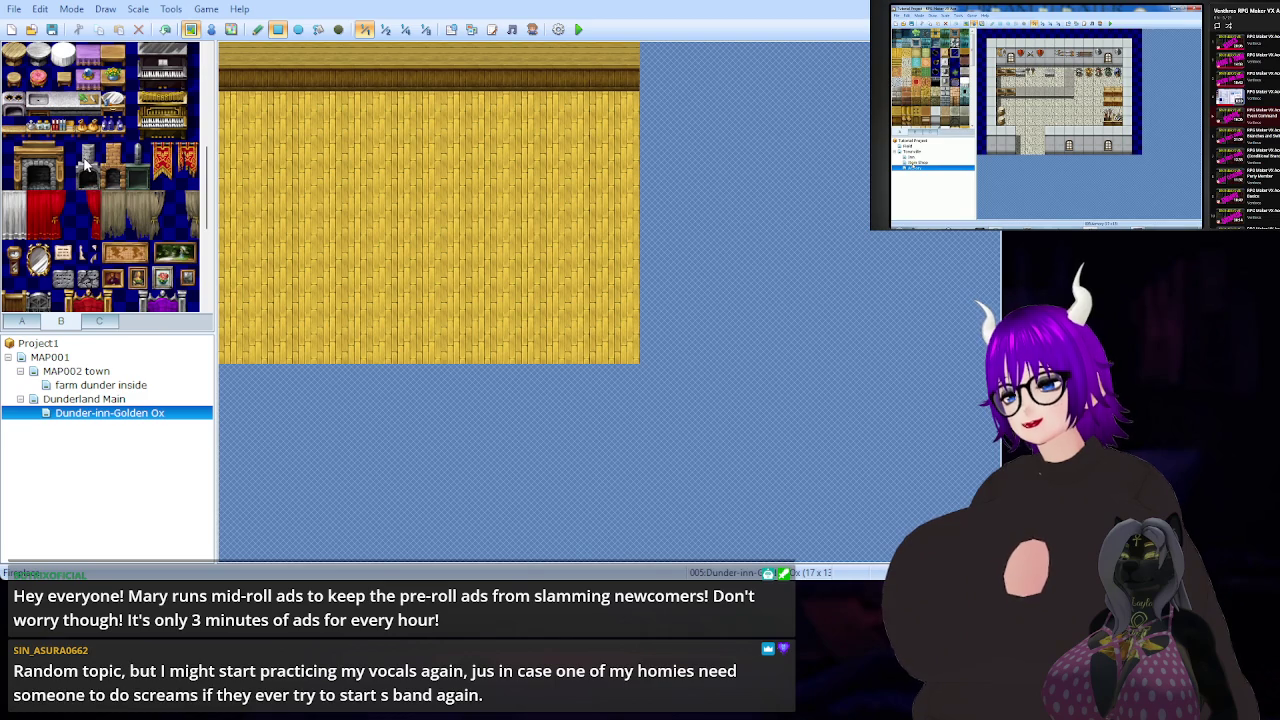
drag(87, 152, 88, 175)
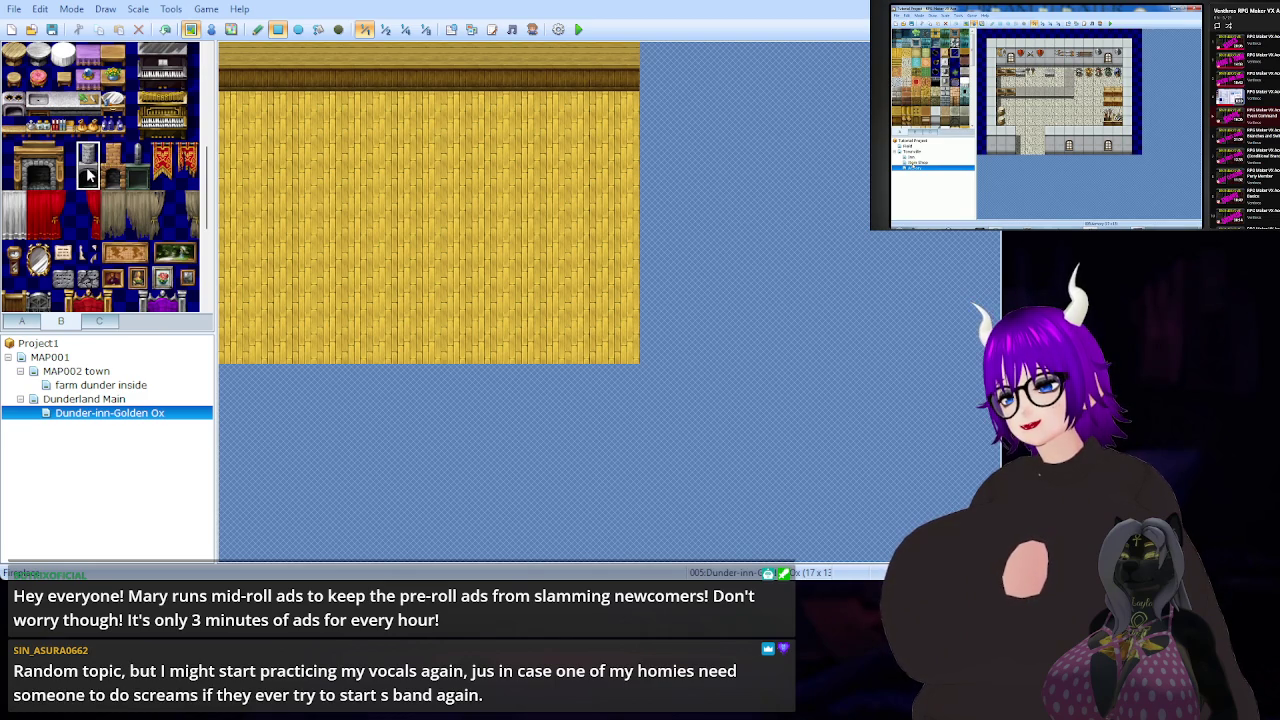
- Try a lamp on the top wall, undo it, and glance at the town map before returning
click(454, 68)
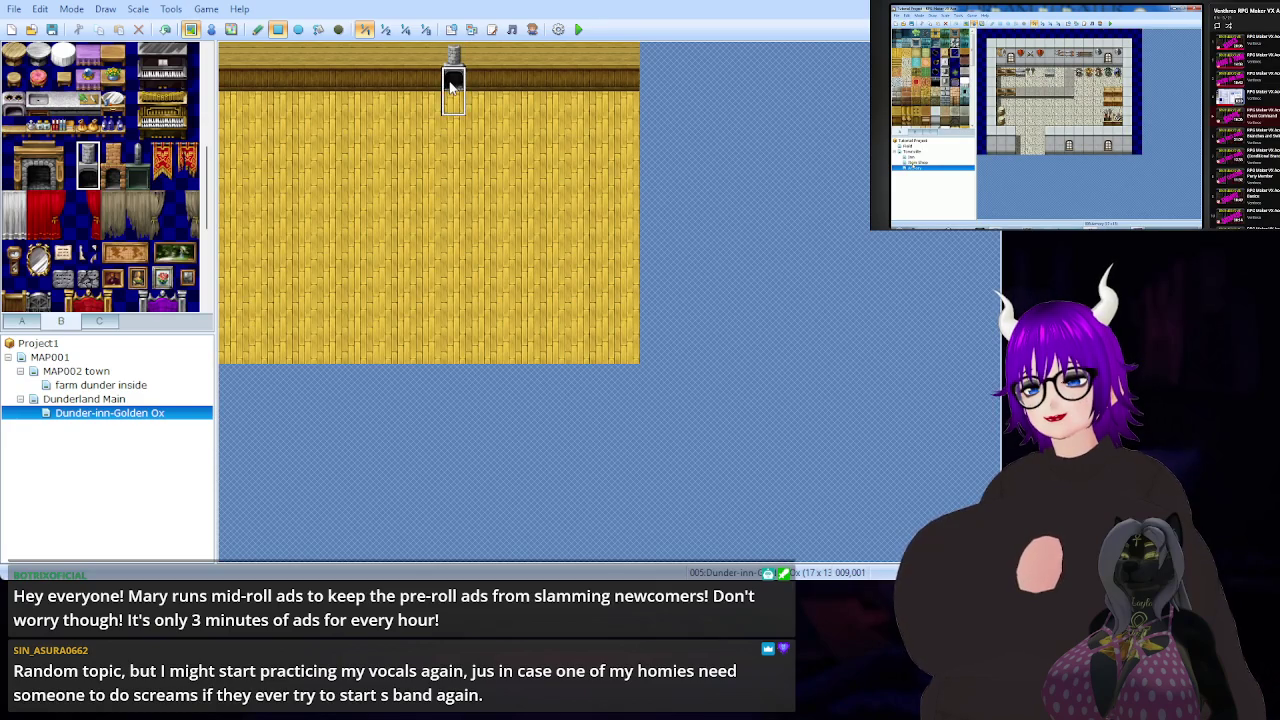
key(ctrl+z)
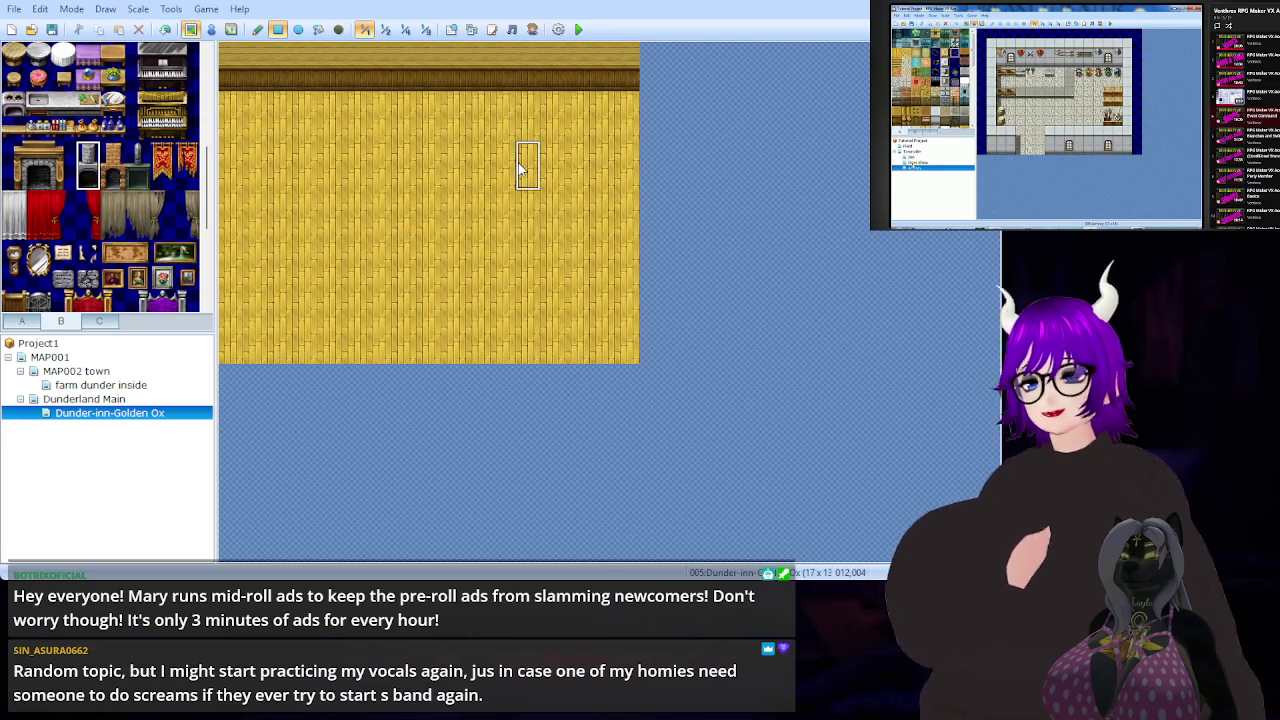
click(90, 399)
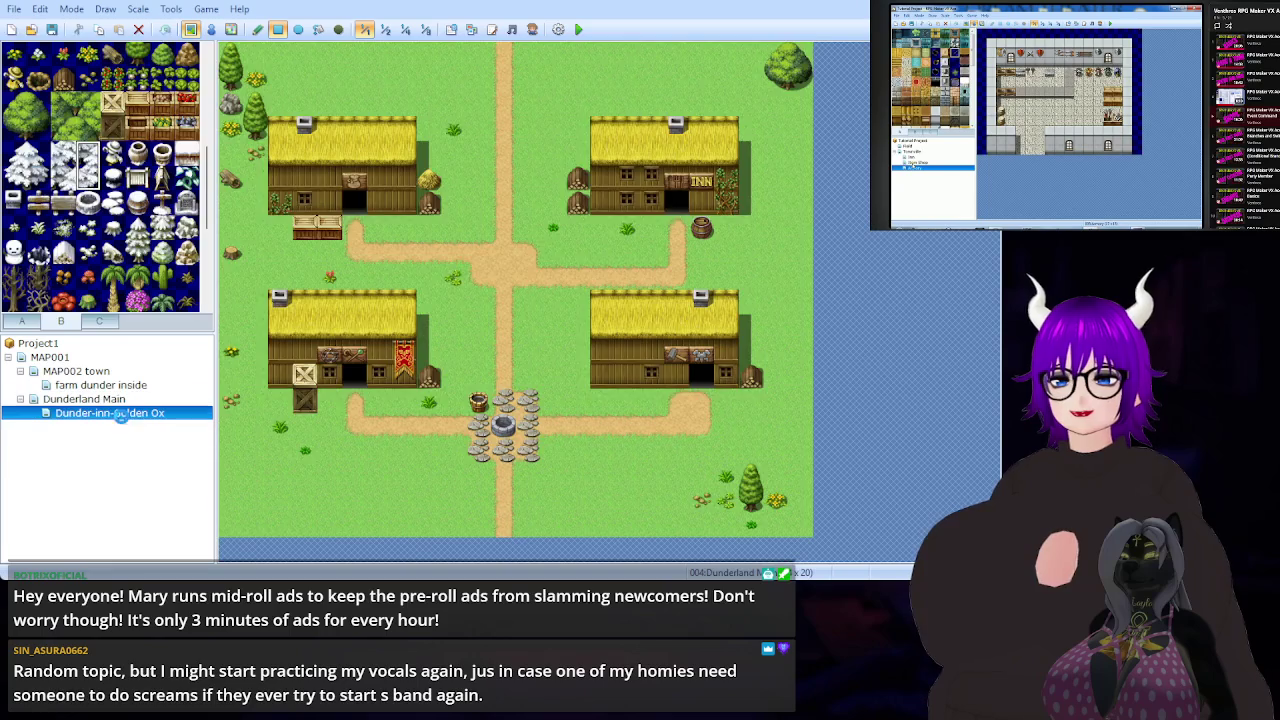
click(124, 414)
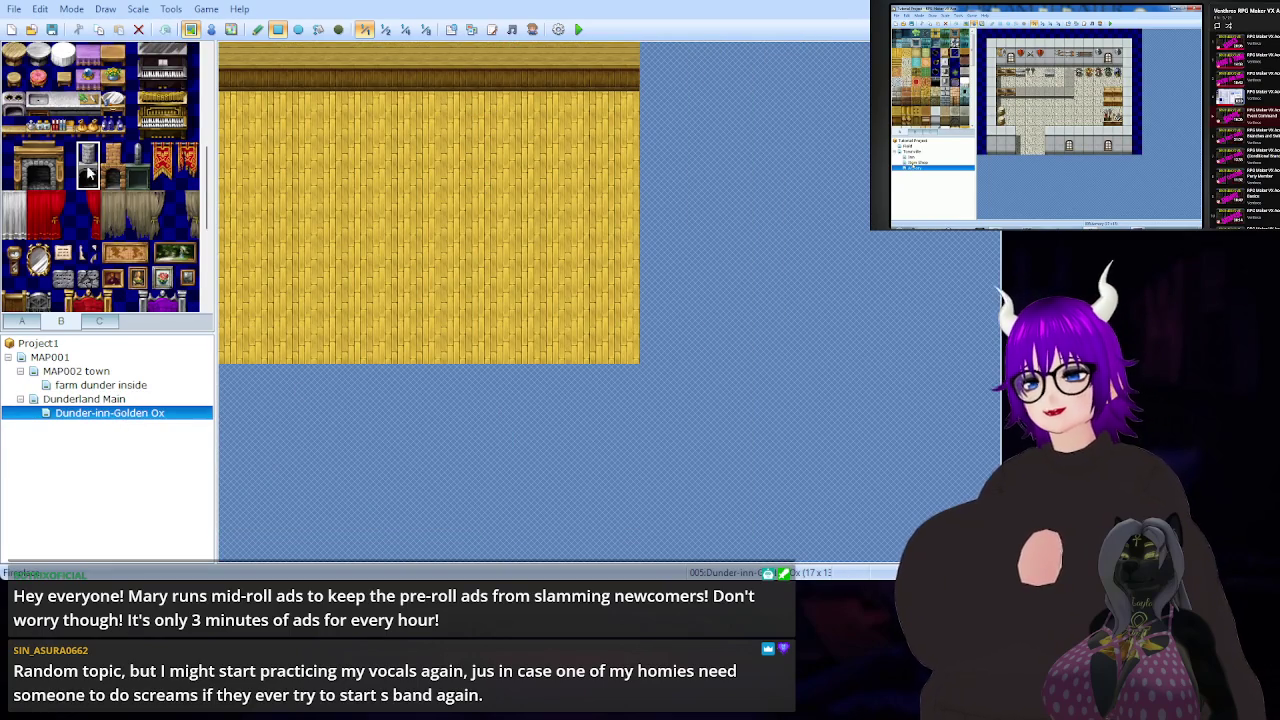
- Select a fireplace tile, then switch back to the floor and wall tiles
click(26, 152)
mouse_move(29, 151)
mouse_down()
mouse_move(66, 162)
mouse_move(58, 178)
mouse_up()
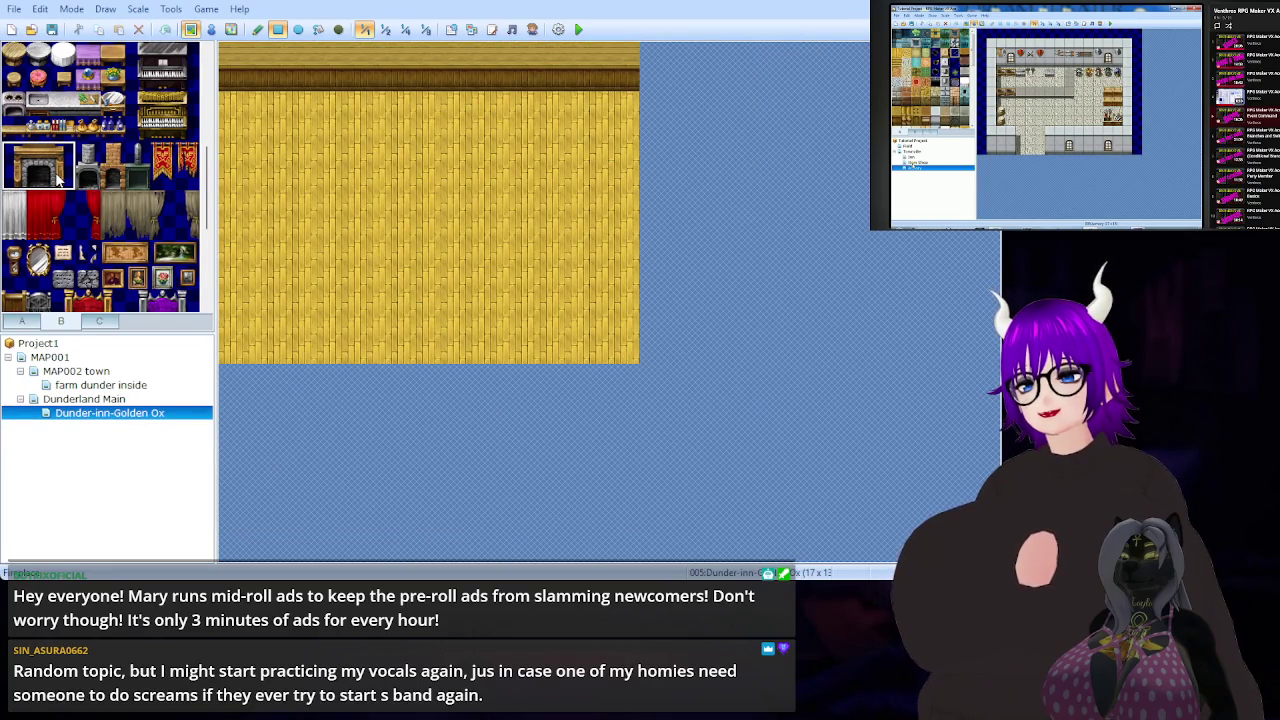
click(60, 177)
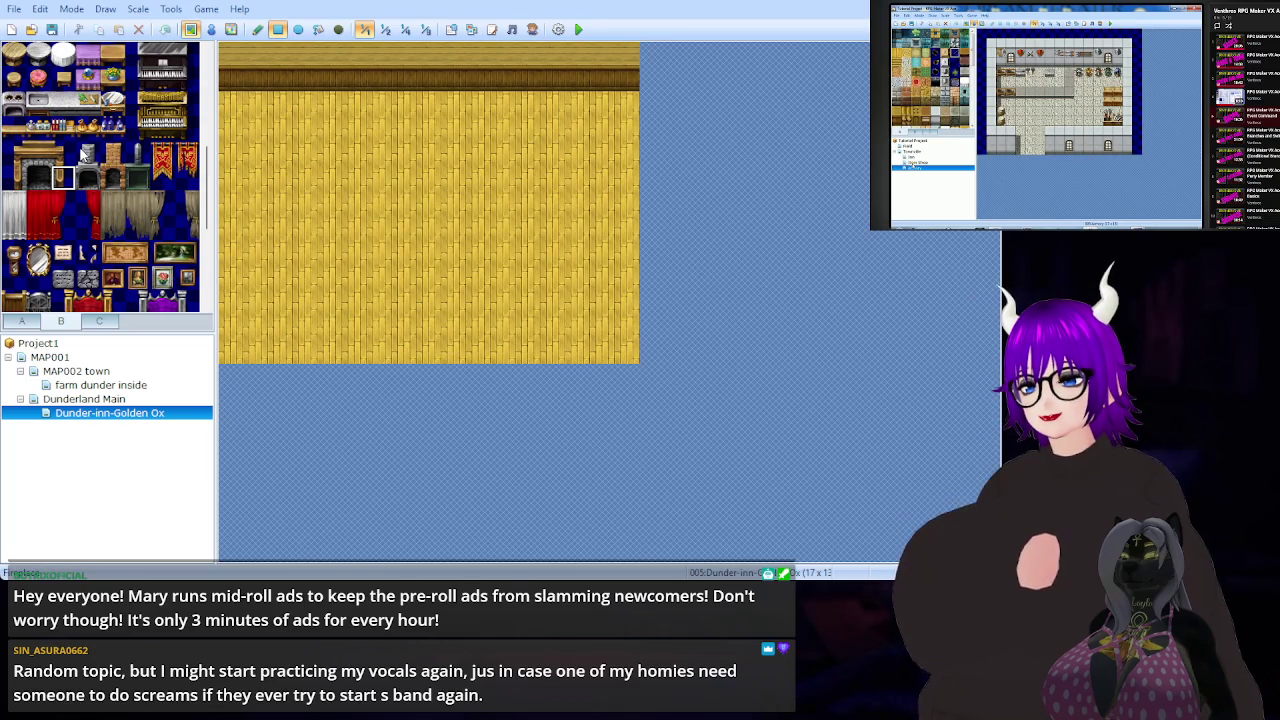
scroll(86, 153, up, 5)
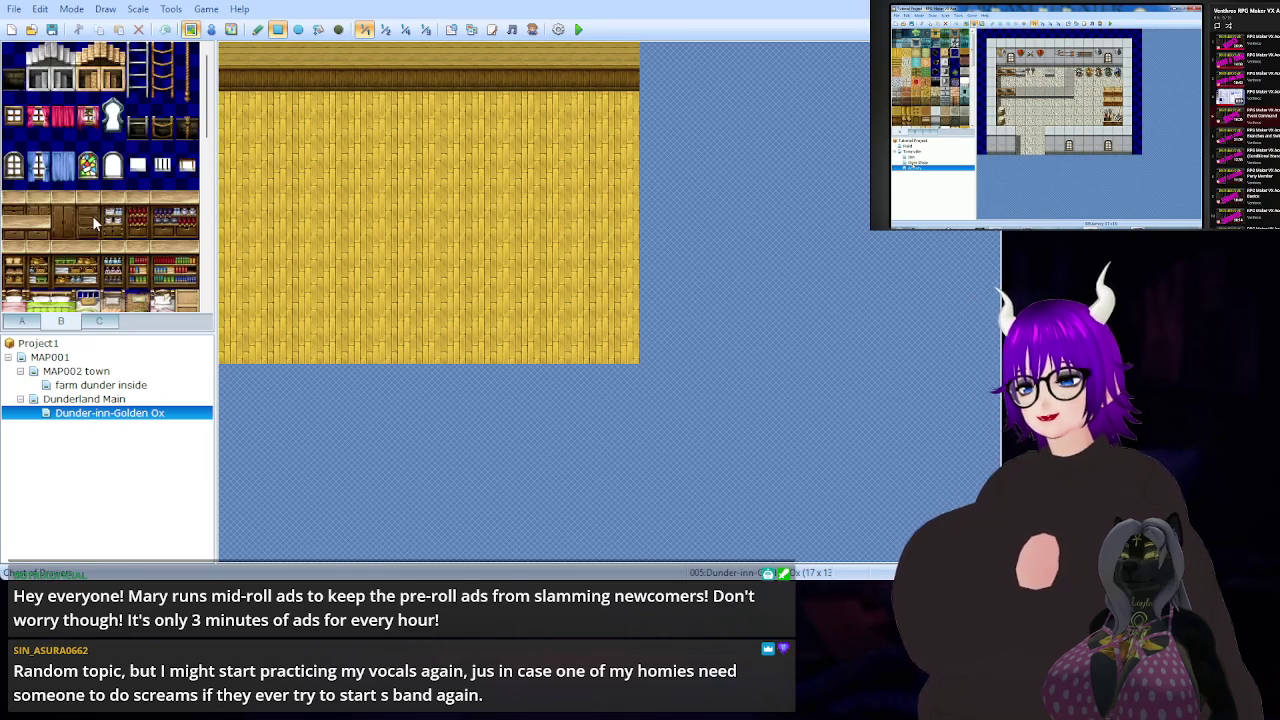
click(23, 321)
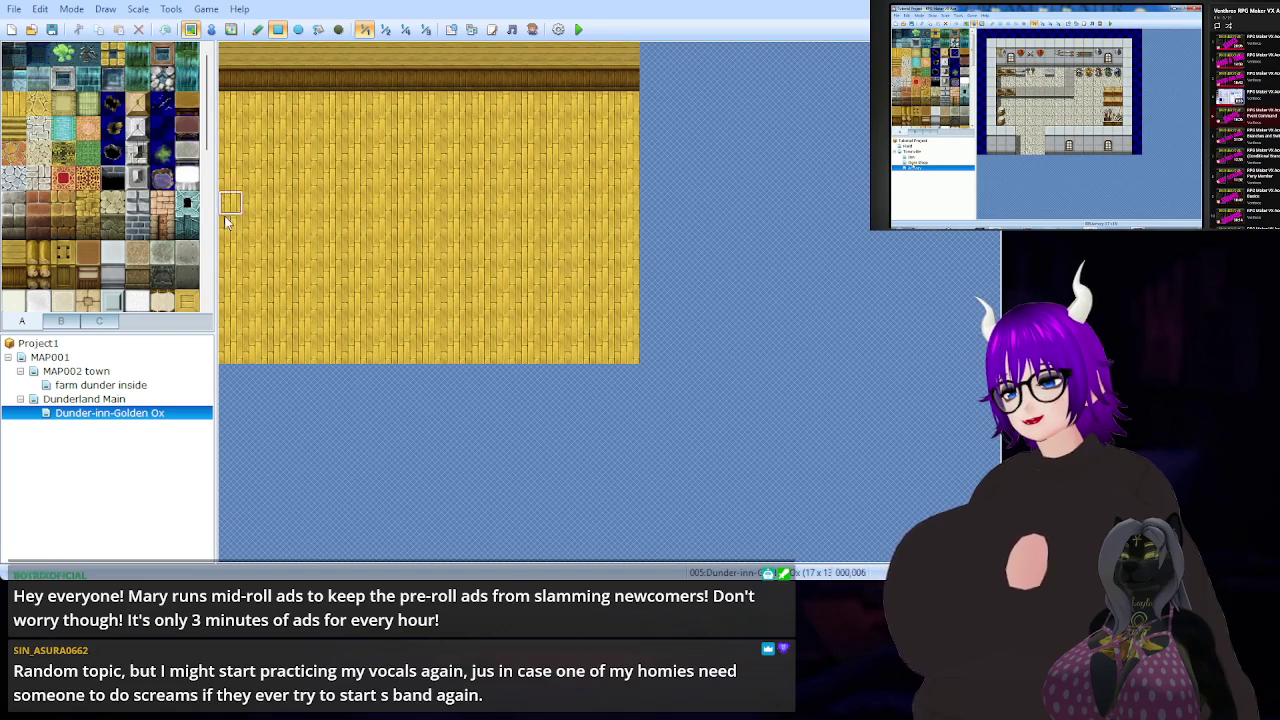
- Repaint the top wall row in light wood with a single dark wood band beneath it
click(15, 272)
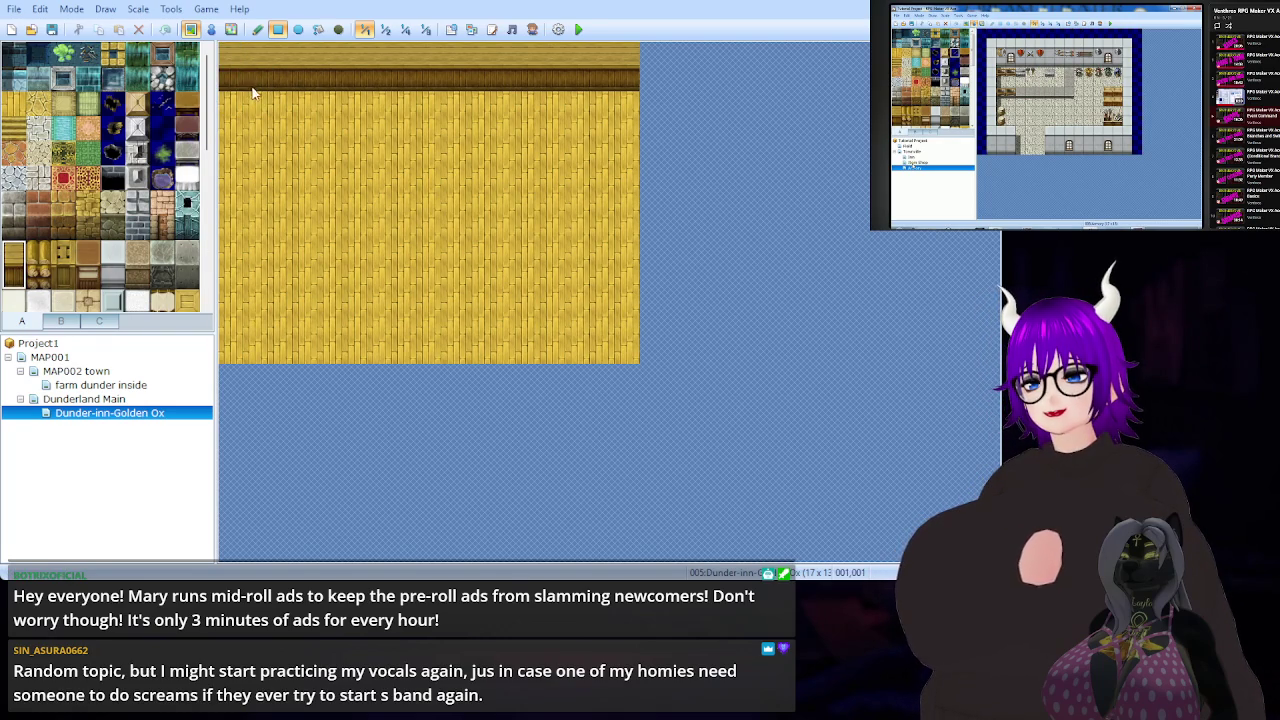
drag(258, 95, 632, 104)
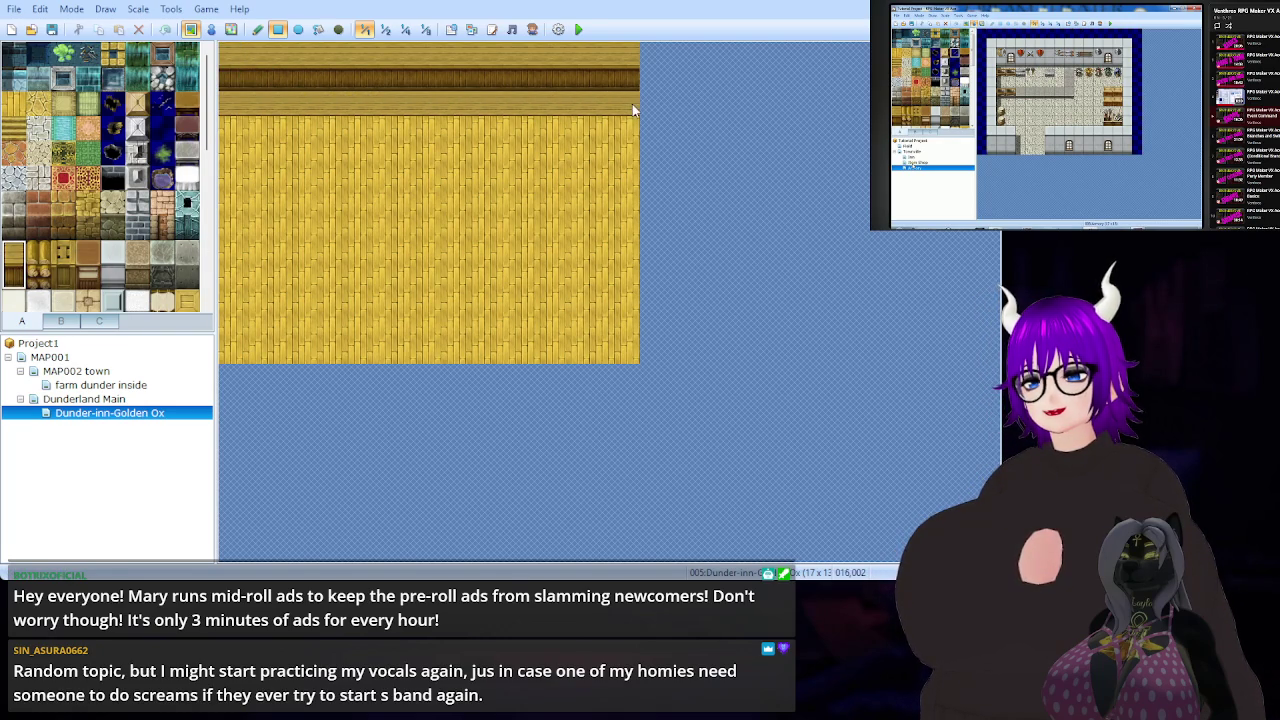
key(ctrl+z)
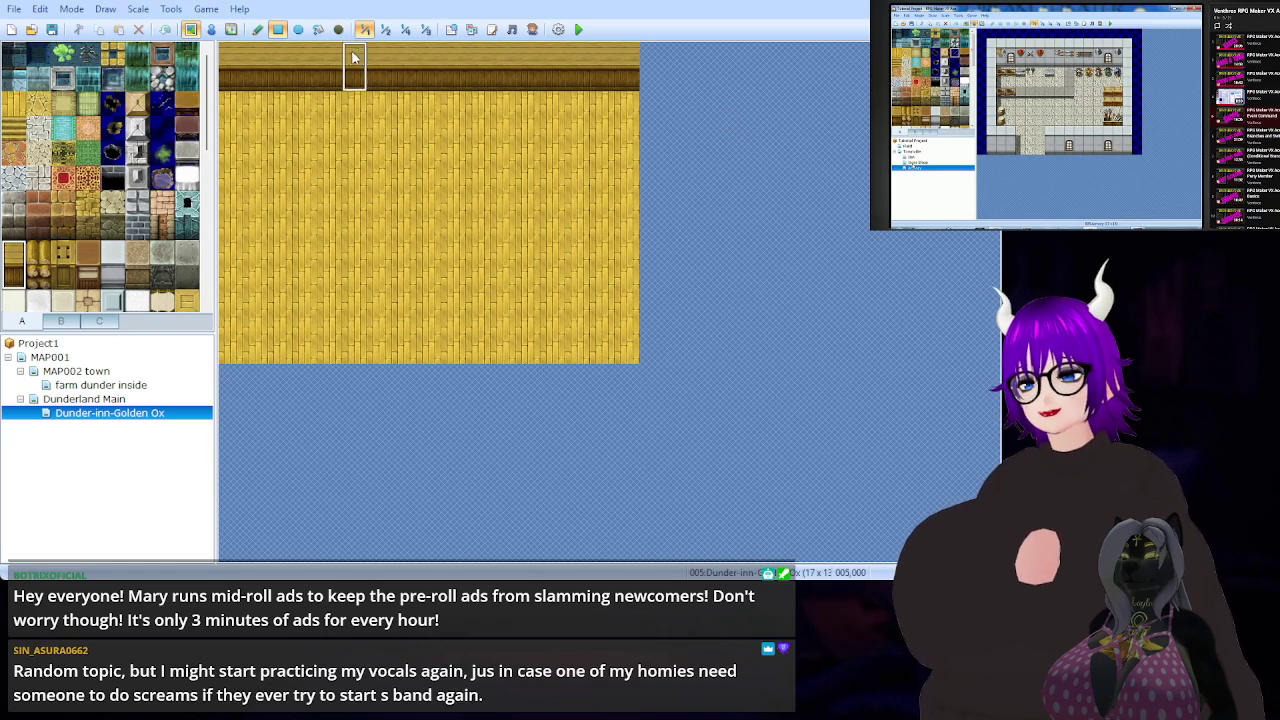
click(14, 252)
mouse_move(228, 60)
mouse_down()
mouse_move(457, 85)
mouse_move(634, 85)
mouse_up()
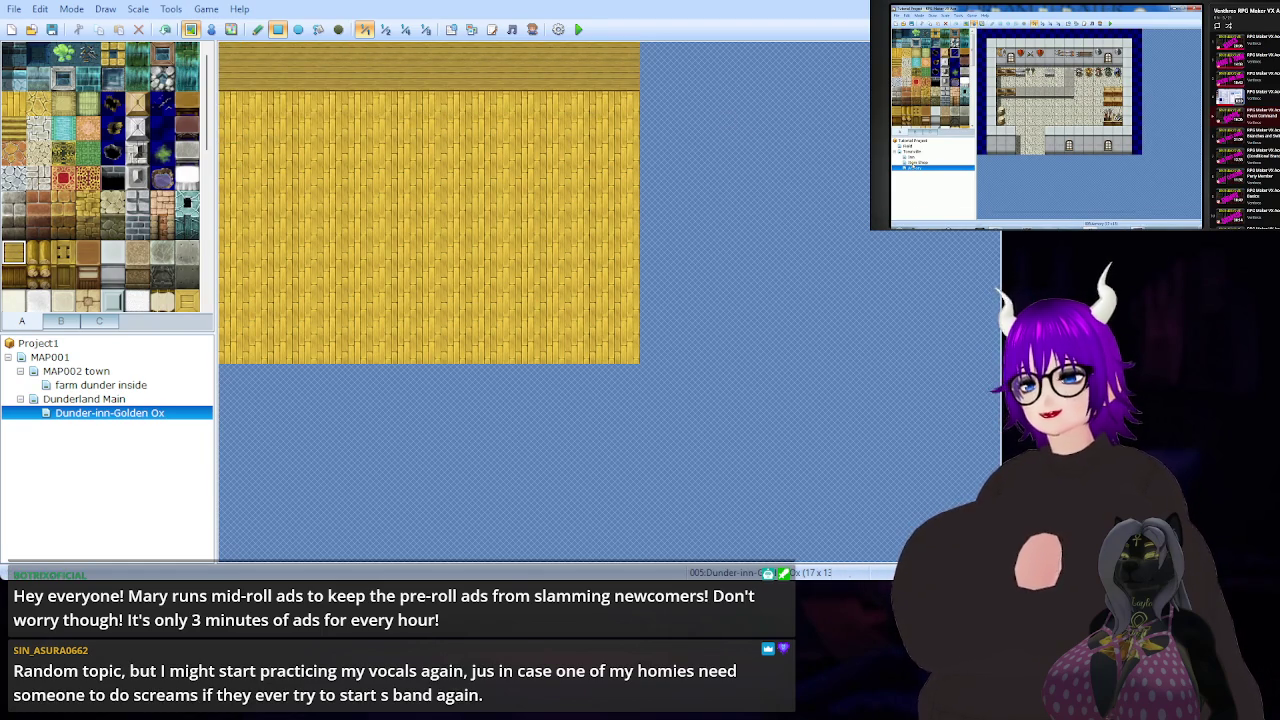
click(14, 276)
mouse_move(240, 105)
mouse_down()
mouse_move(586, 103)
mouse_move(765, 148)
mouse_up()
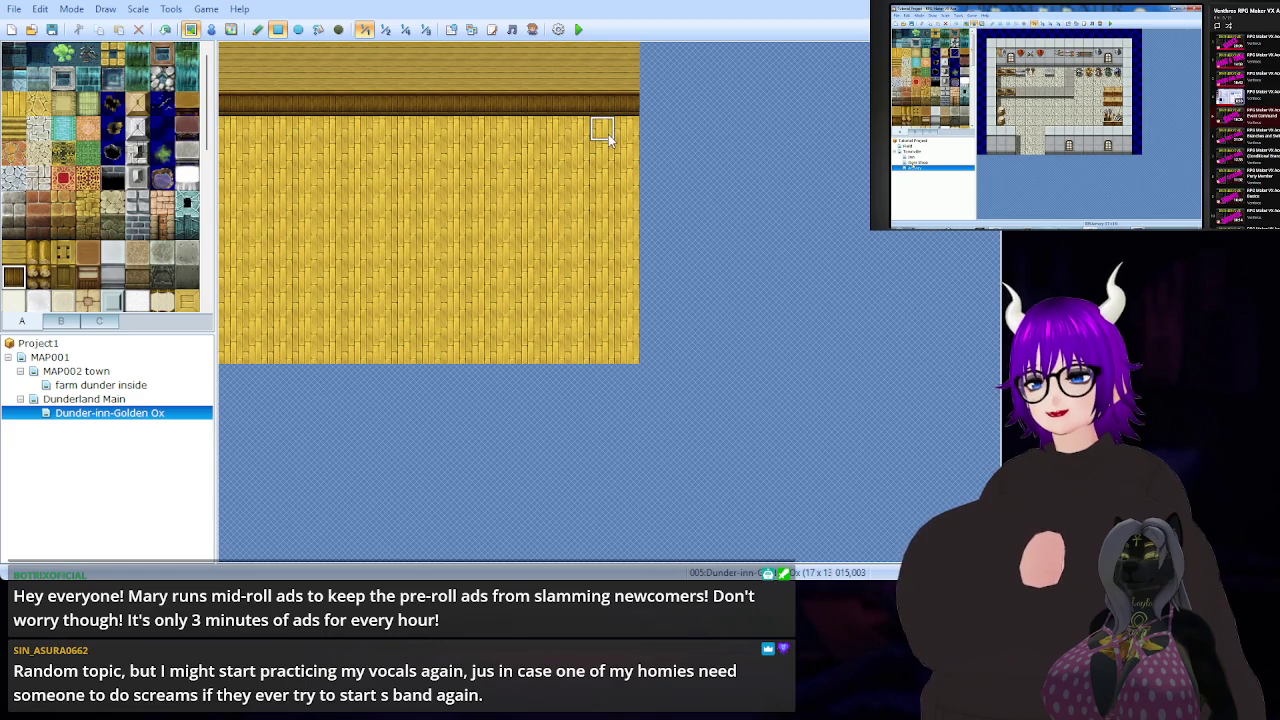
drag(627, 130, 230, 134)
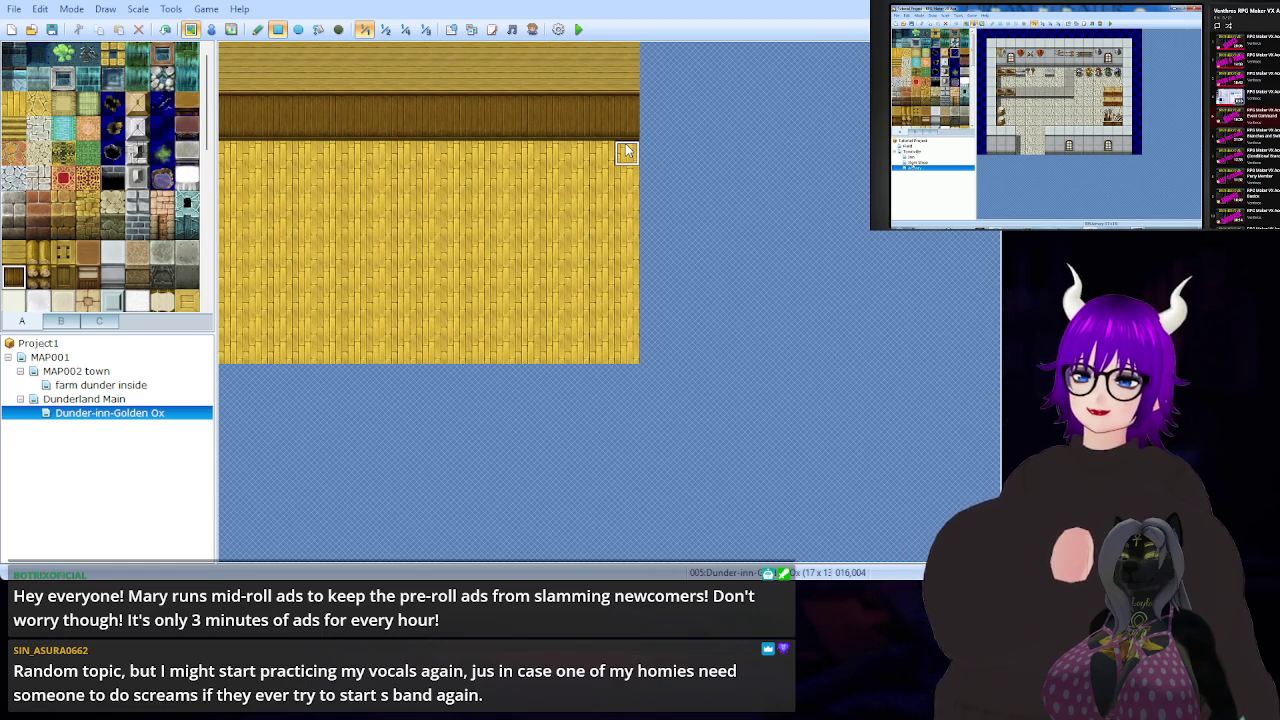
key(ctrl+z)
key(ctrl+z)
key(ctrl+z)
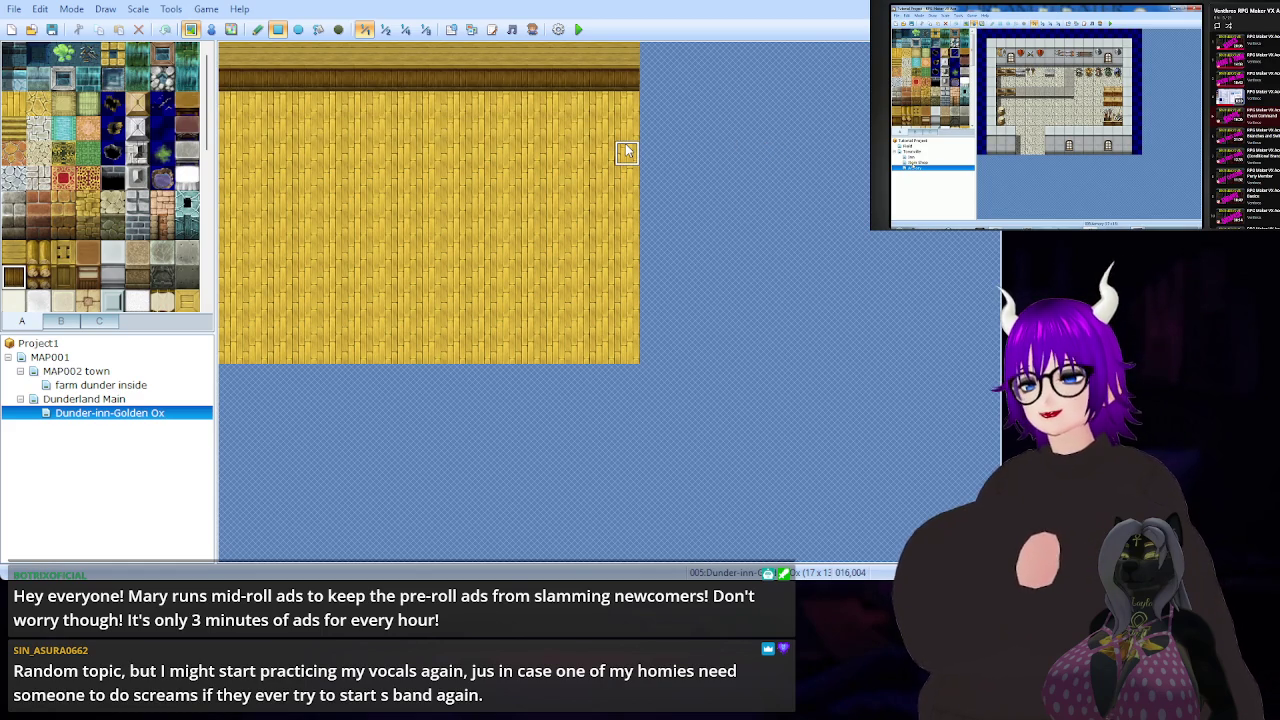
mouse_move(236, 92)
mouse_down()
mouse_move(233, 106)
mouse_move(623, 114)
mouse_up()
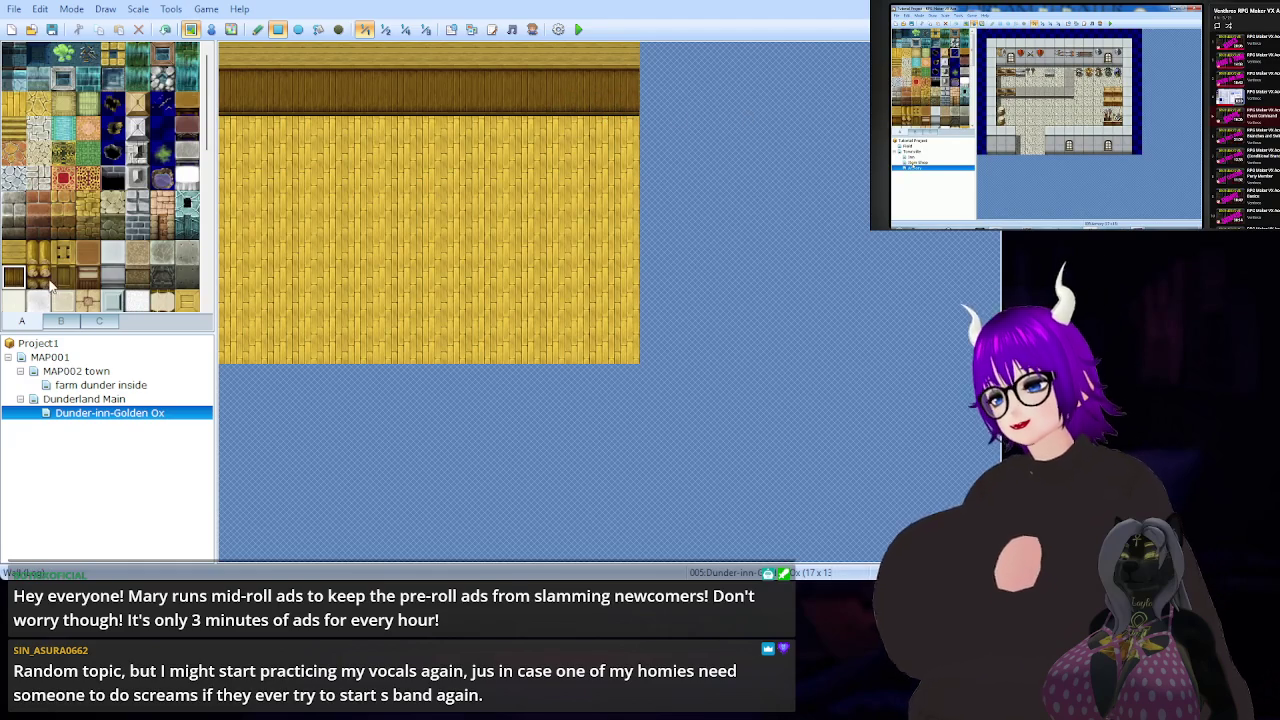
- Bring up the furniture tiles and select the kitchen stove tile
click(61, 321)
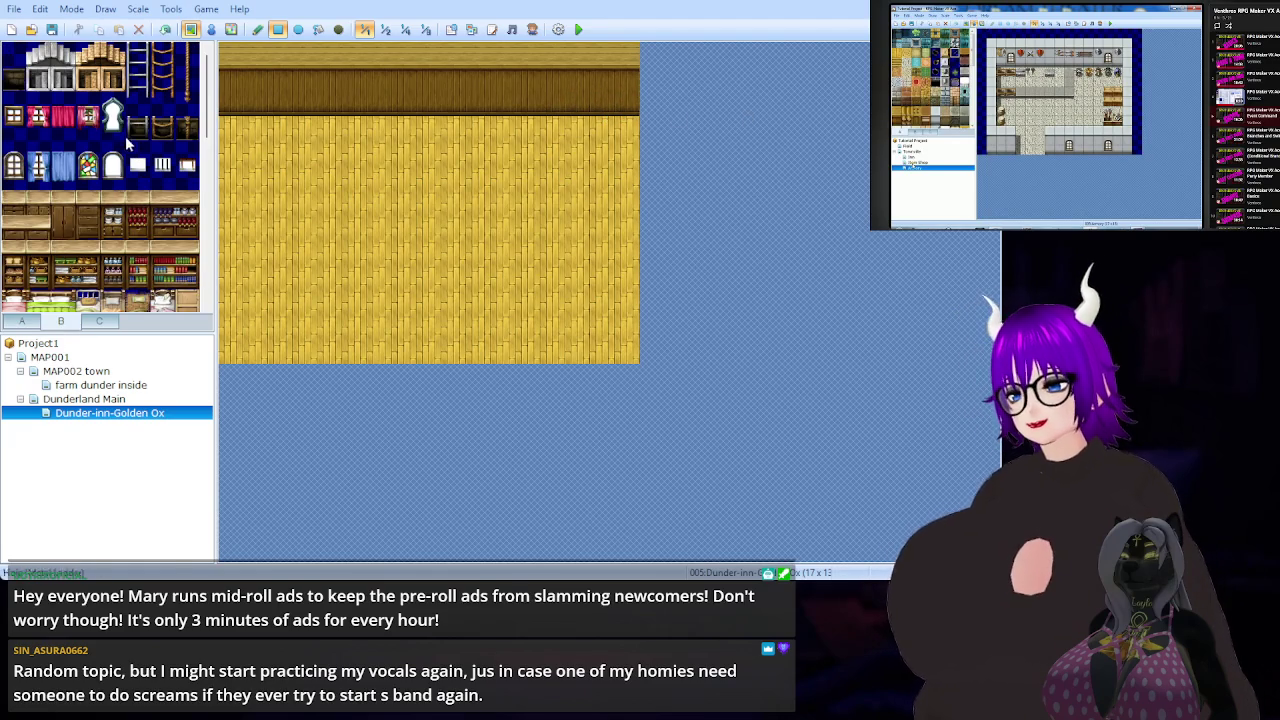
scroll(153, 148, down, 2)
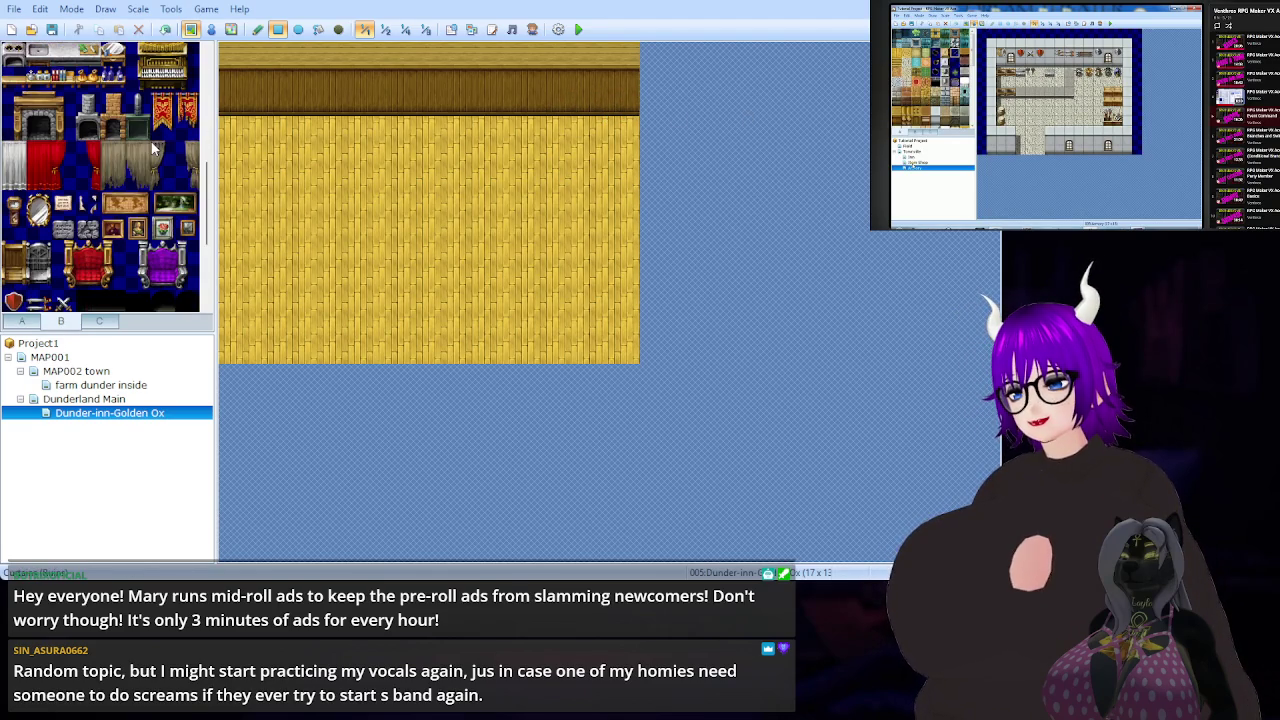
scroll(150, 150, up, 2)
click(86, 222)
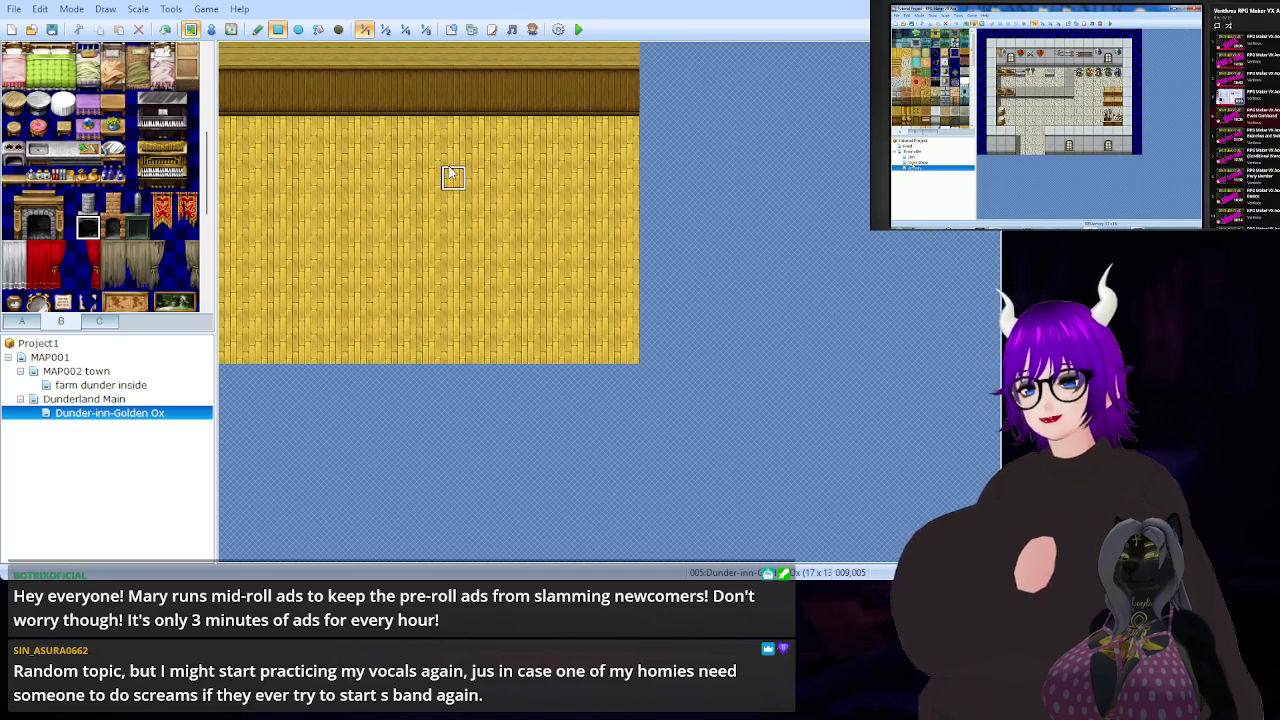
- Place the stove on the back wall with its chimney pipe directly above it
click(505, 105)
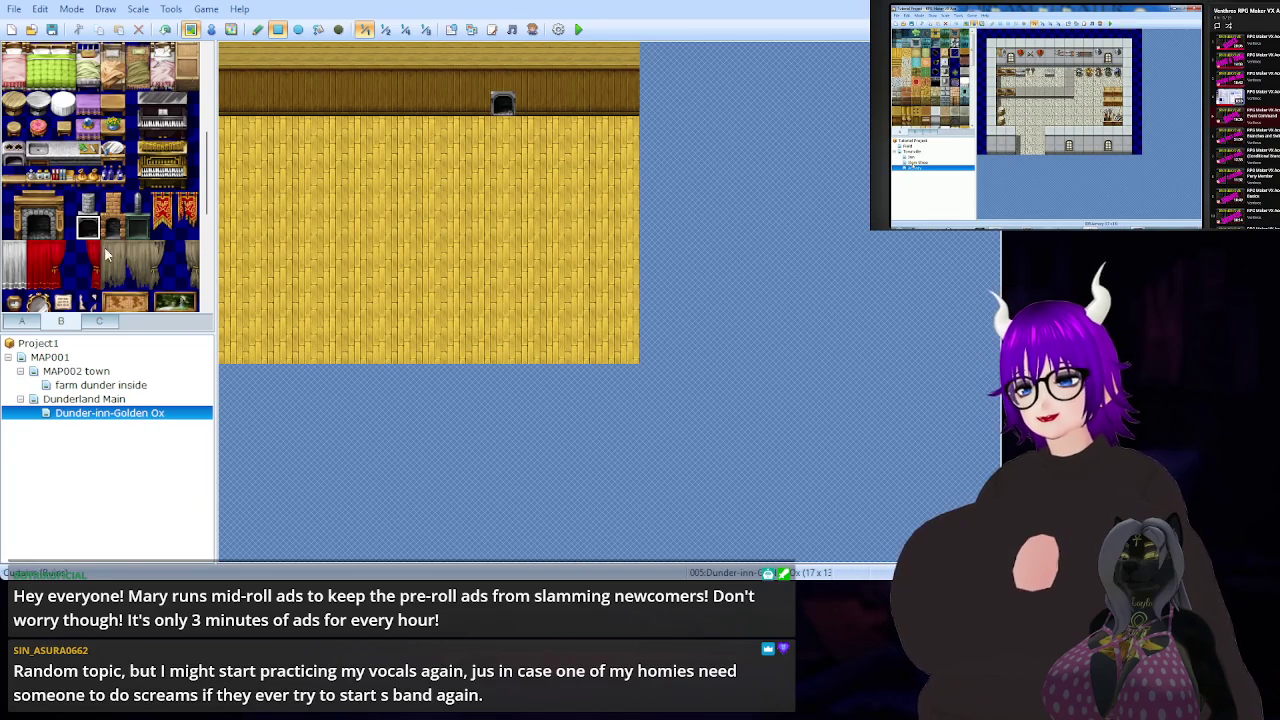
click(502, 75)
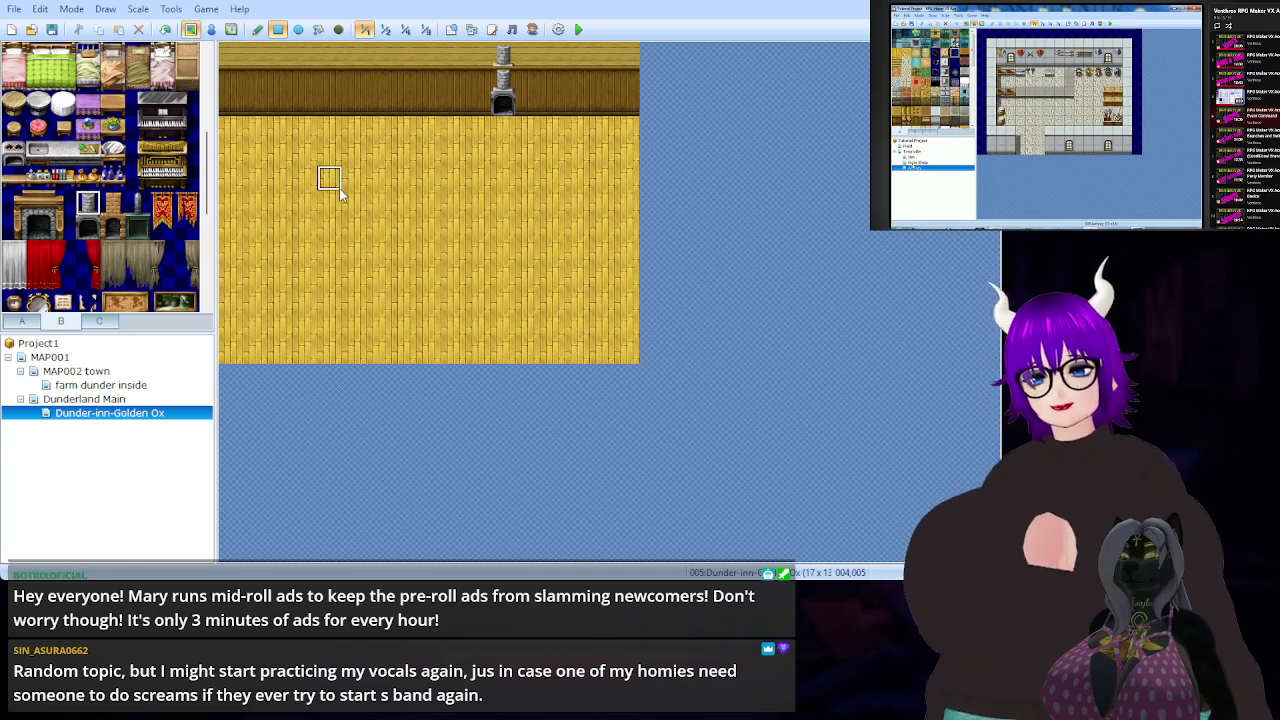
key(ctrl+z)
click(503, 80)
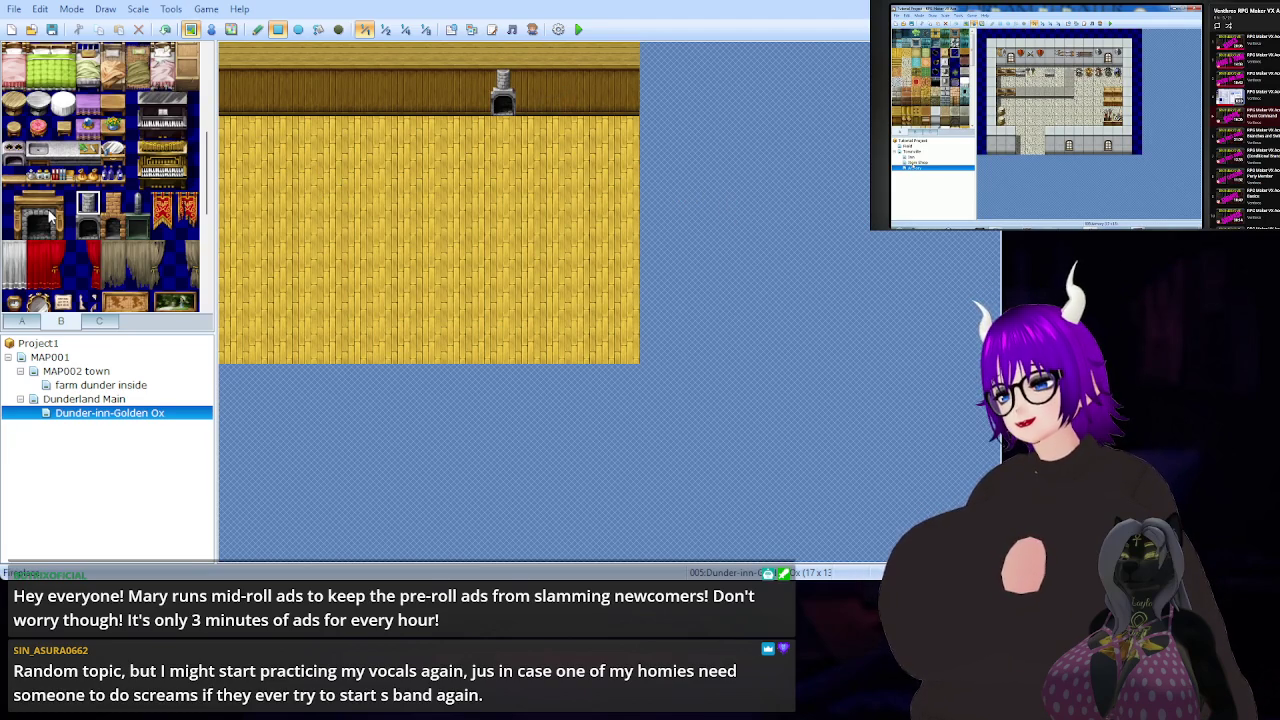
- Browse the item and decoration tiles, then return to the floor and wall tiles
scroll(117, 175, down, 5)
scroll(117, 175, up, 5)
scroll(115, 175, down, 5)
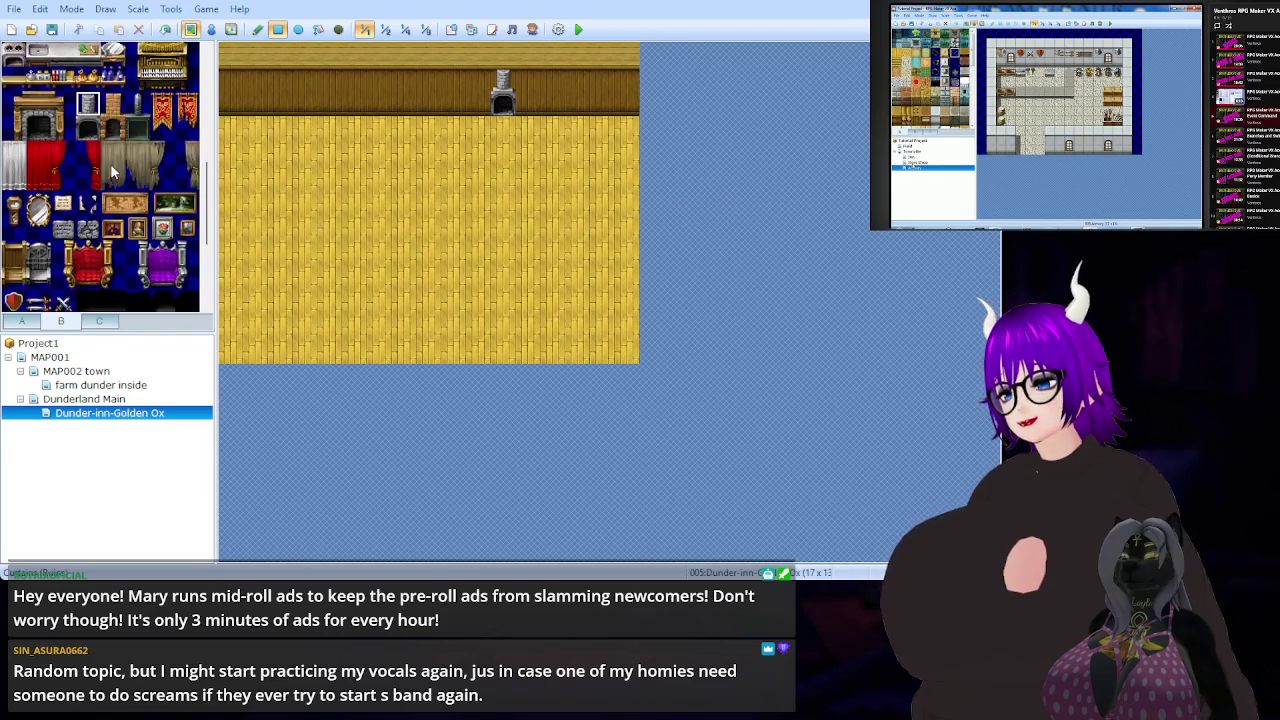
scroll(115, 175, up, 8)
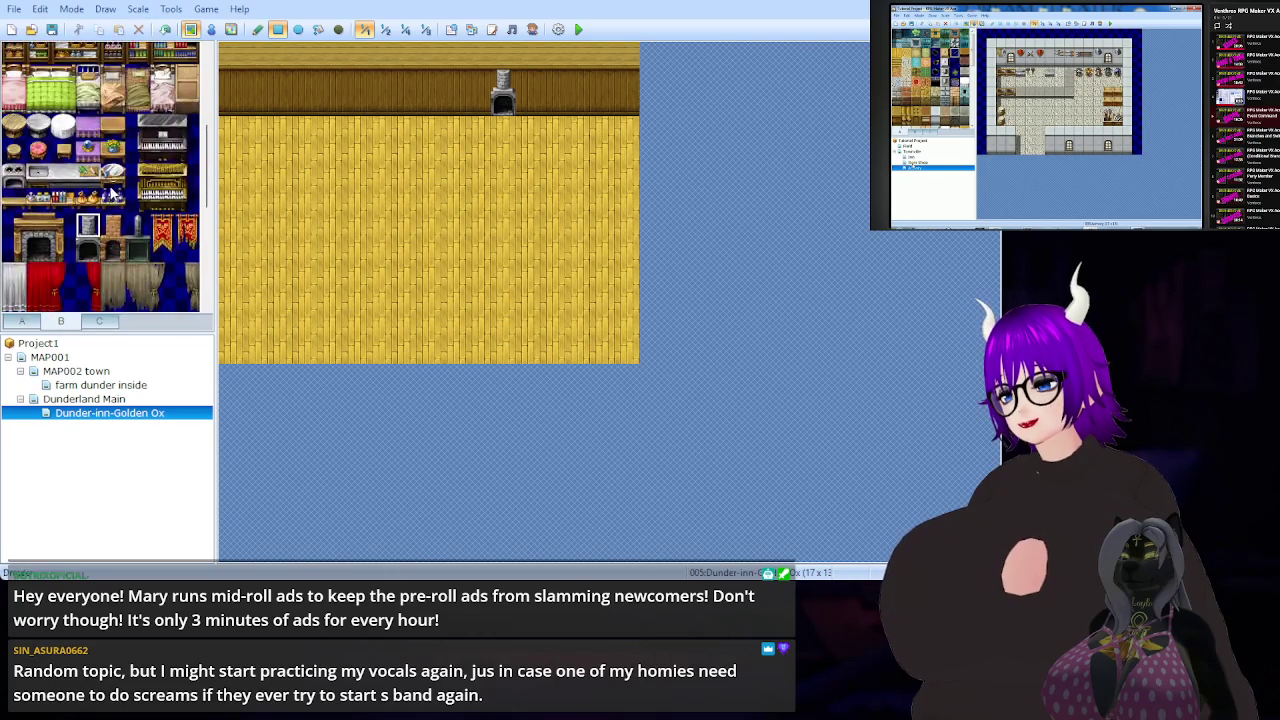
click(100, 321)
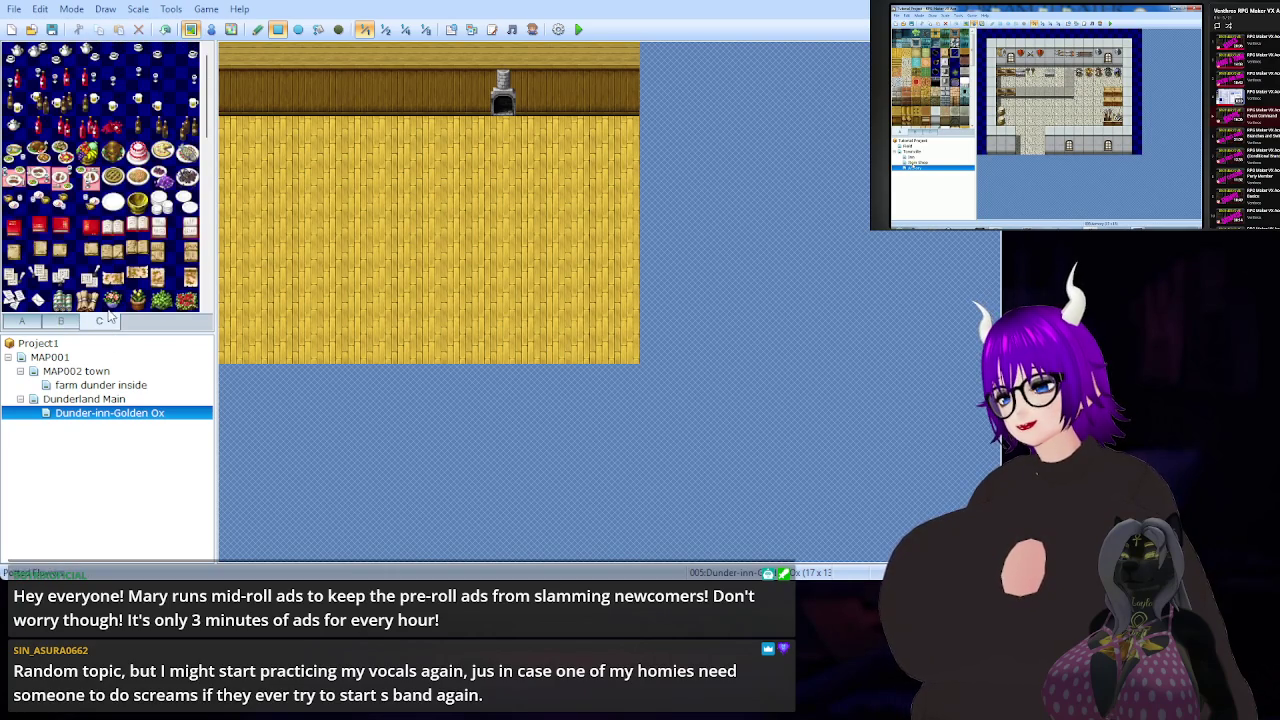
scroll(88, 110, up, 10)
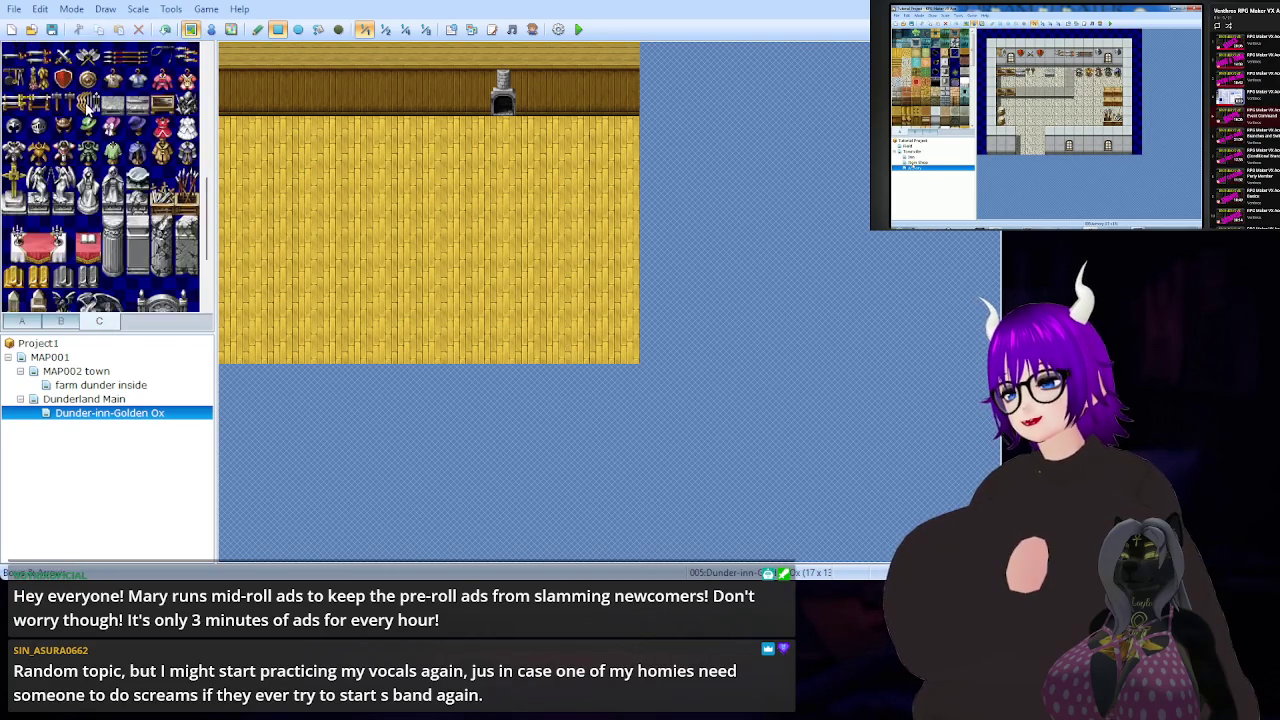
scroll(66, 205, down, 5)
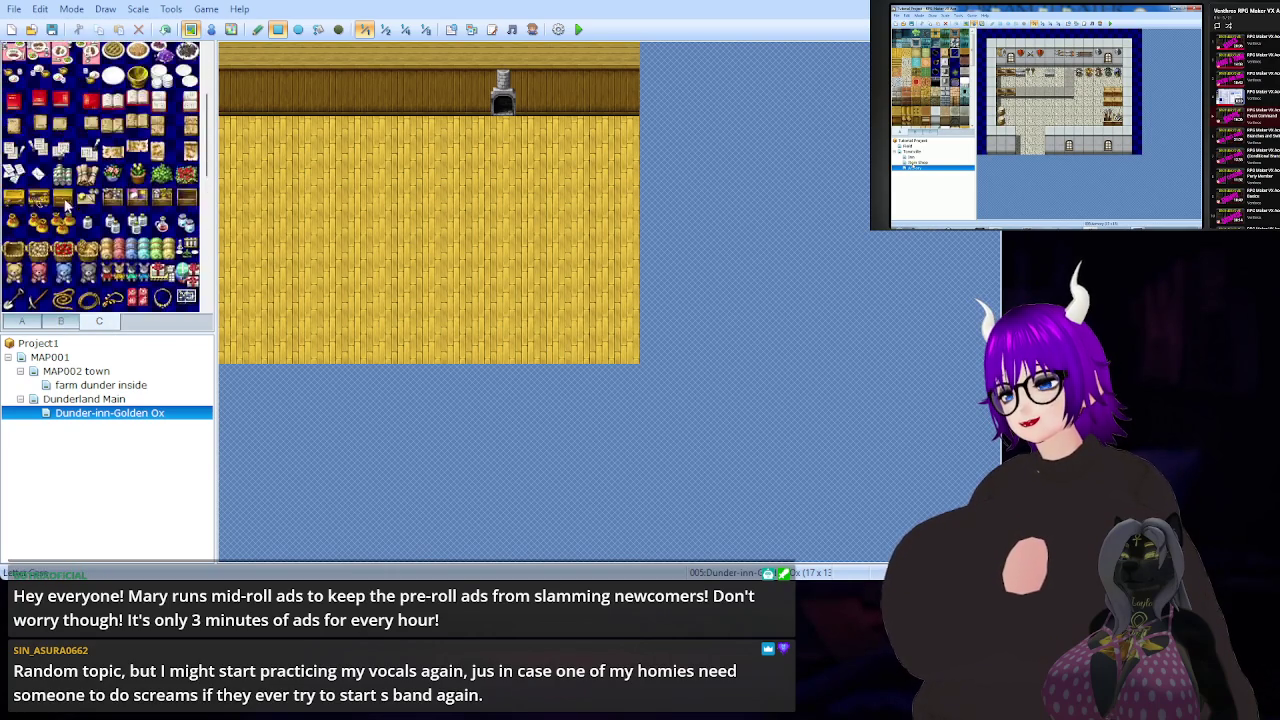
click(24, 321)
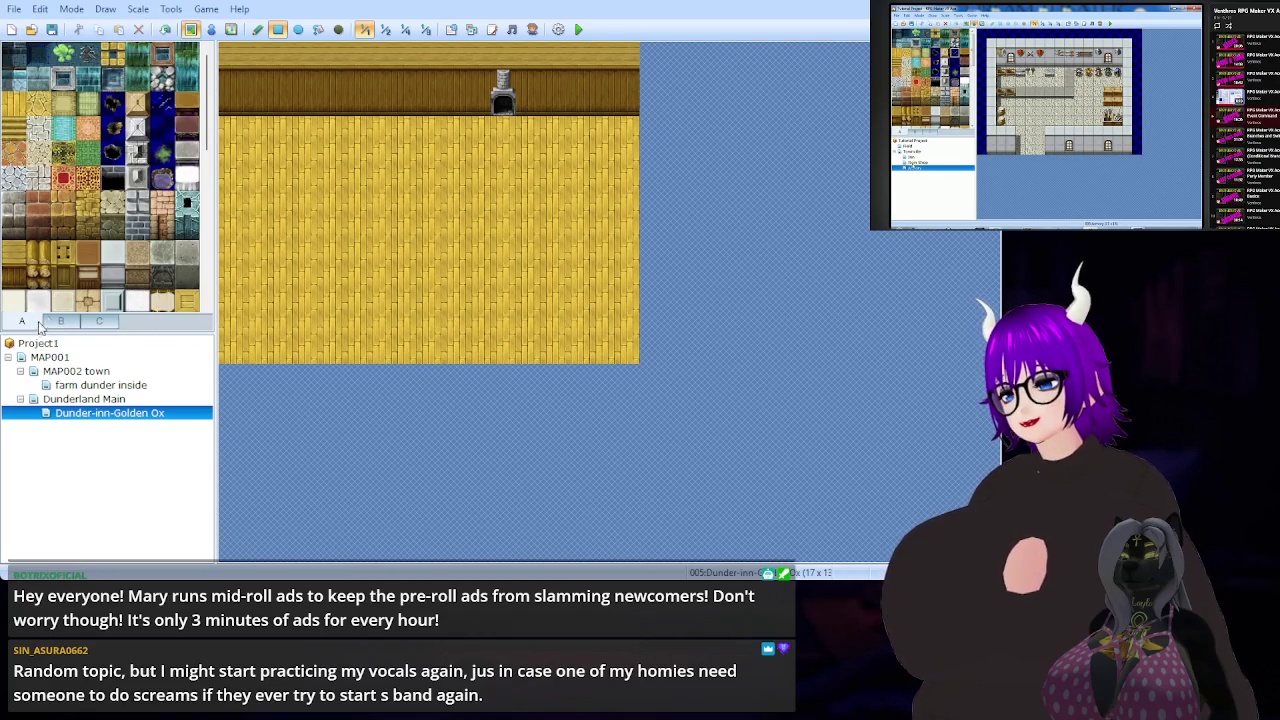
- Paint a long brown counter at upper left and small two-tile tables across the middle and right floor
click(187, 102)
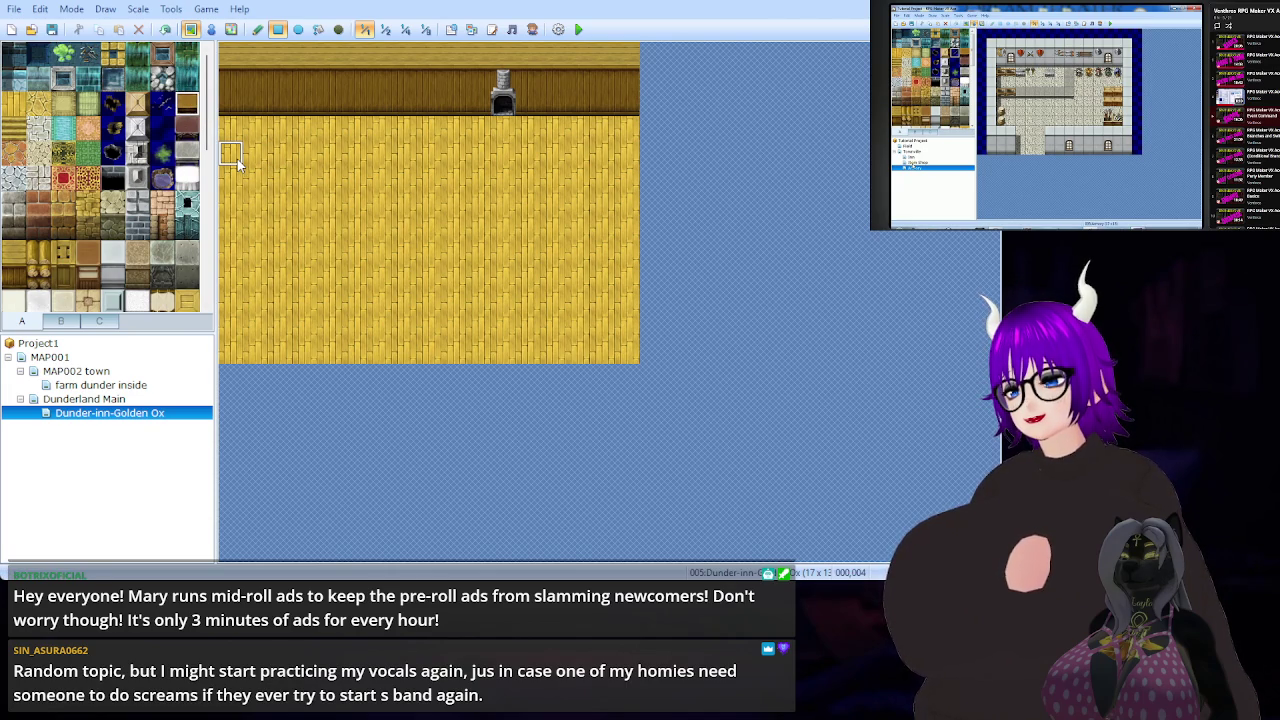
drag(237, 159, 385, 157)
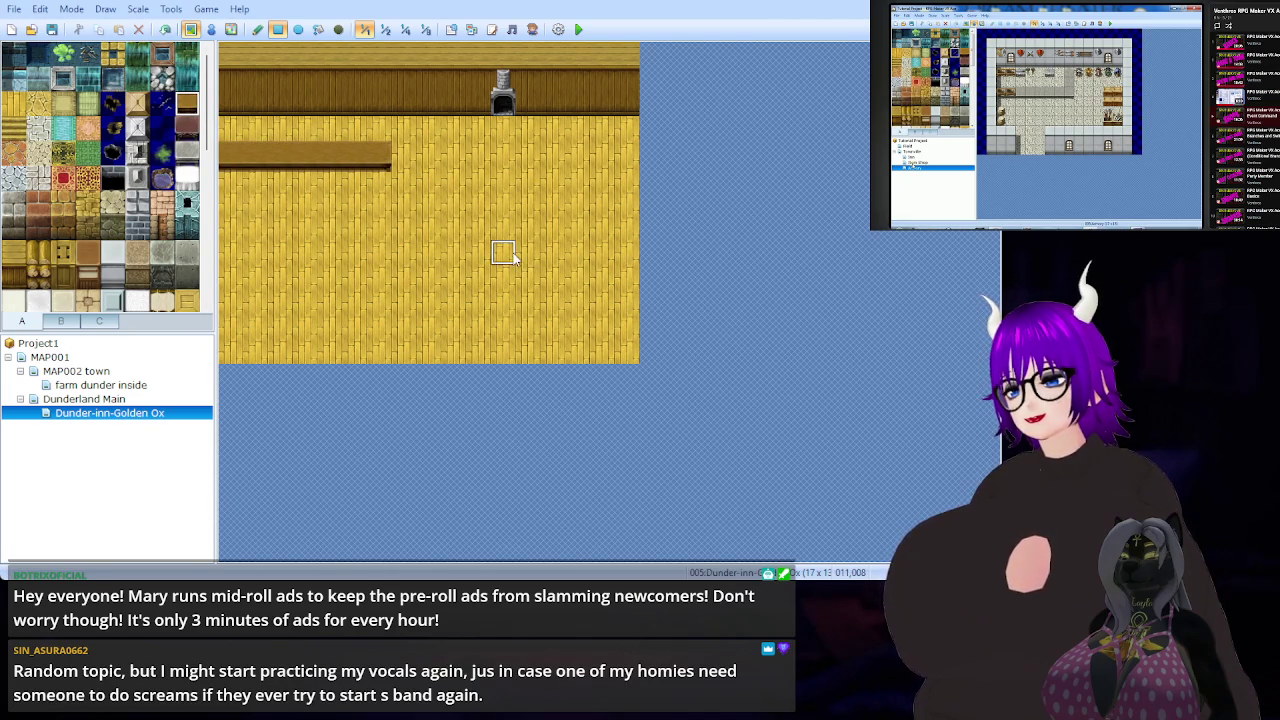
drag(428, 255, 445, 255)
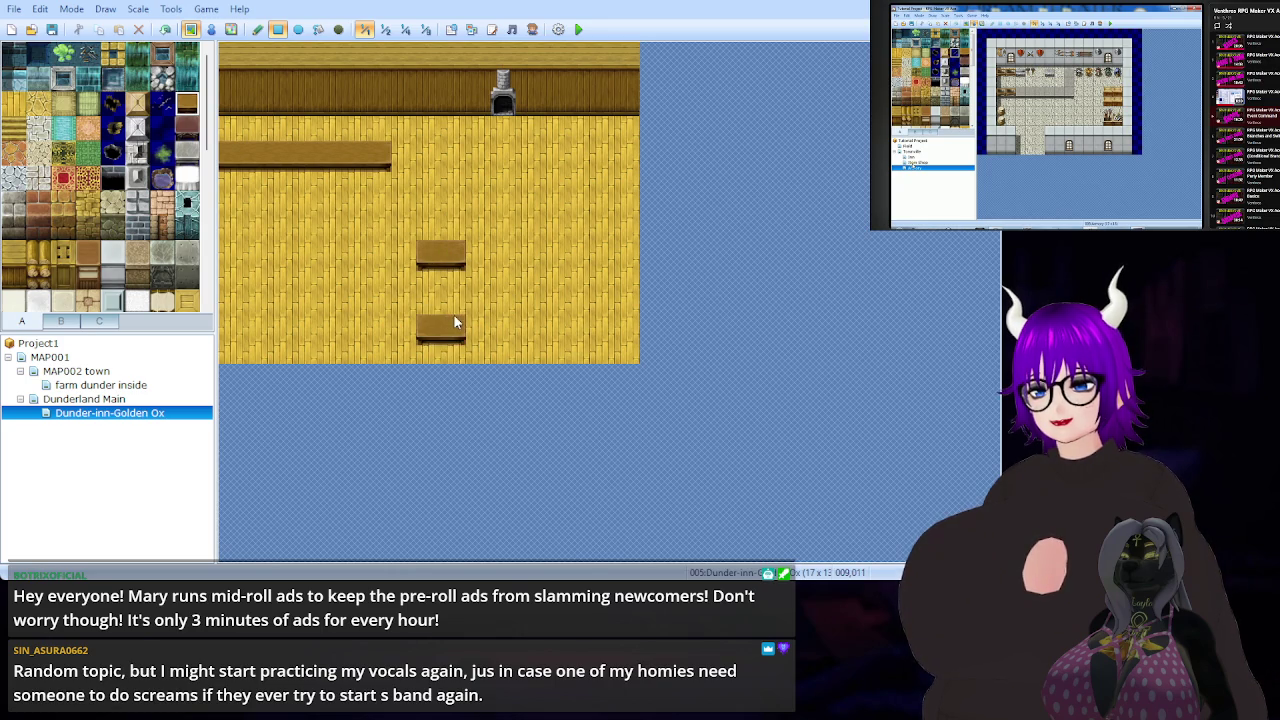
drag(549, 252, 572, 255)
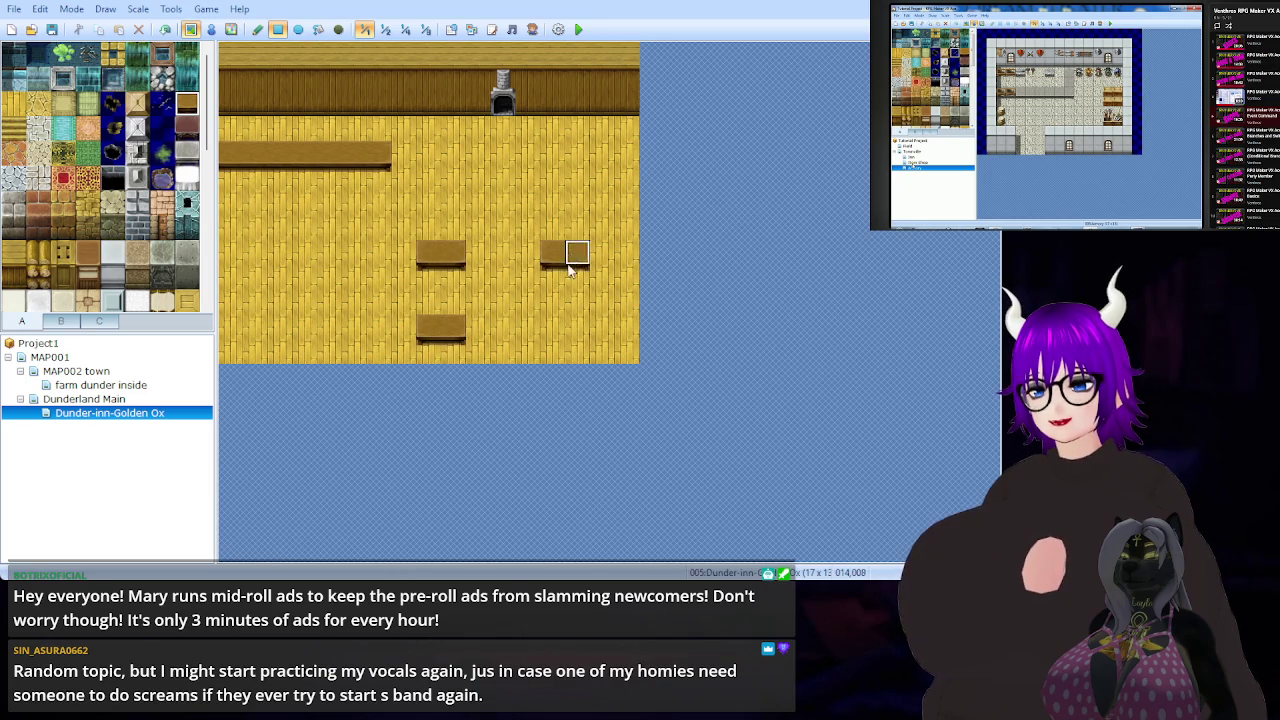
drag(551, 329, 569, 331)
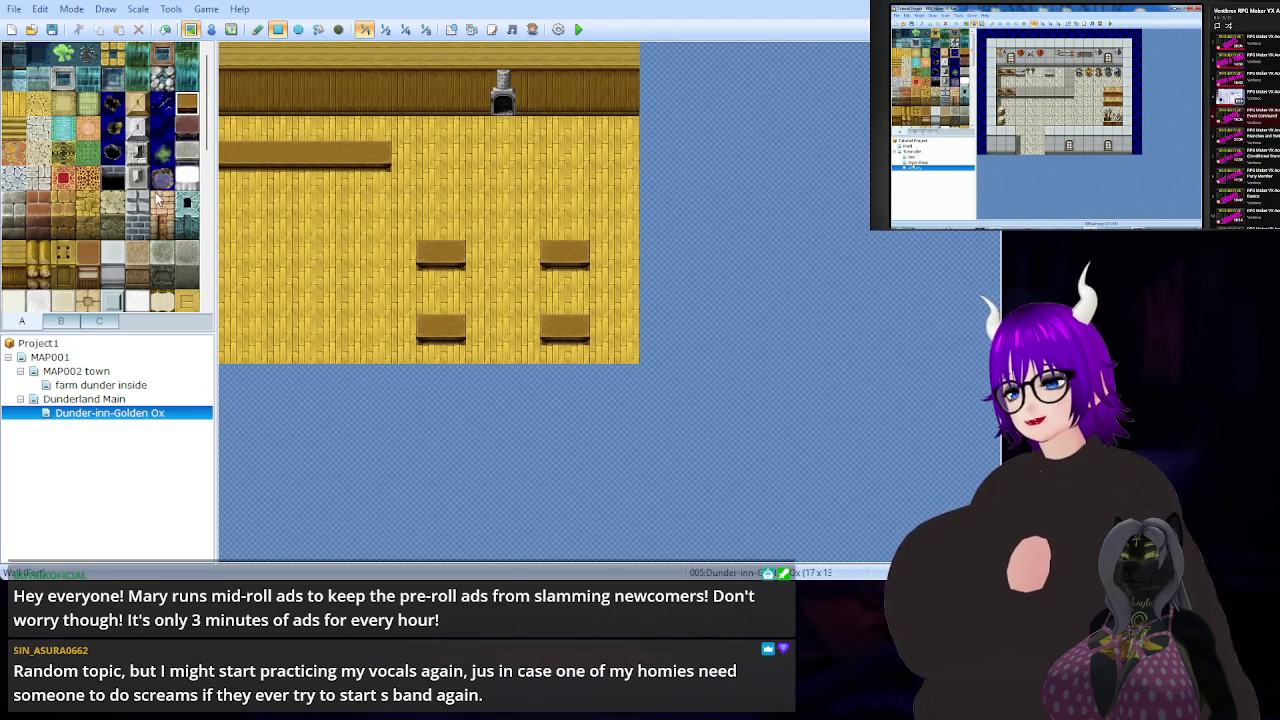
mouse_move(78, 336)
mouse_down()
mouse_move(78, 355)
mouse_move(128, 368)
mouse_move(129, 380)
mouse_up()
- Line the upper-left back wall with a block of bottle shelf tiles
scroll(172, 228, down, 5)
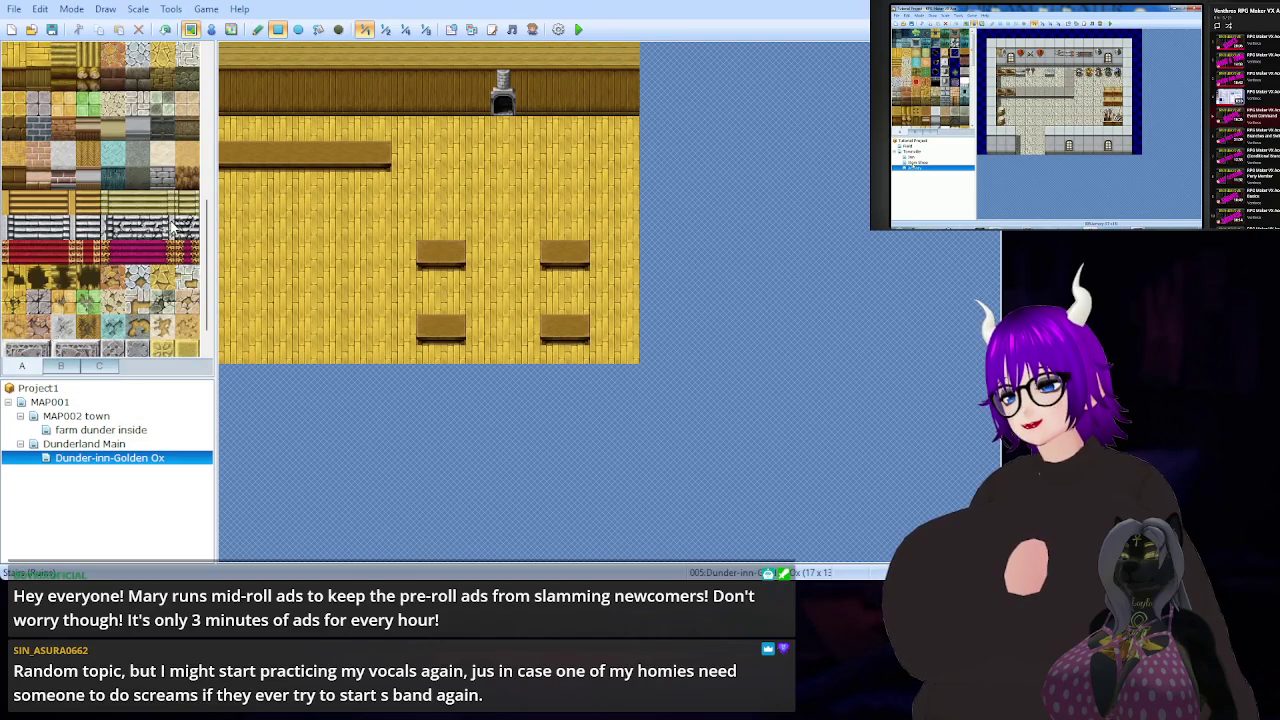
scroll(168, 229, up, 8)
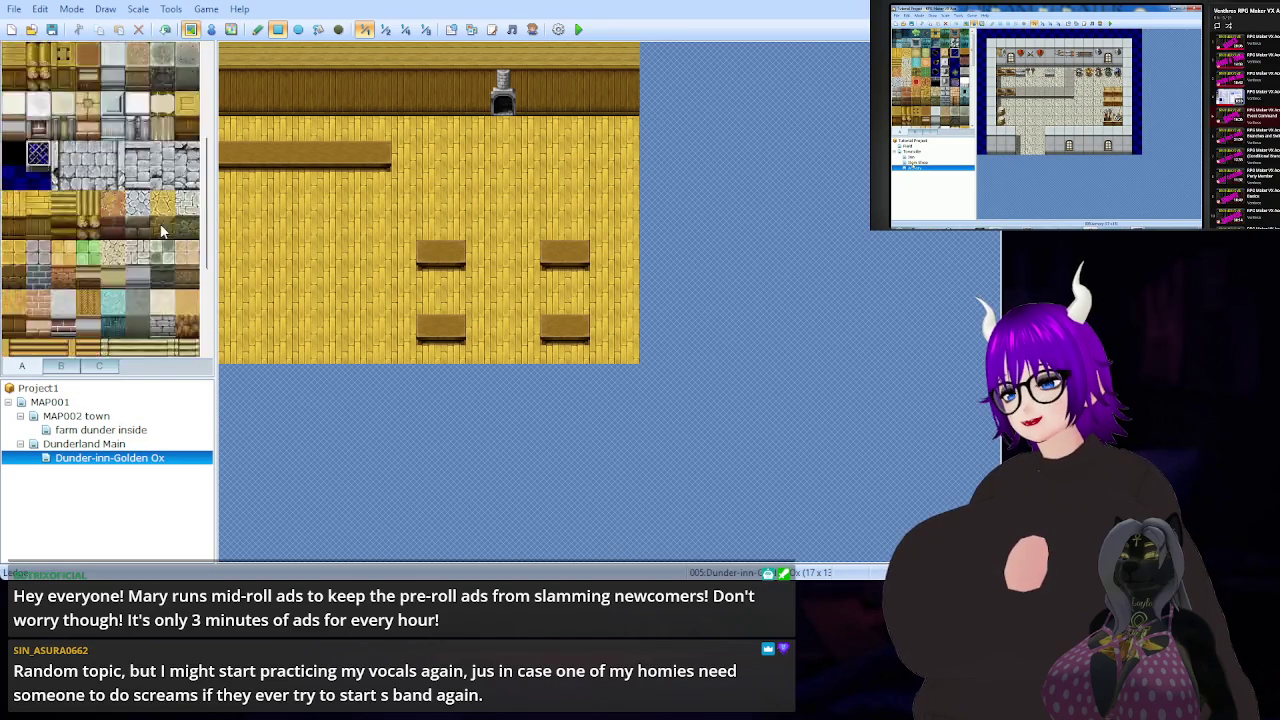
scroll(163, 230, up, 2)
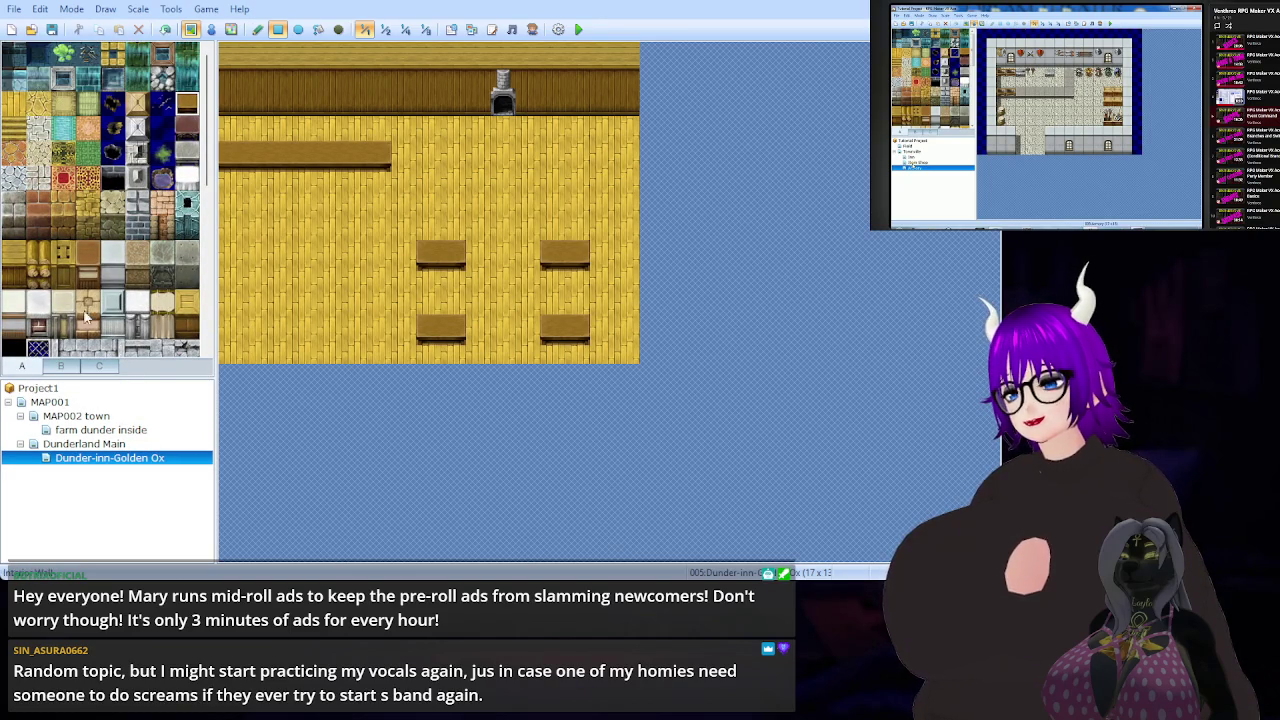
click(63, 366)
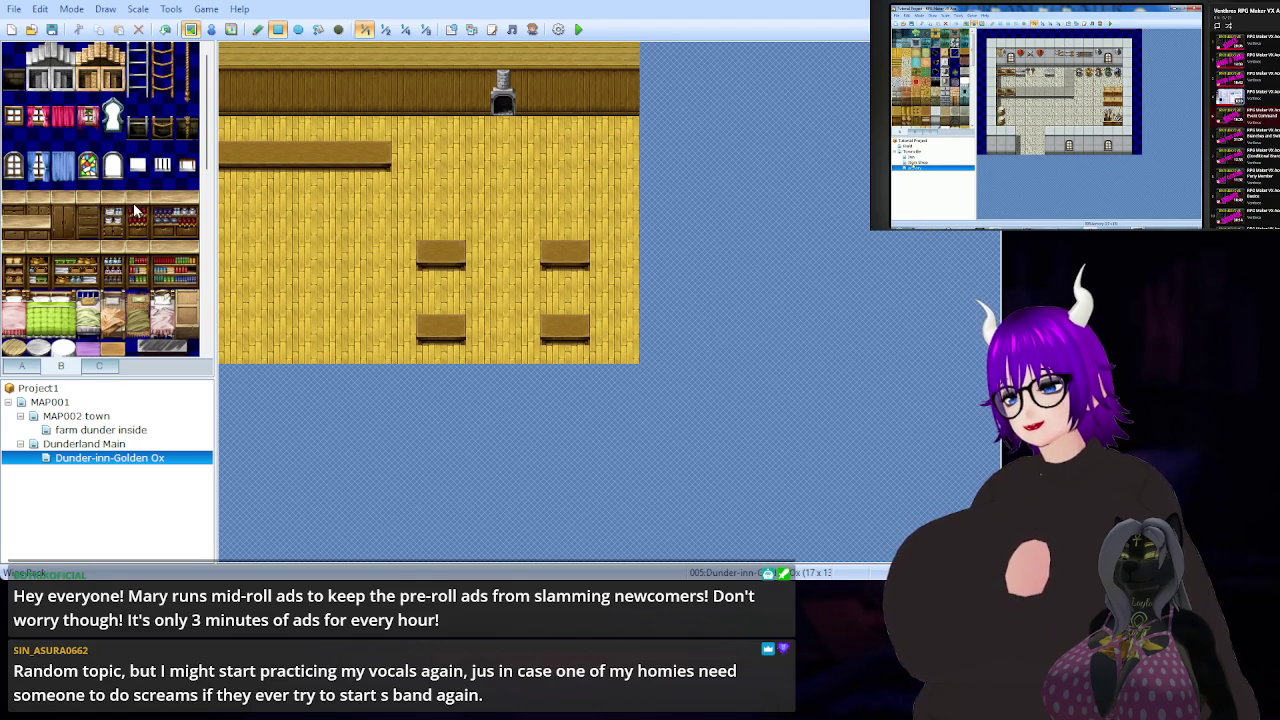
drag(140, 208, 199, 233)
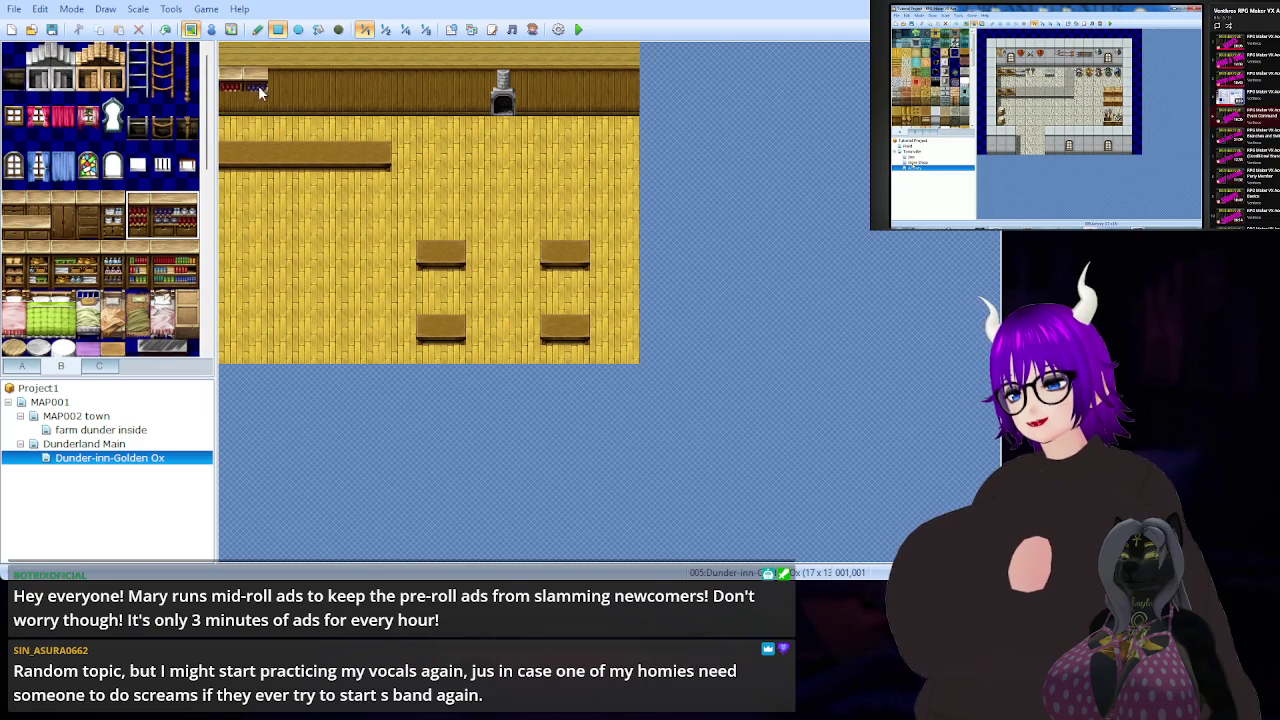
click(230, 78)
drag(284, 112, 348, 108)
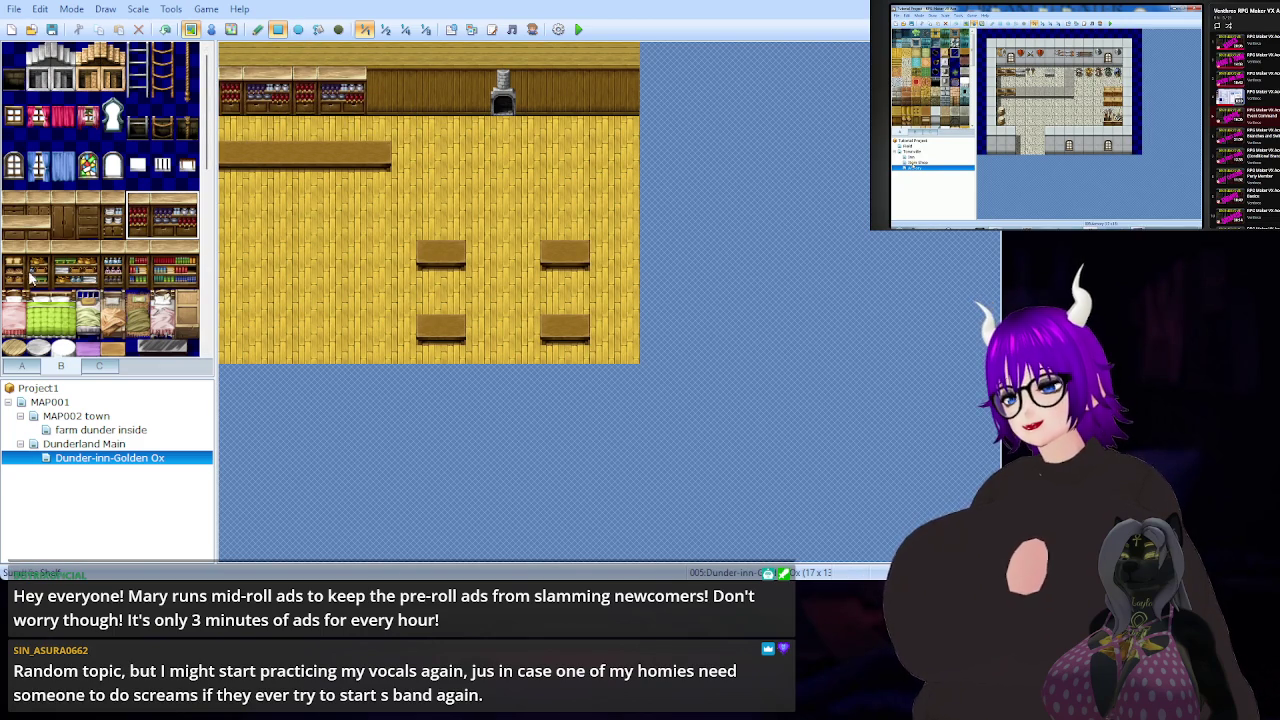
- Place a two-tile furniture piece near the back wall
drag(20, 280, 14, 255)
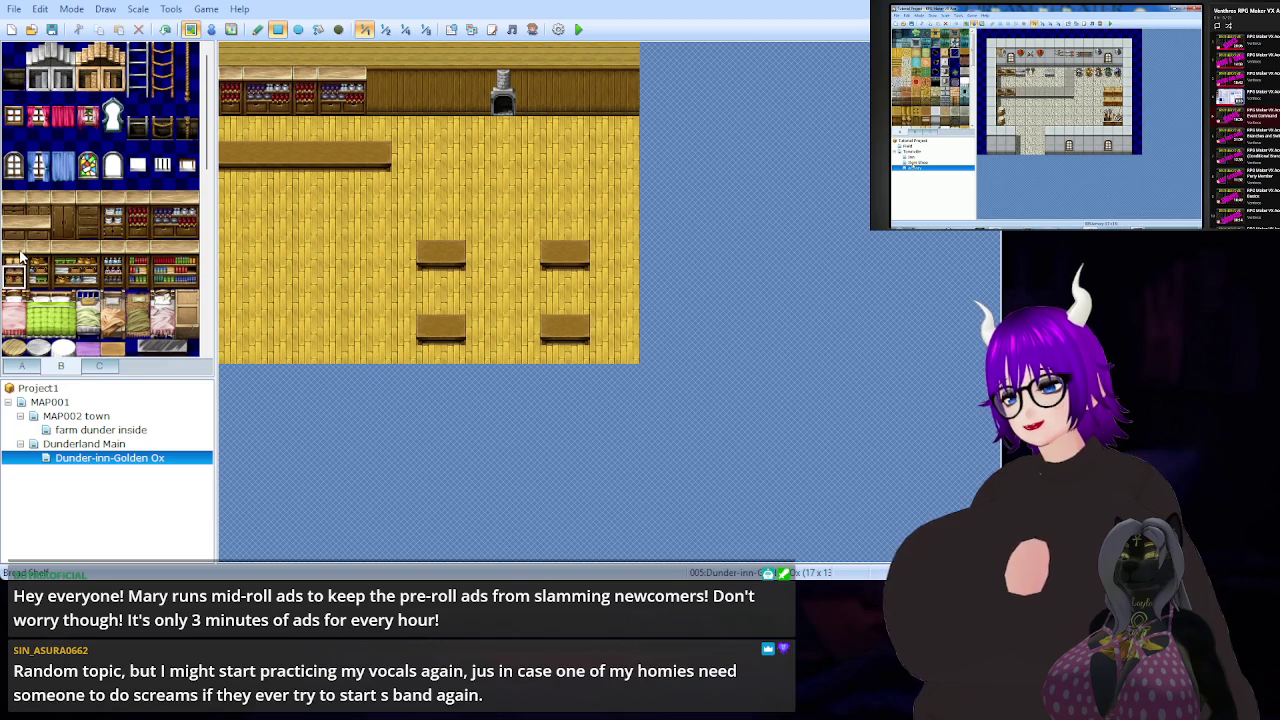
click(385, 88)
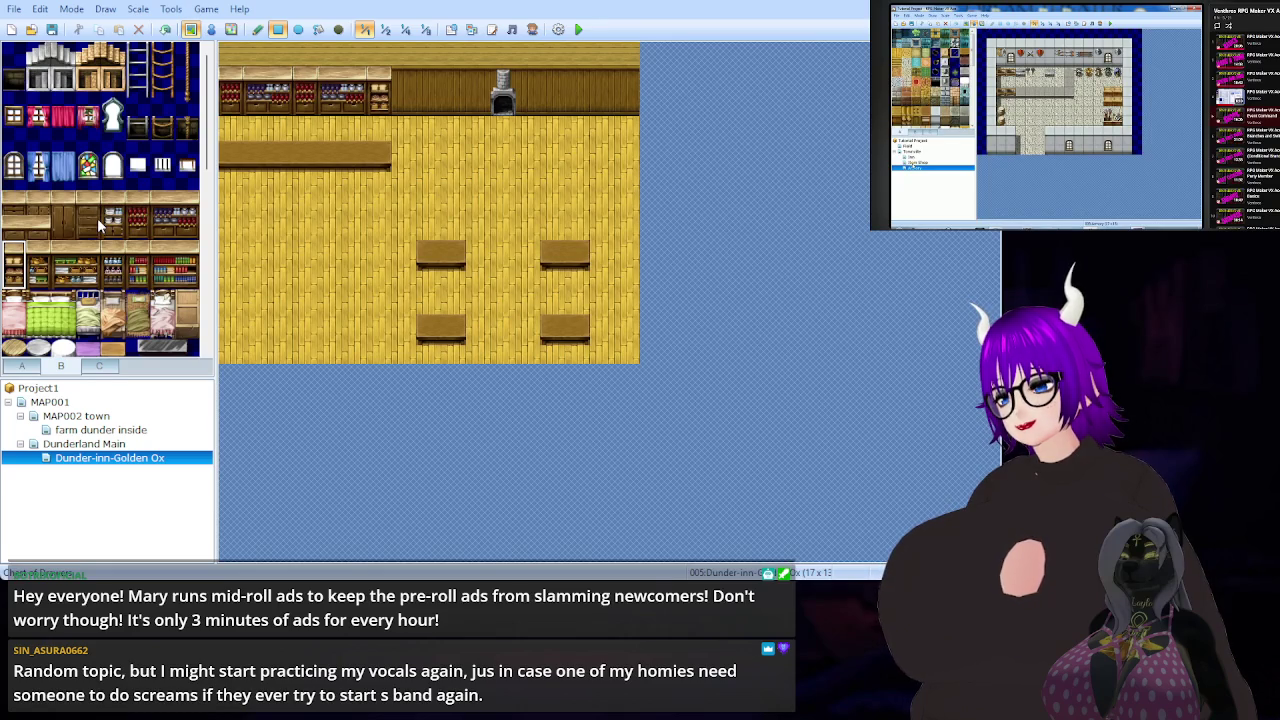
scroll(97, 218, down, 3)
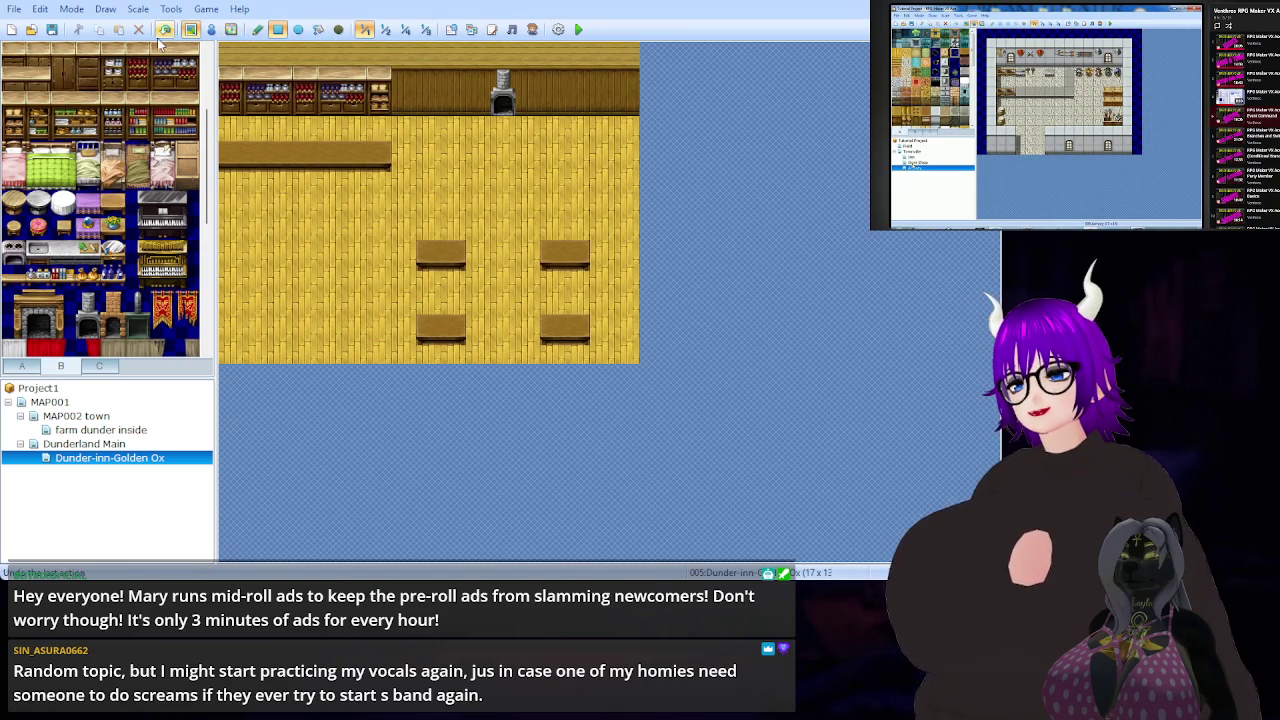
- Paint wooden floorboards from tab A over the four tables
click(211, 32)
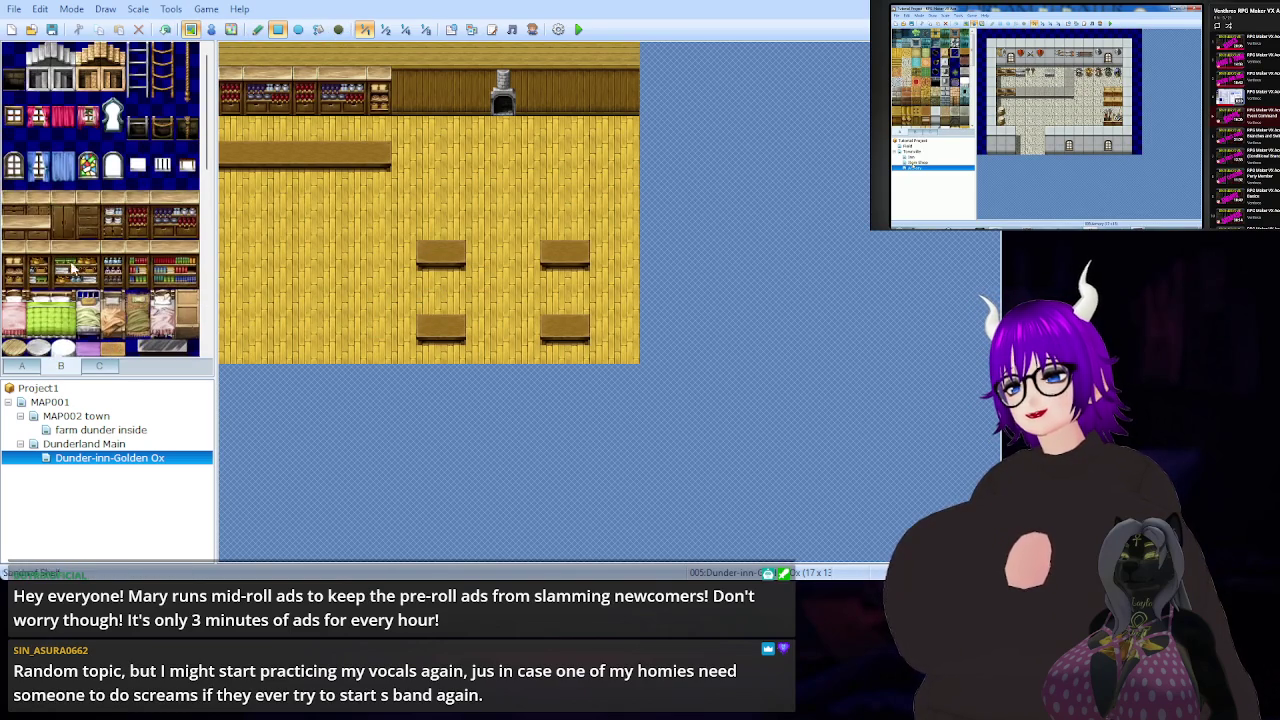
click(22, 365)
click(18, 108)
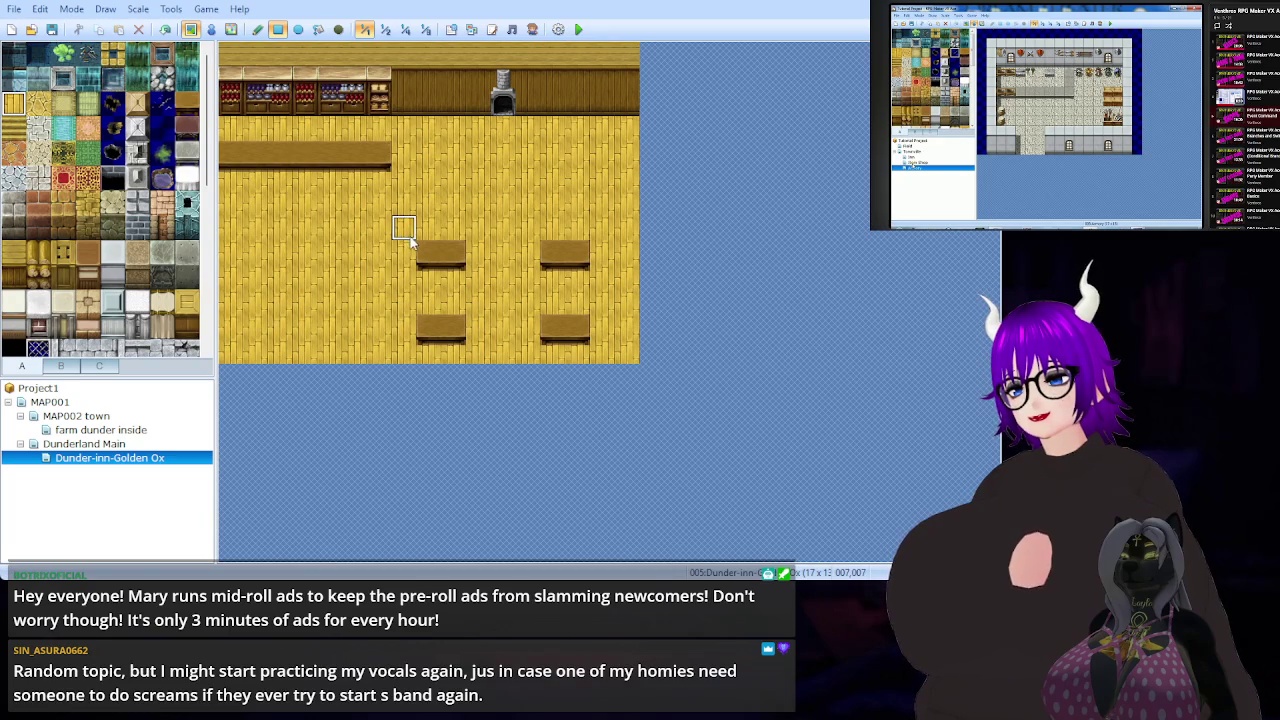
drag(416, 240, 599, 342)
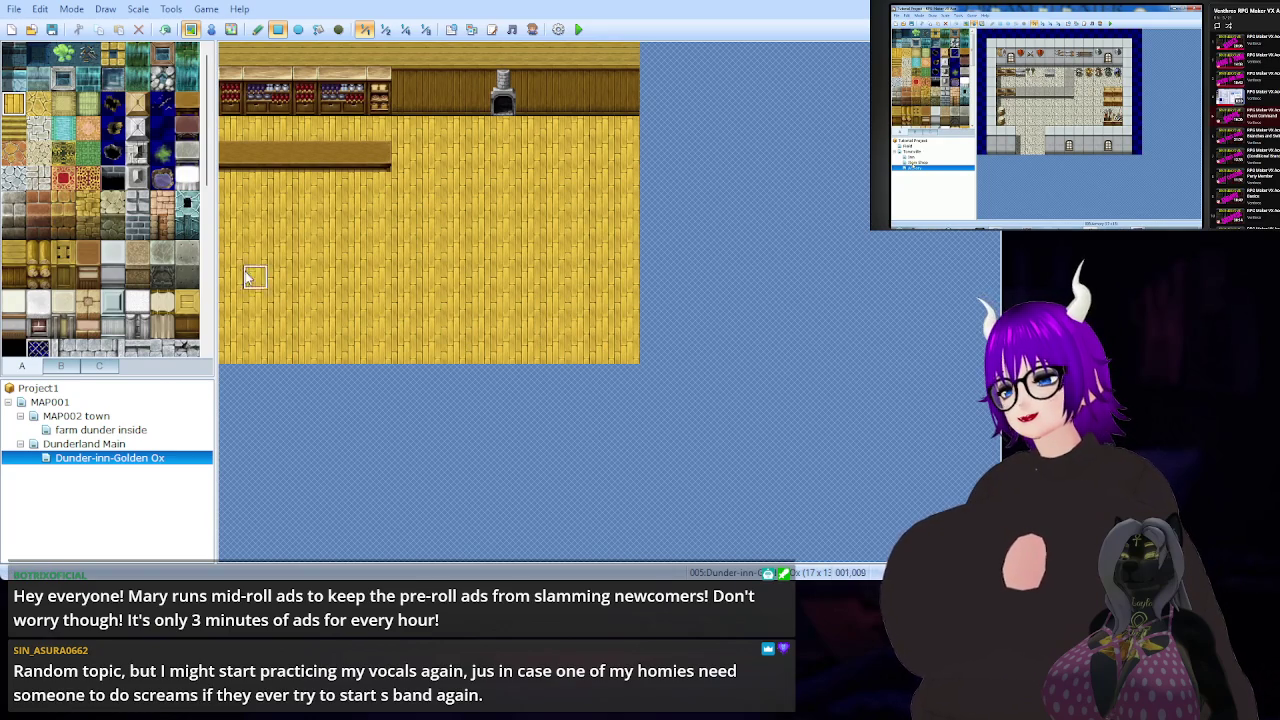
- Select the wooden bench tile in tileset tab B
click(61, 366)
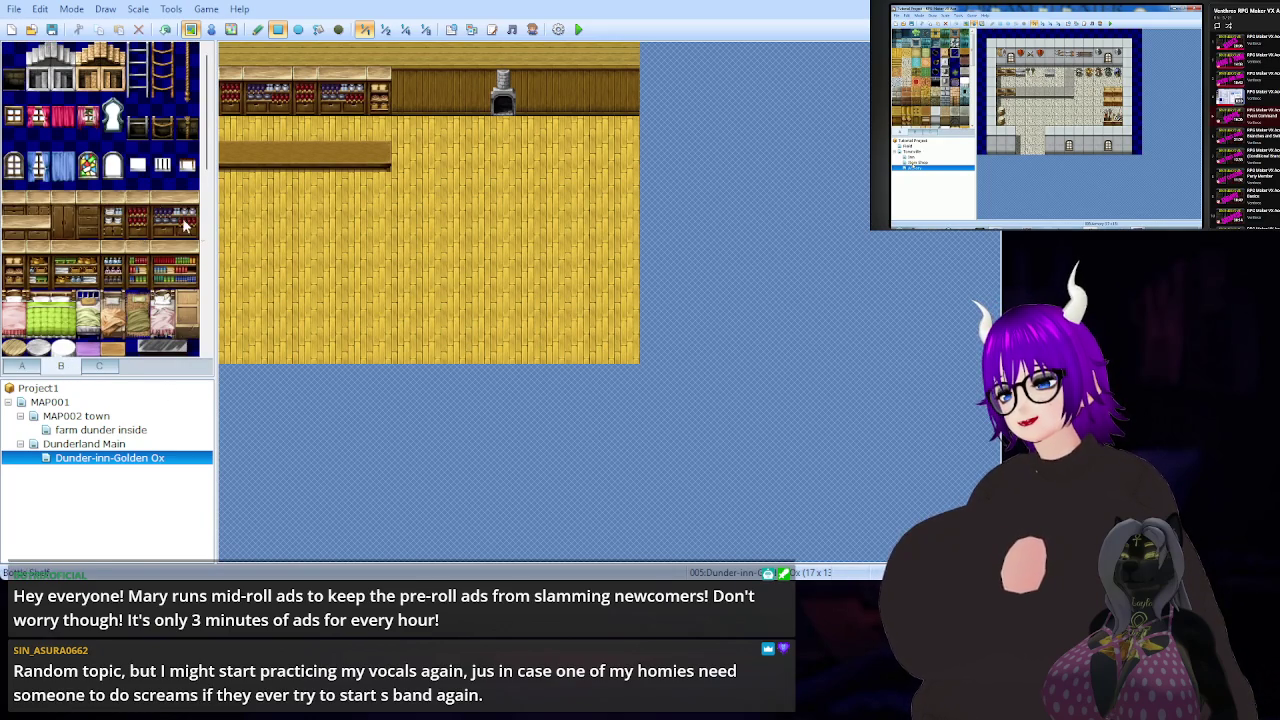
scroll(56, 195, down, 5)
scroll(36, 220, up, 3)
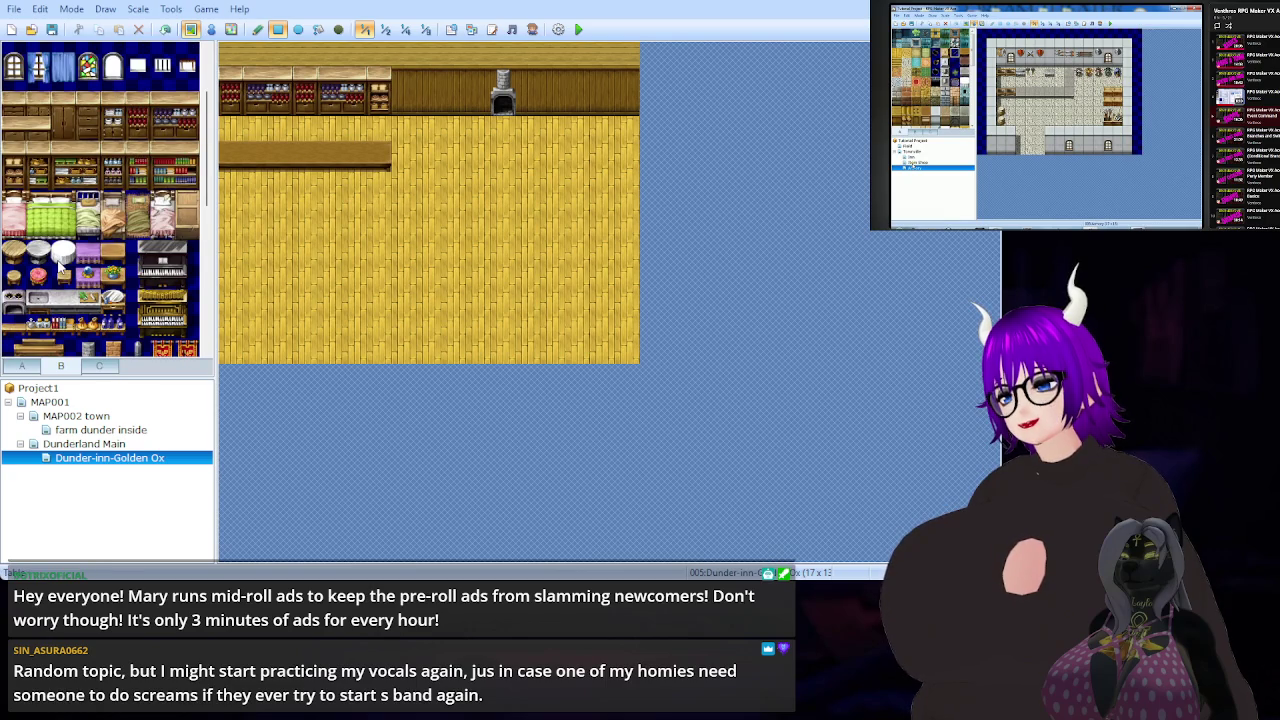
click(113, 254)
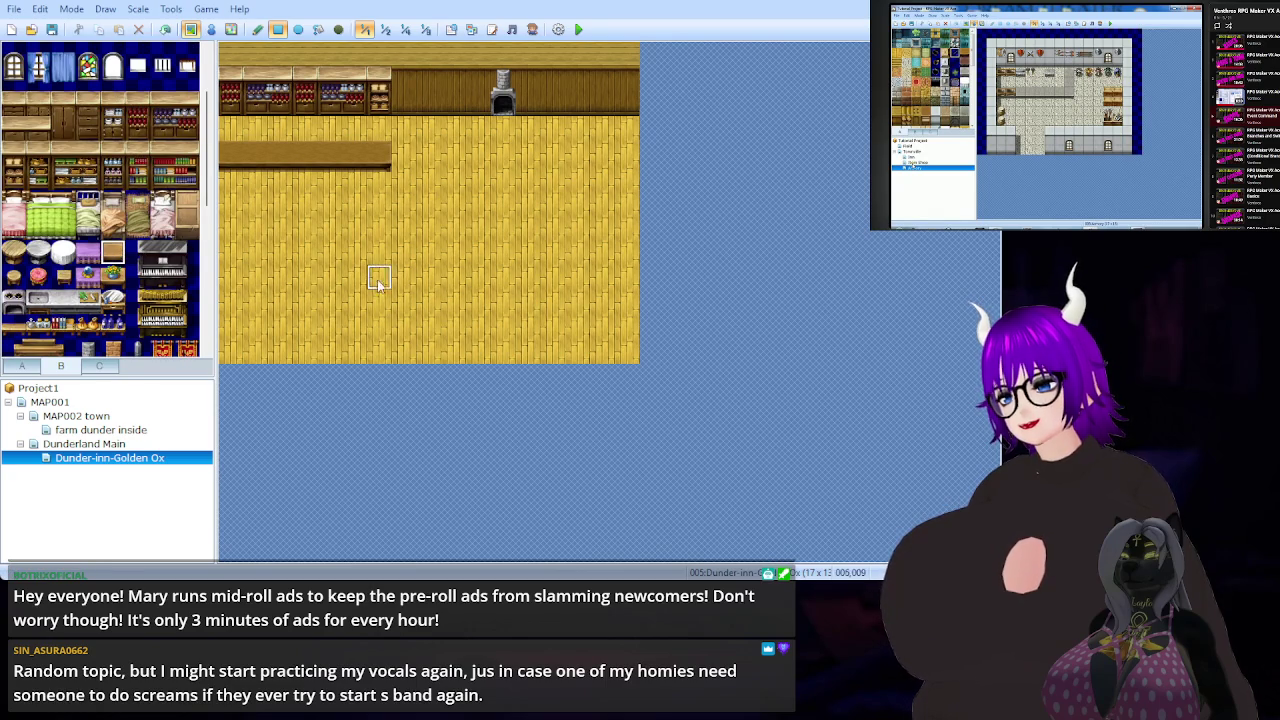
- Try a bench and undo it, place a first round stool, and shrink the editor window
drag(433, 255, 445, 261)
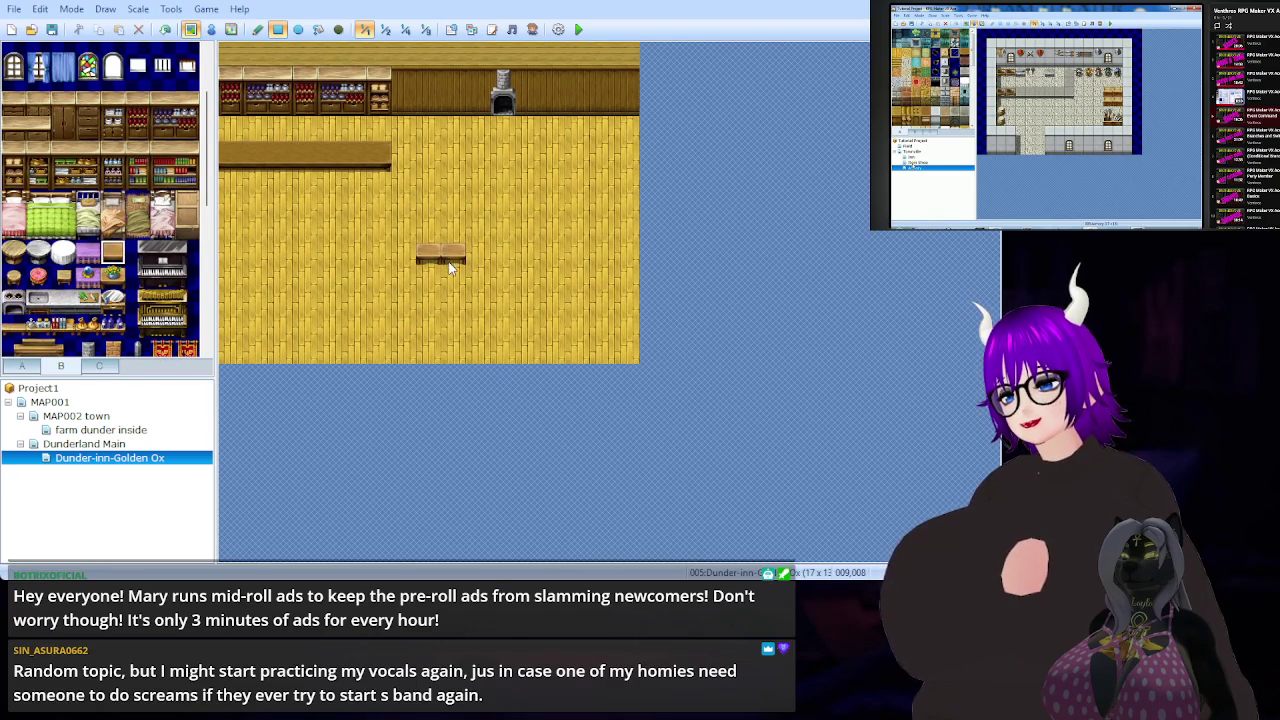
key(ctrl+z)
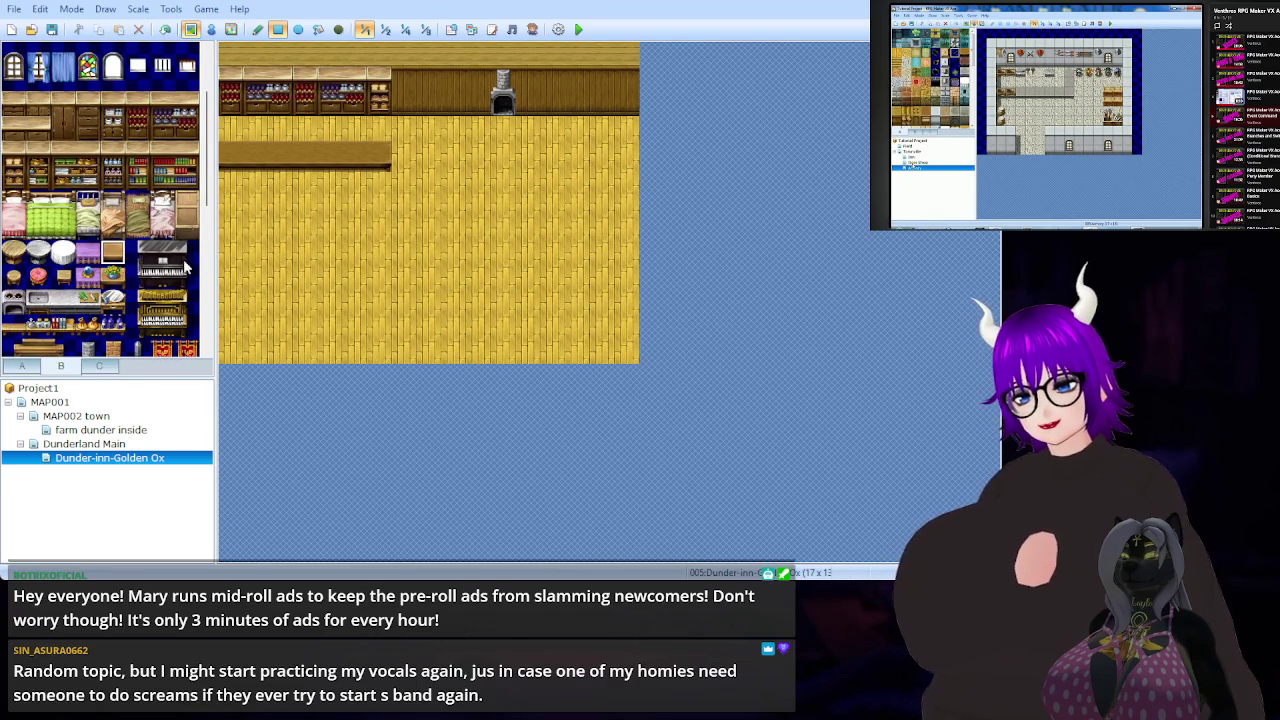
click(12, 253)
click(353, 228)
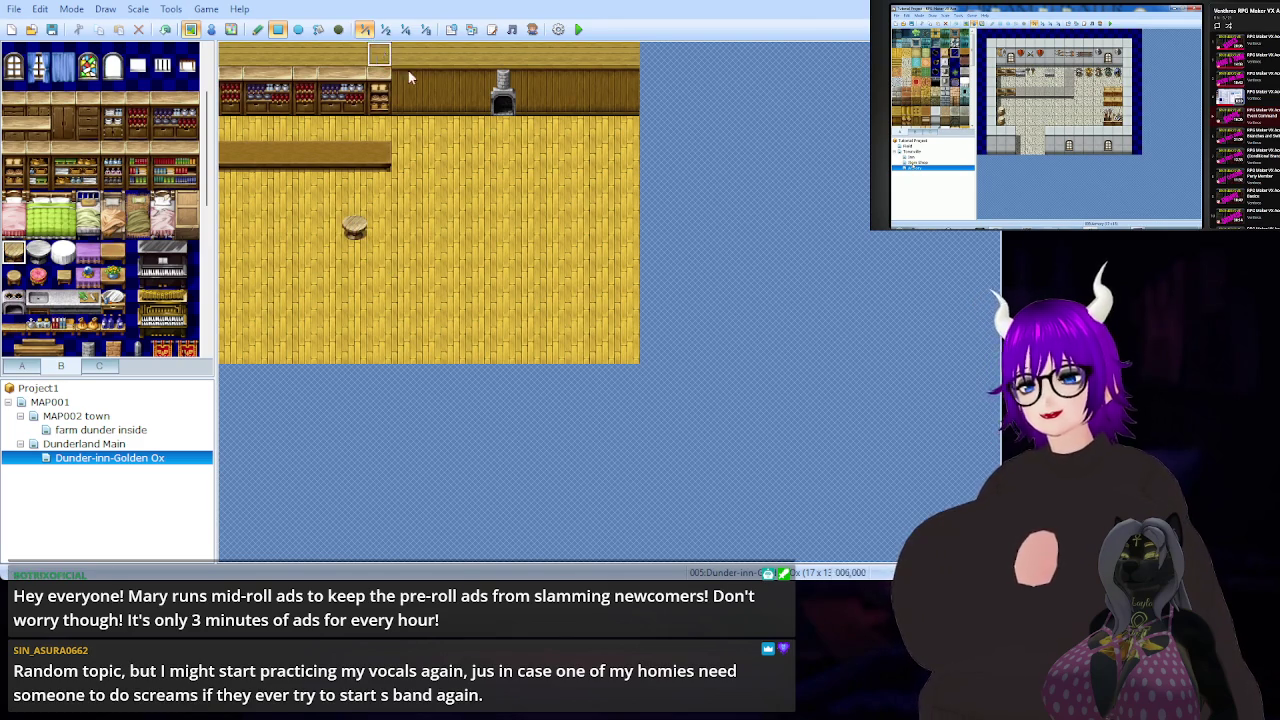
mouse_move(1000, 580)
mouse_down()
mouse_move(834, 472)
mouse_move(790, 468)
mouse_up()
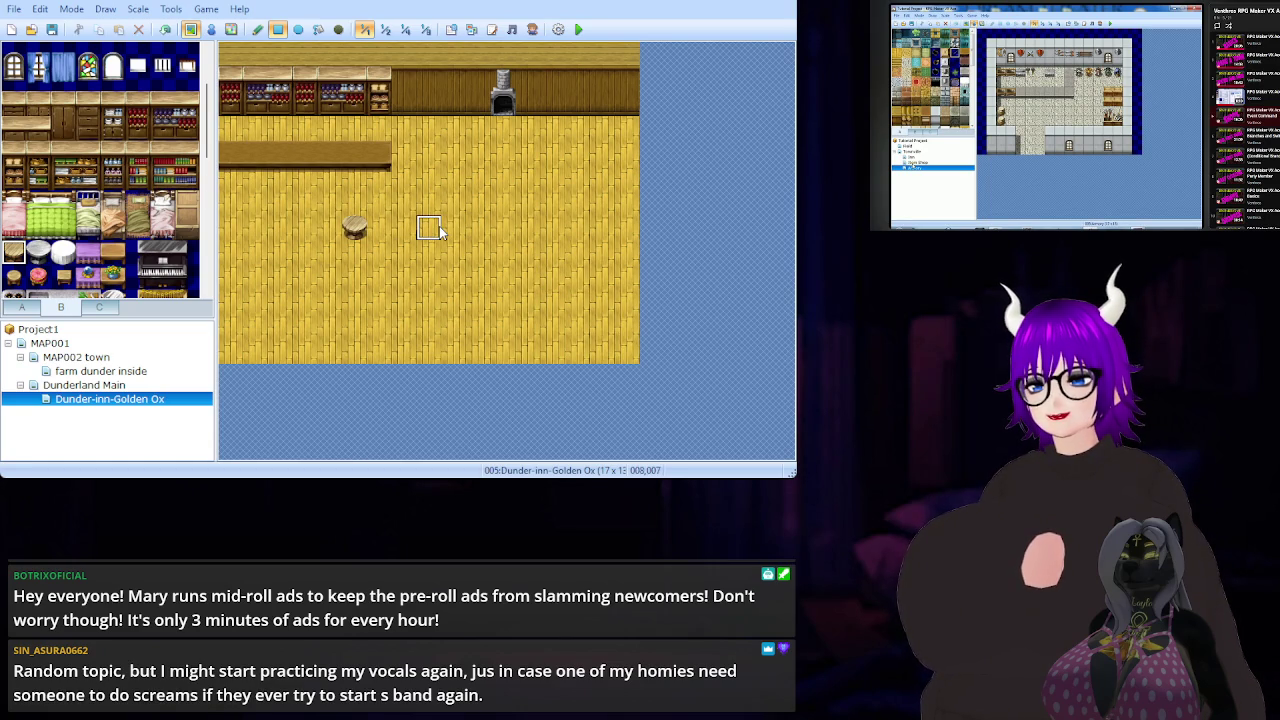
- Place six more round wooden stools across the open inn floor
click(433, 207)
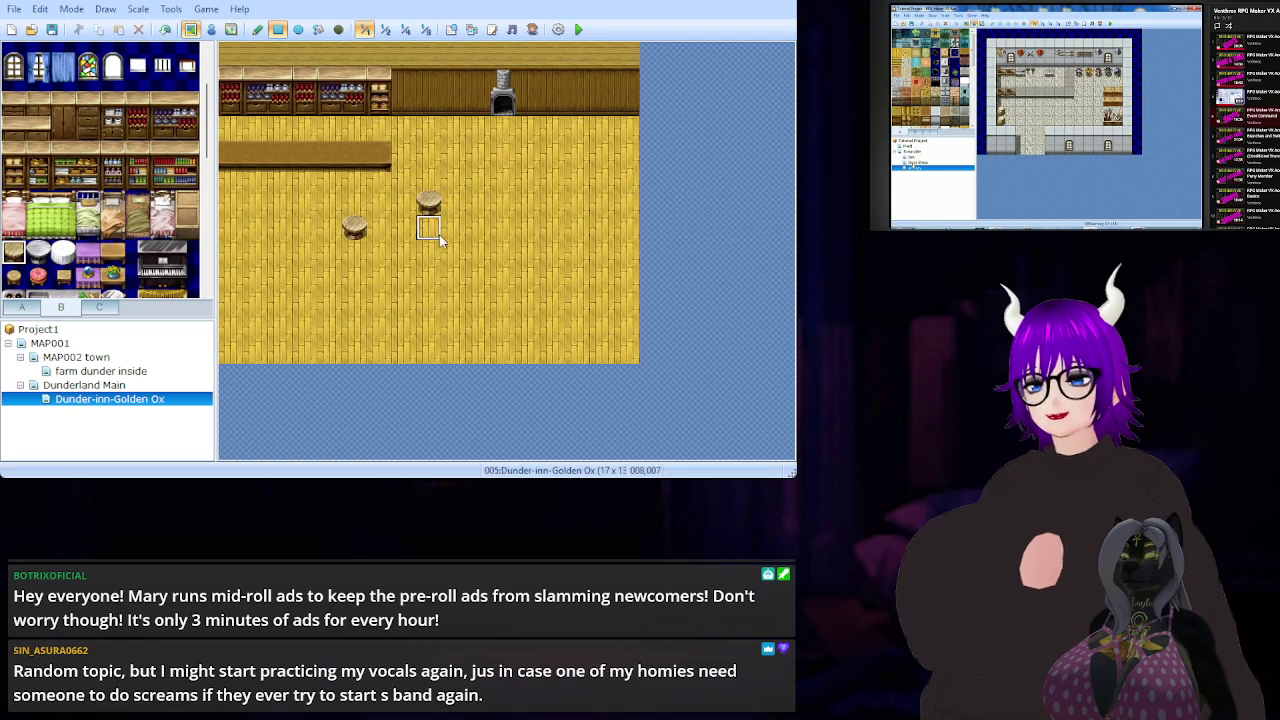
click(462, 257)
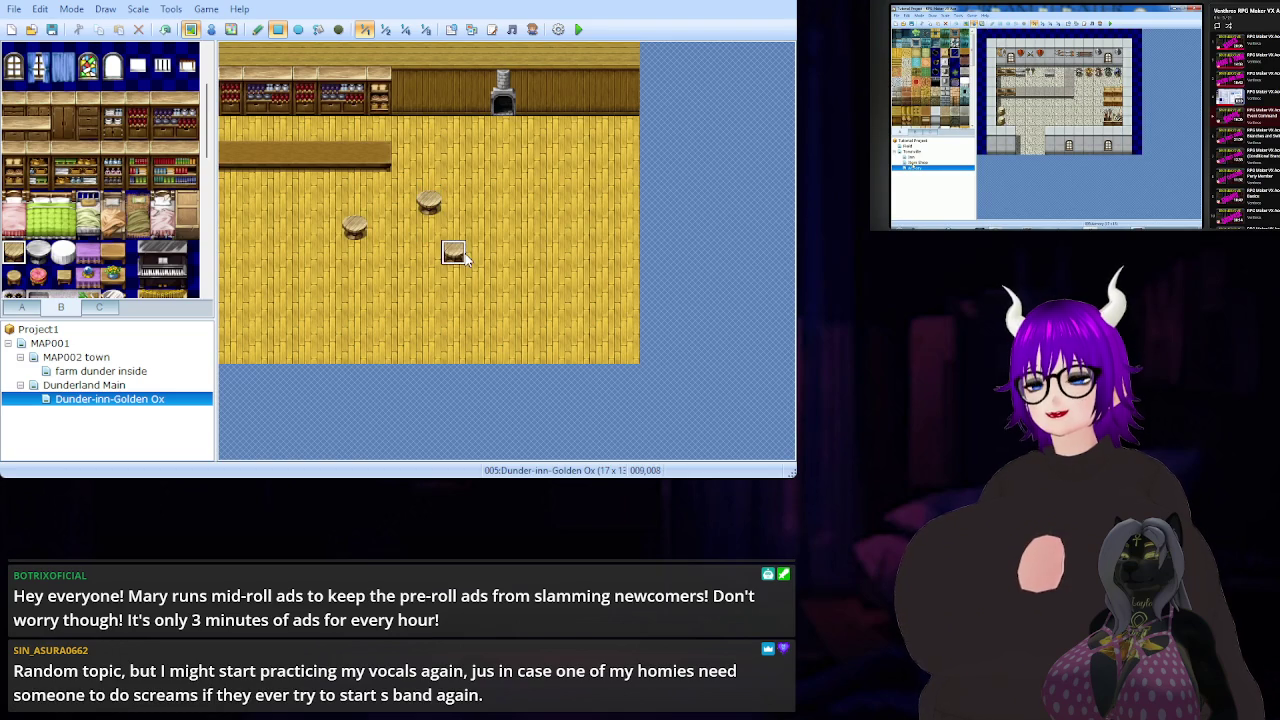
click(531, 213)
click(574, 253)
click(503, 303)
click(404, 303)
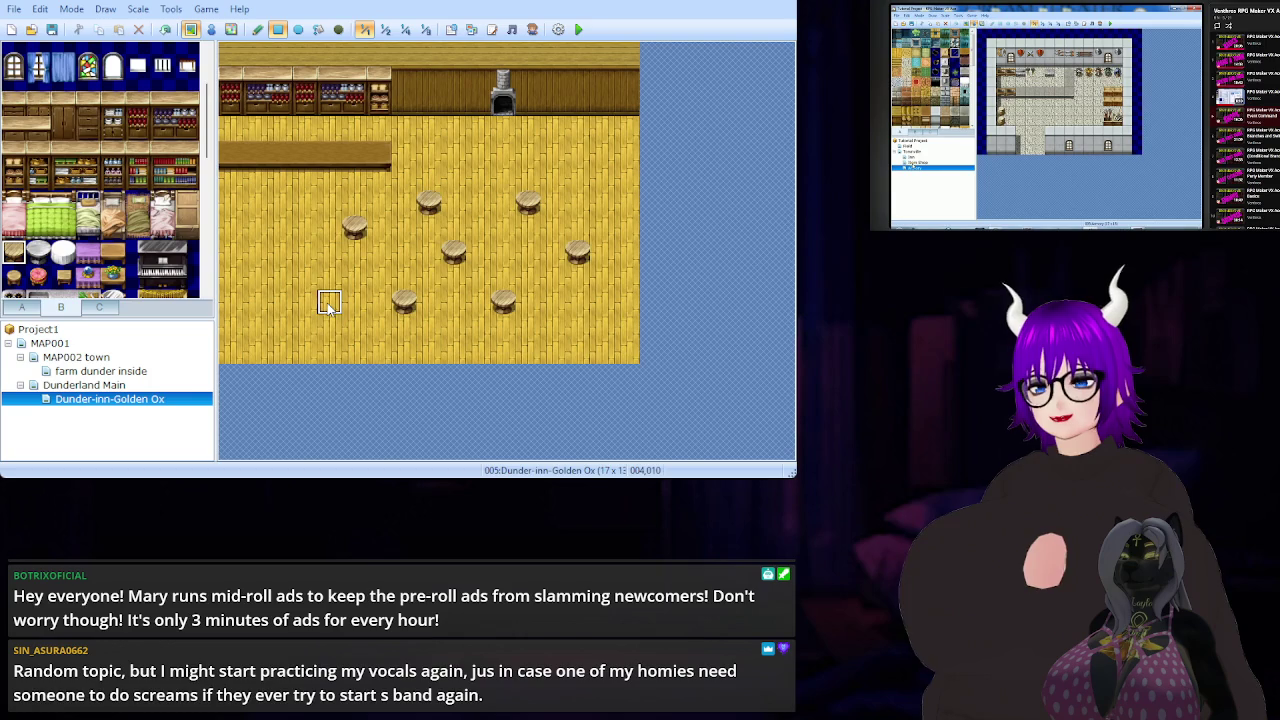
scroll(130, 228, down, 5)
- Browse tileset tabs A through C for wall, floor and food tiles
scroll(124, 224, up, 3)
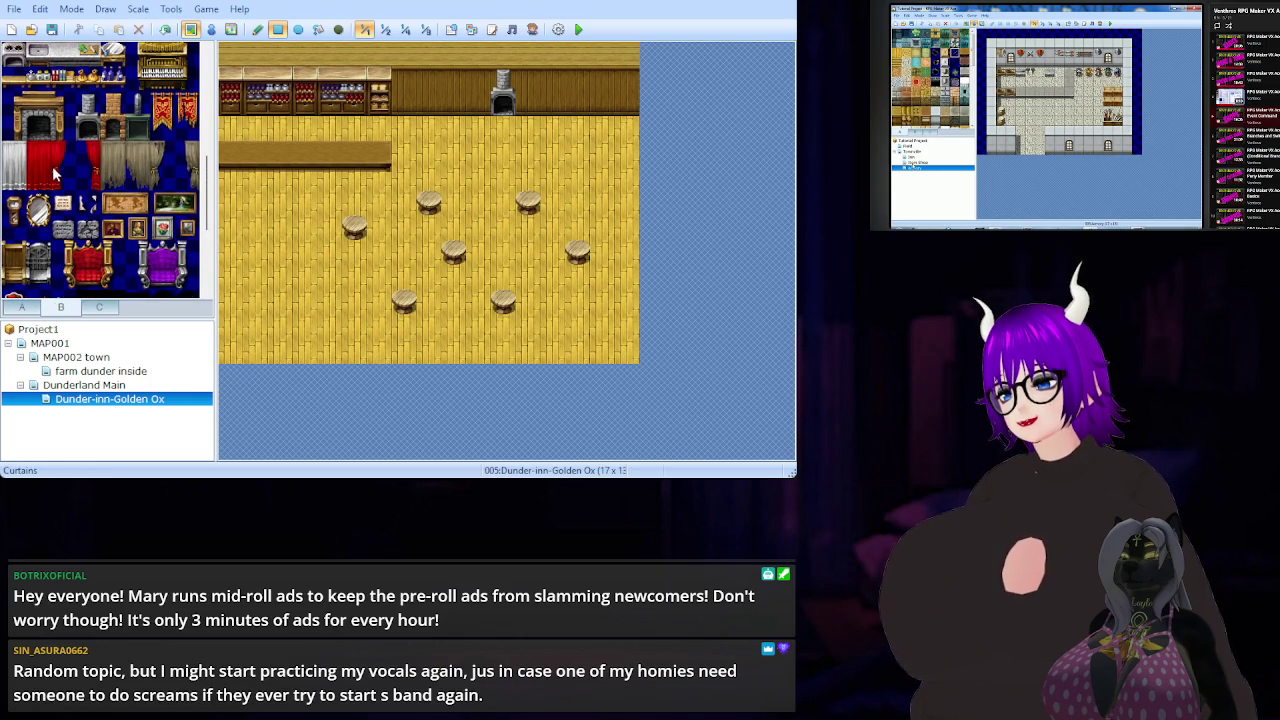
scroll(54, 174, down, 3)
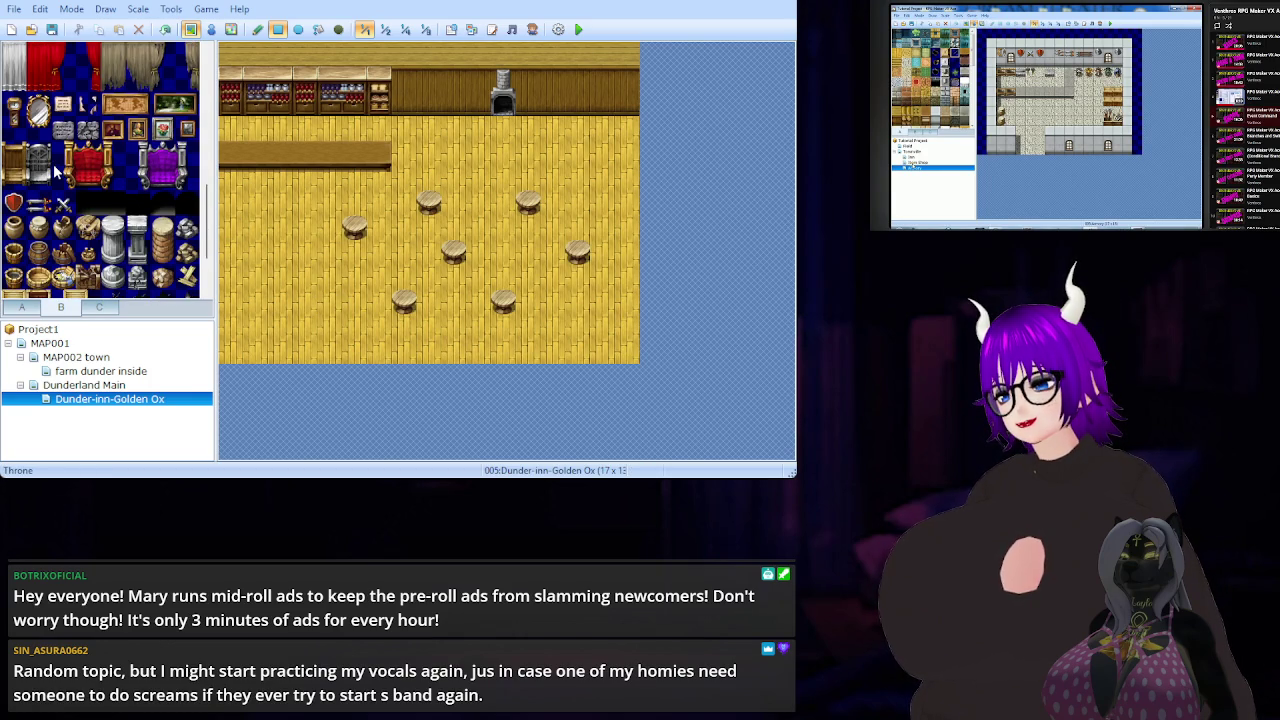
scroll(55, 170, up, 4)
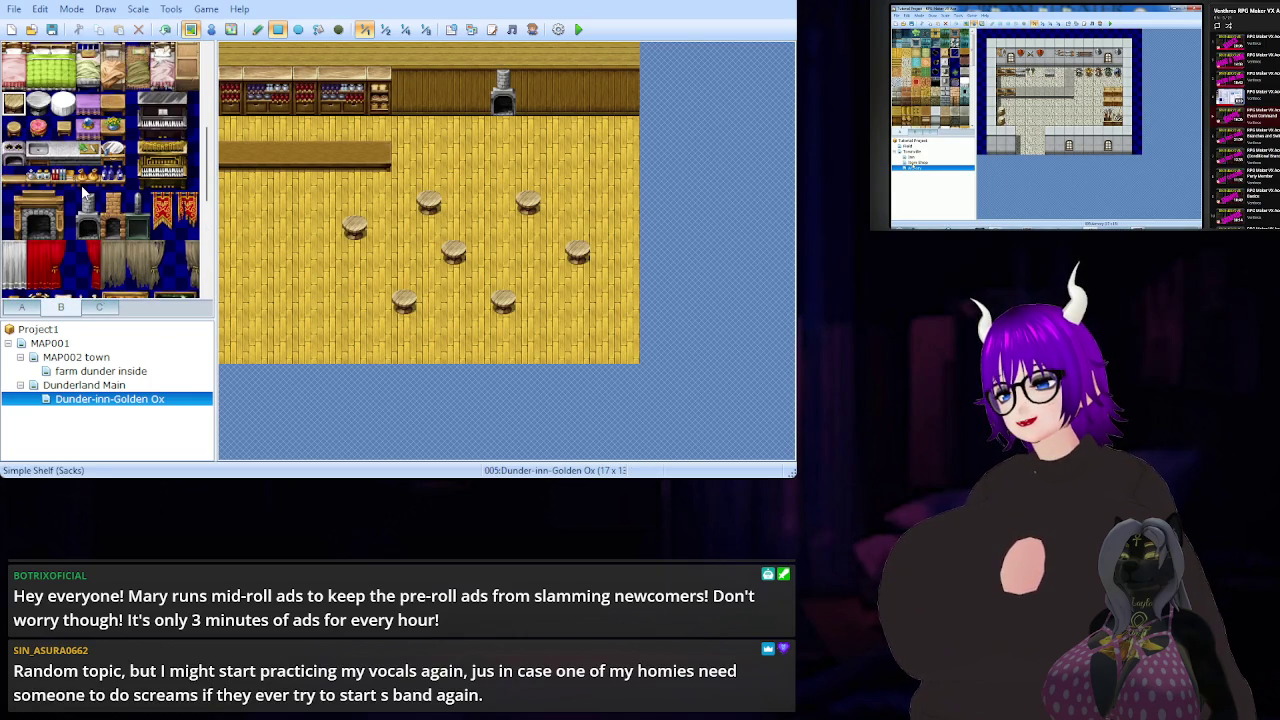
scroll(85, 195, up, 3)
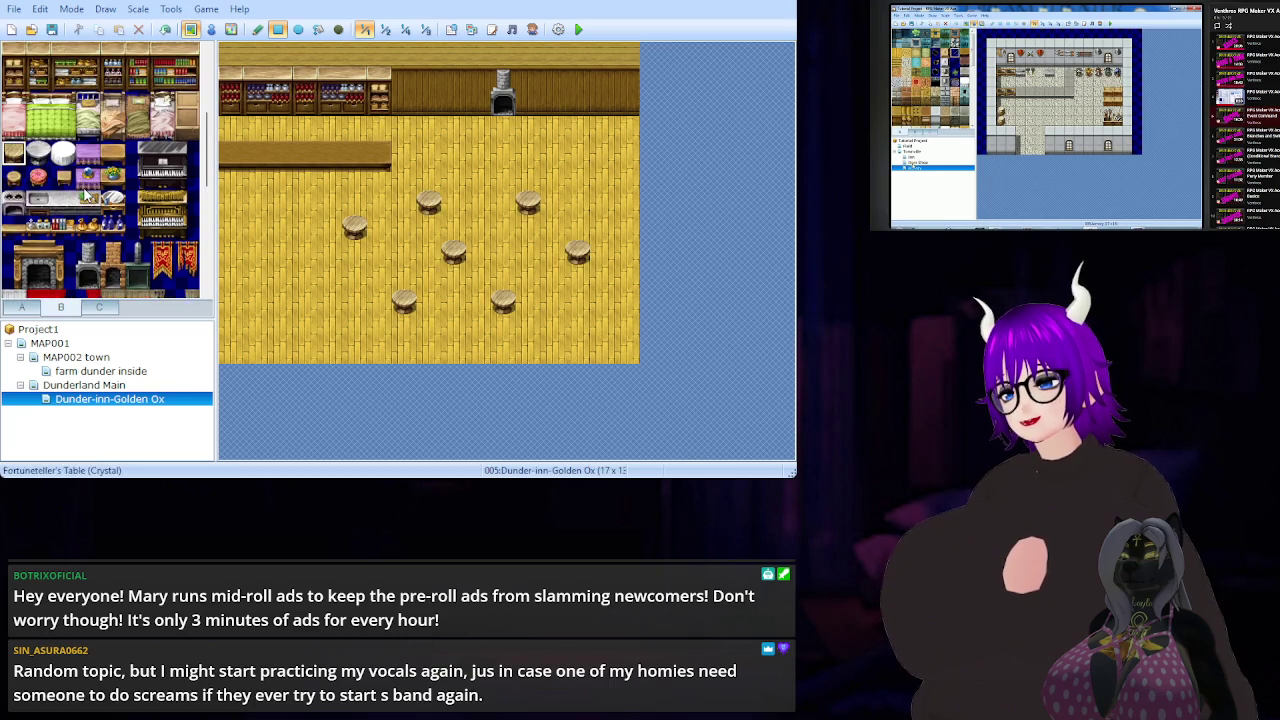
scroll(85, 195, up, 6)
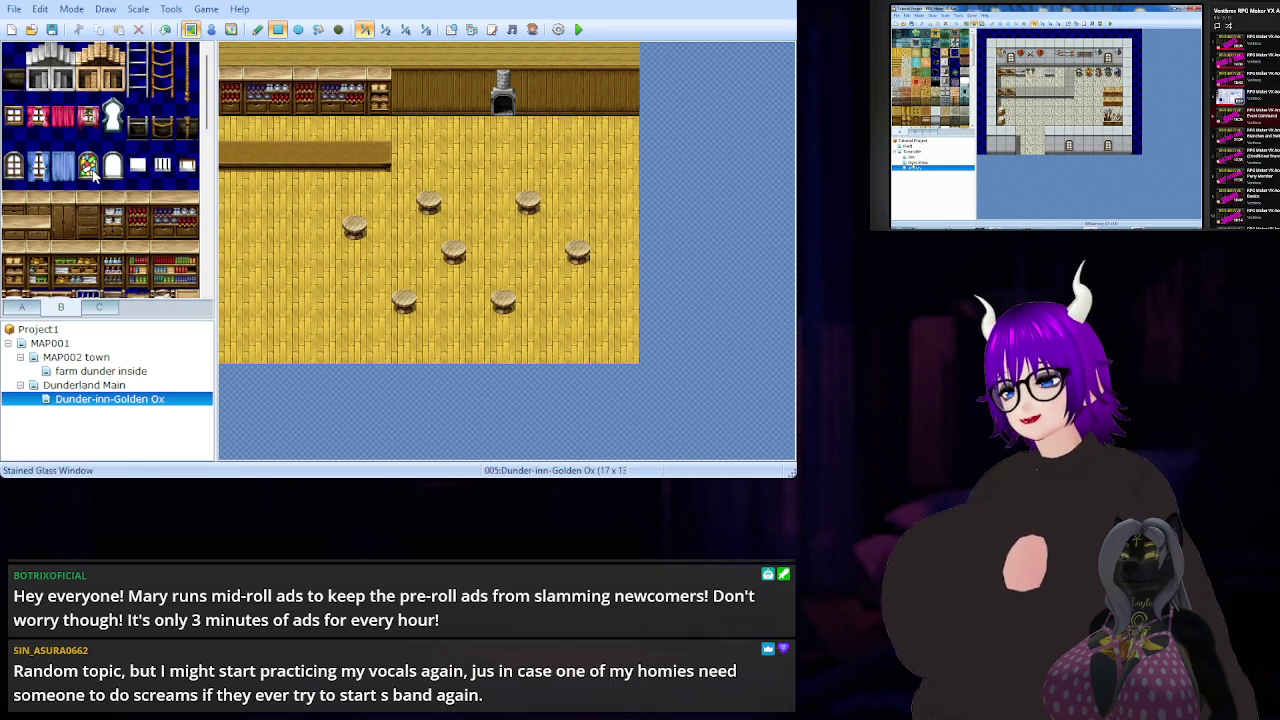
click(30, 308)
scroll(167, 266, down, 10)
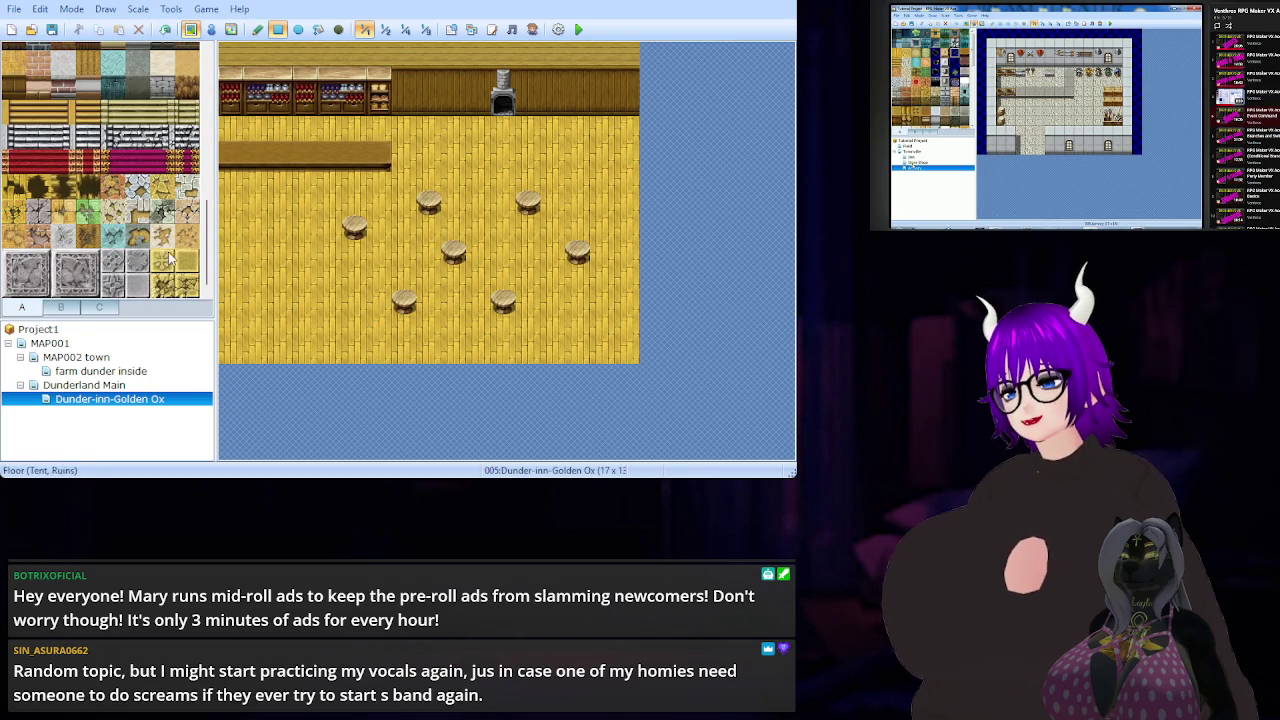
scroll(83, 218, up, 5)
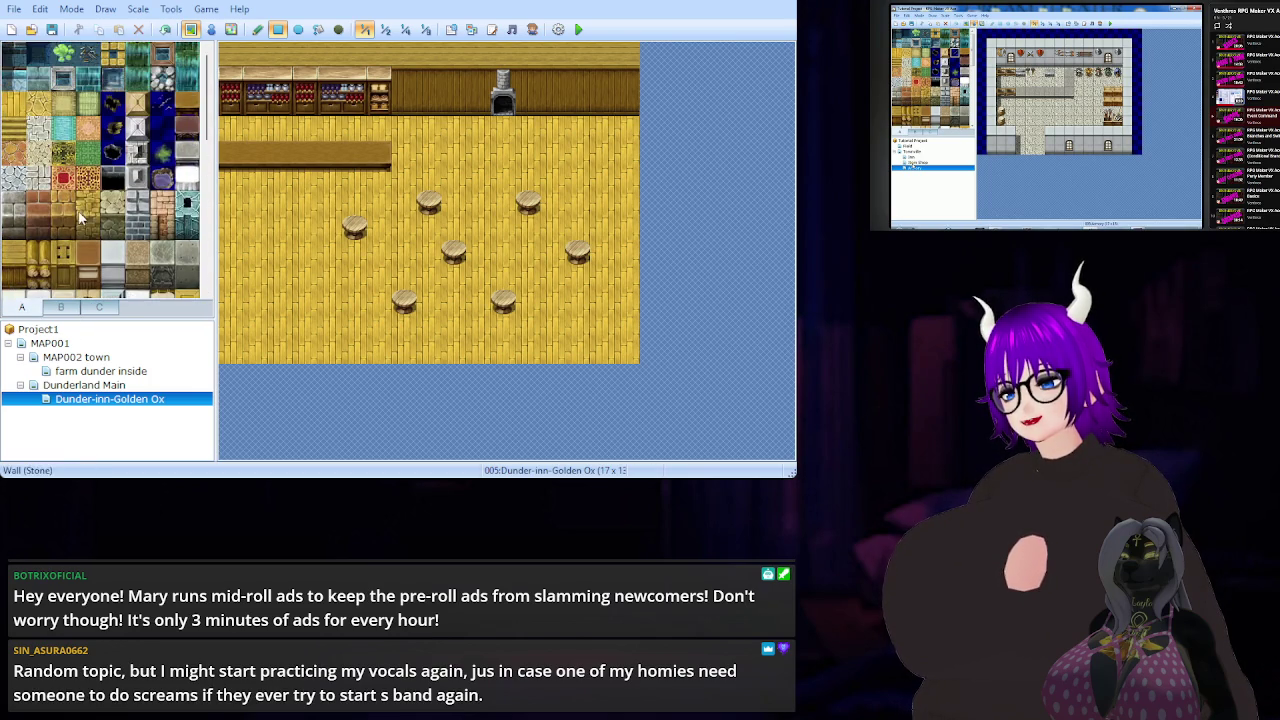
click(78, 306)
click(96, 307)
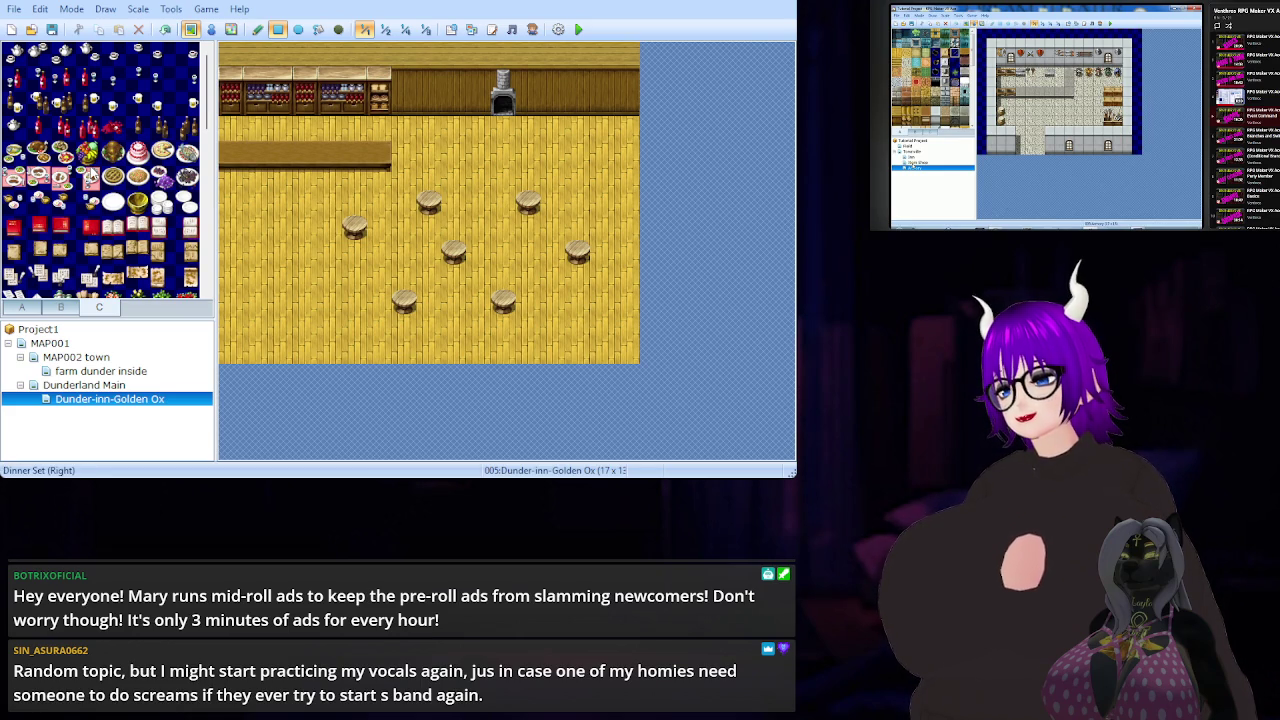
- Try a Meal (Fish) plate on a stool, then undo it
click(14, 152)
click(355, 228)
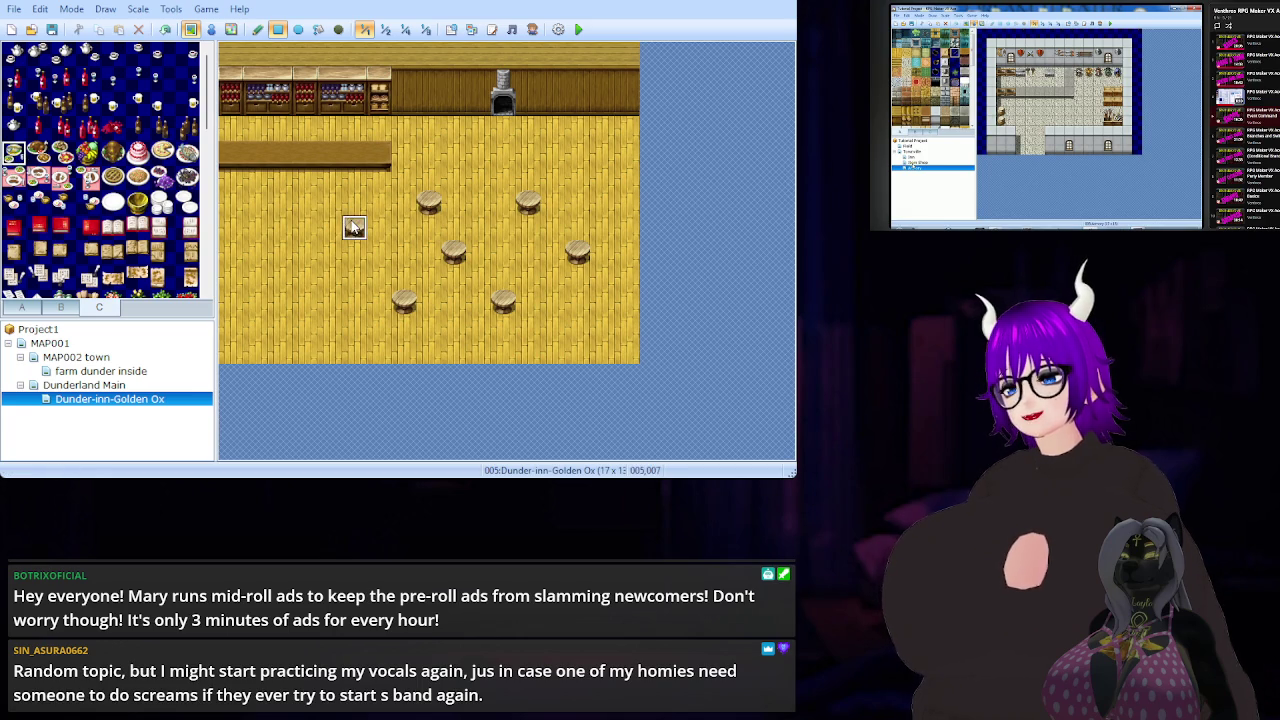
key(ctrl+z)
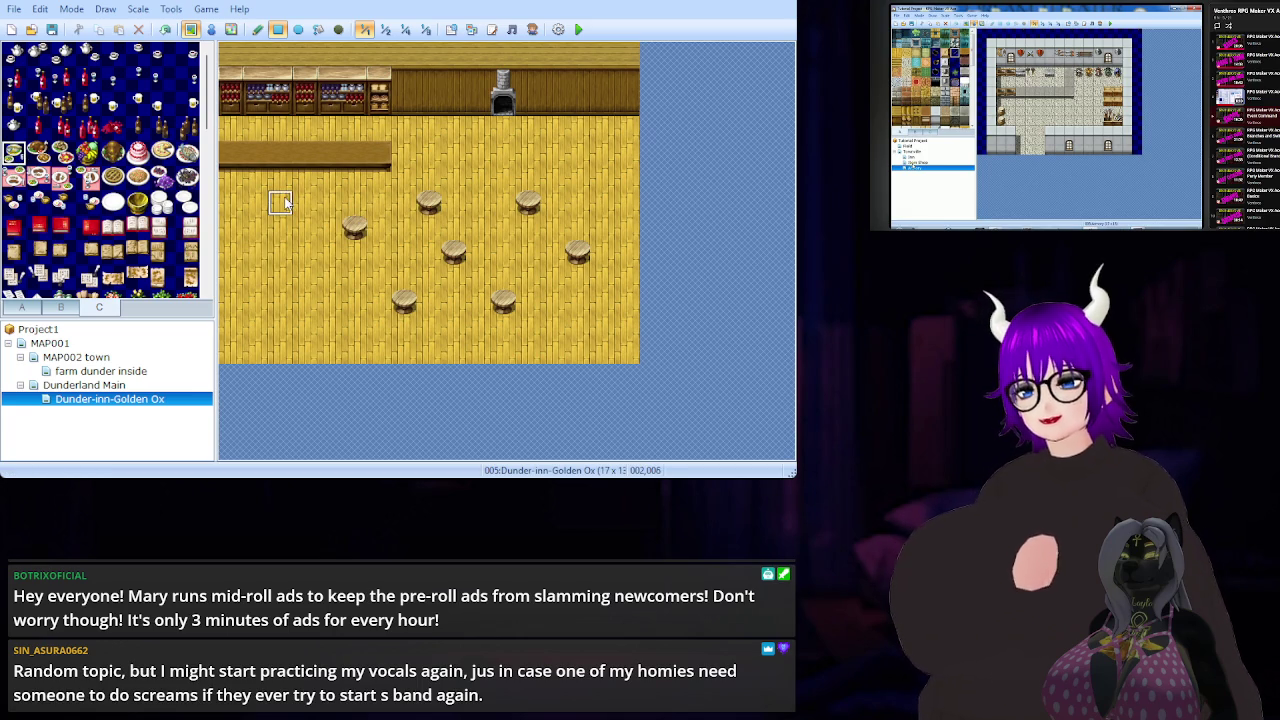
scroll(100, 170, down, 3)
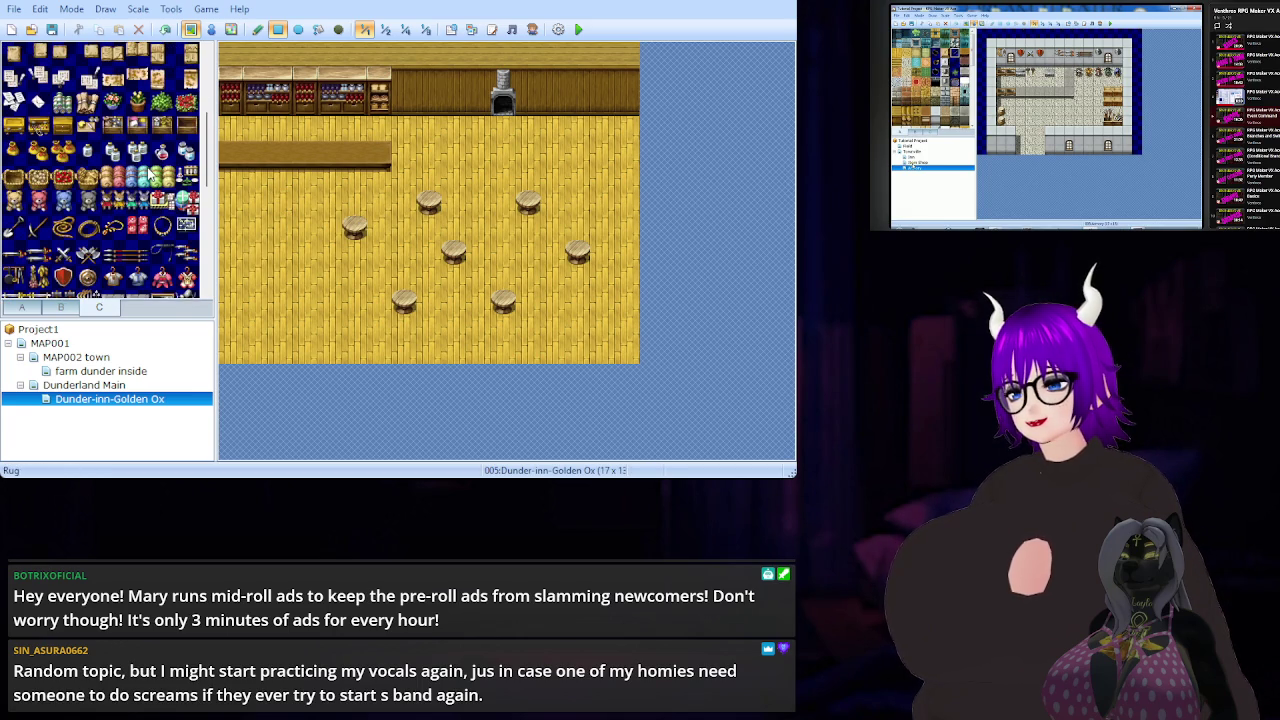
scroll(148, 175, down, 4)
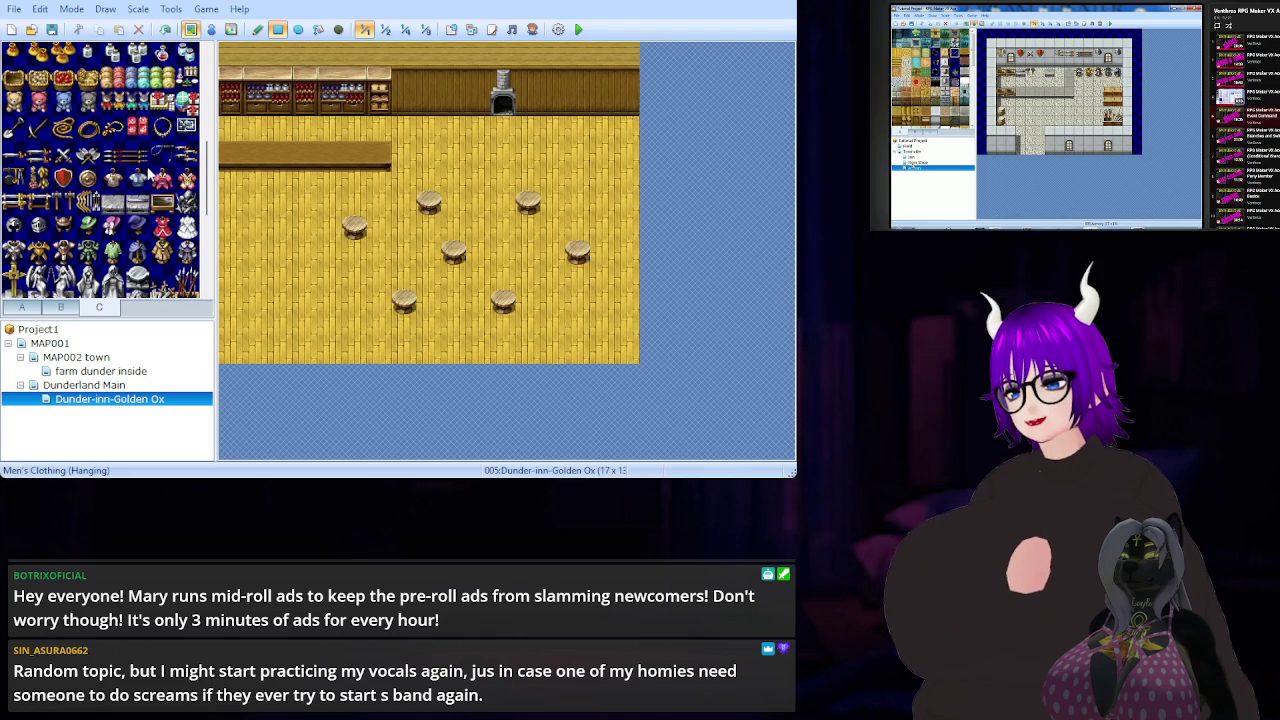
scroll(148, 175, down, 10)
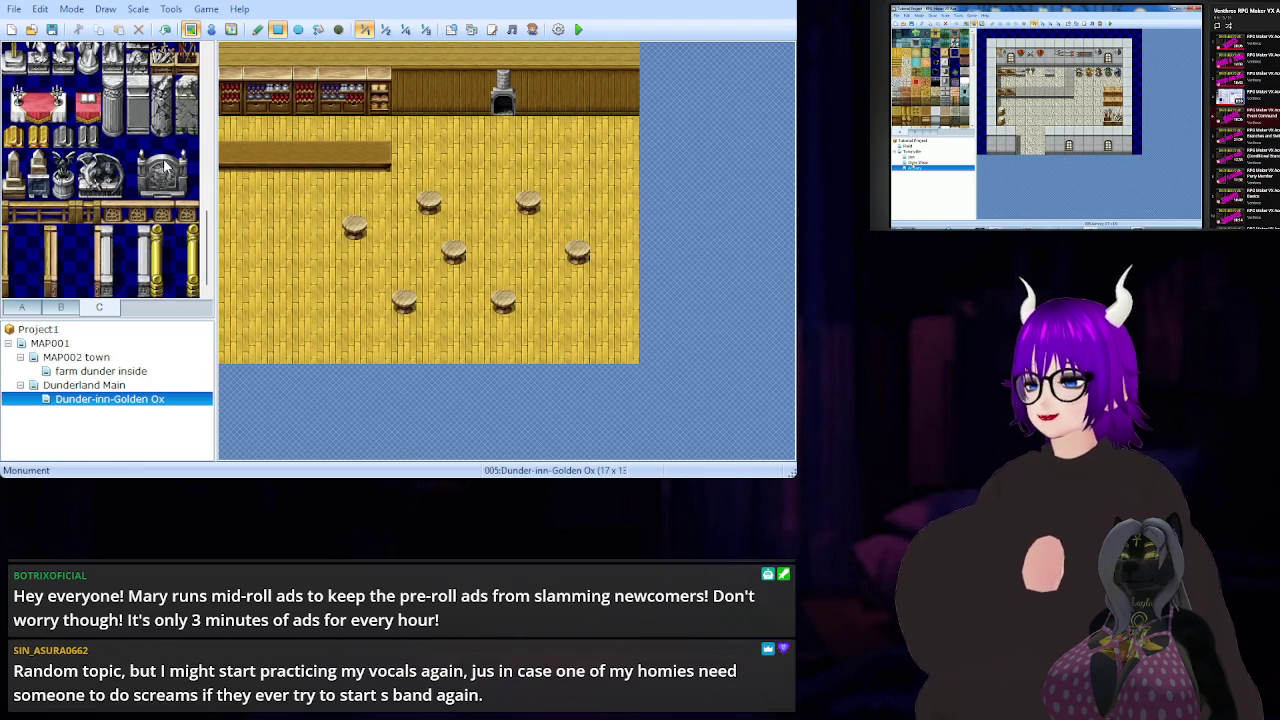
scroll(148, 228, up, 12)
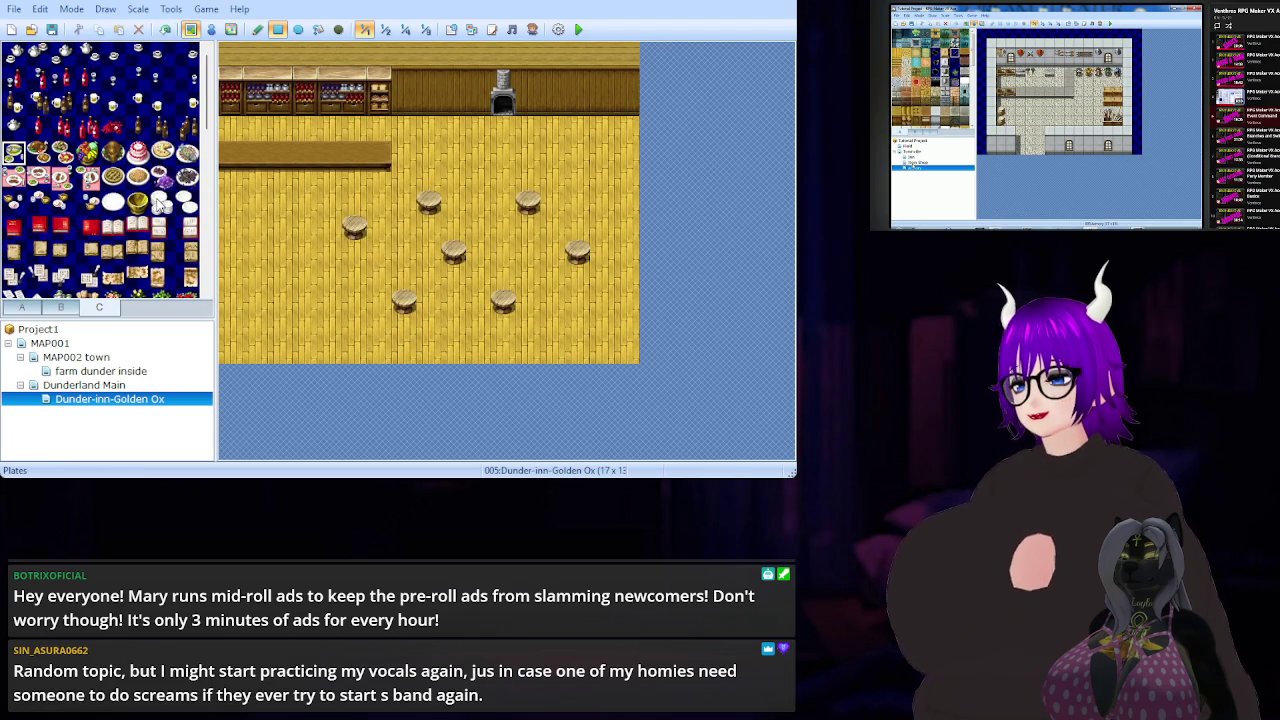
- Try a plate of food on the counter, then undo it and the remaining stools
click(330, 152)
key(ctrl+z)
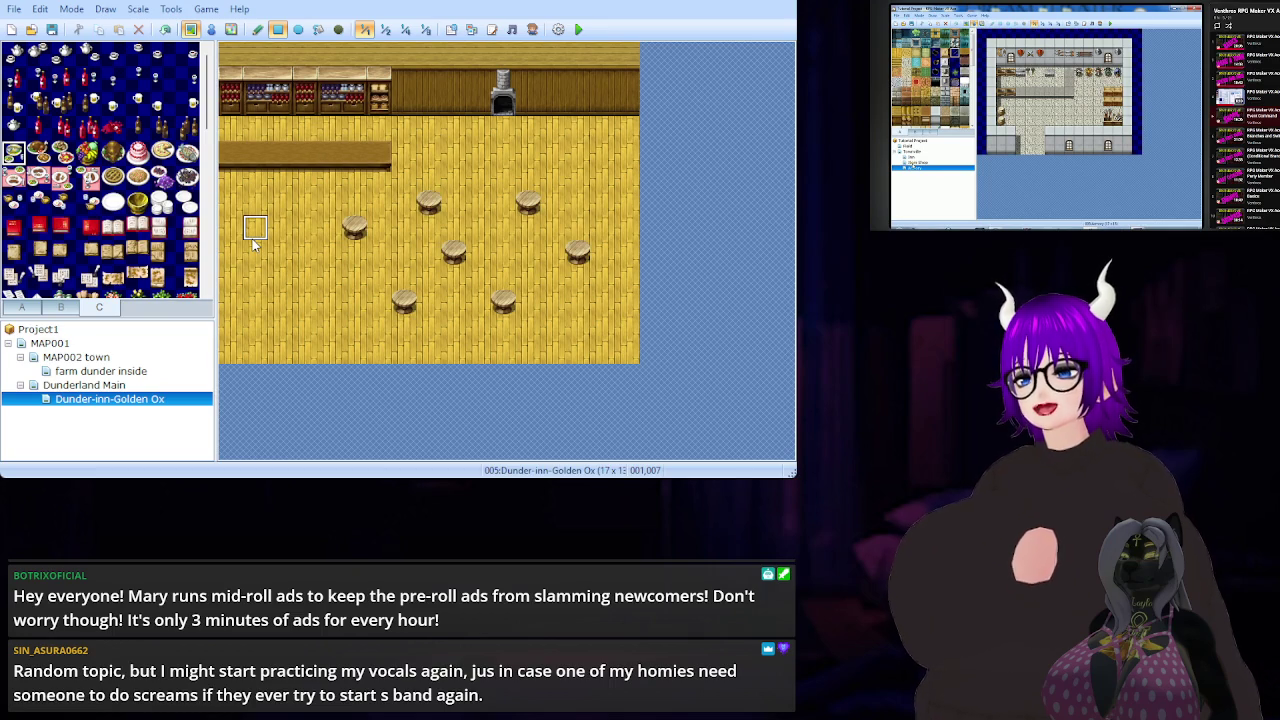
key(ctrl+z)
key(ctrl+z)
key(ctrl+z)
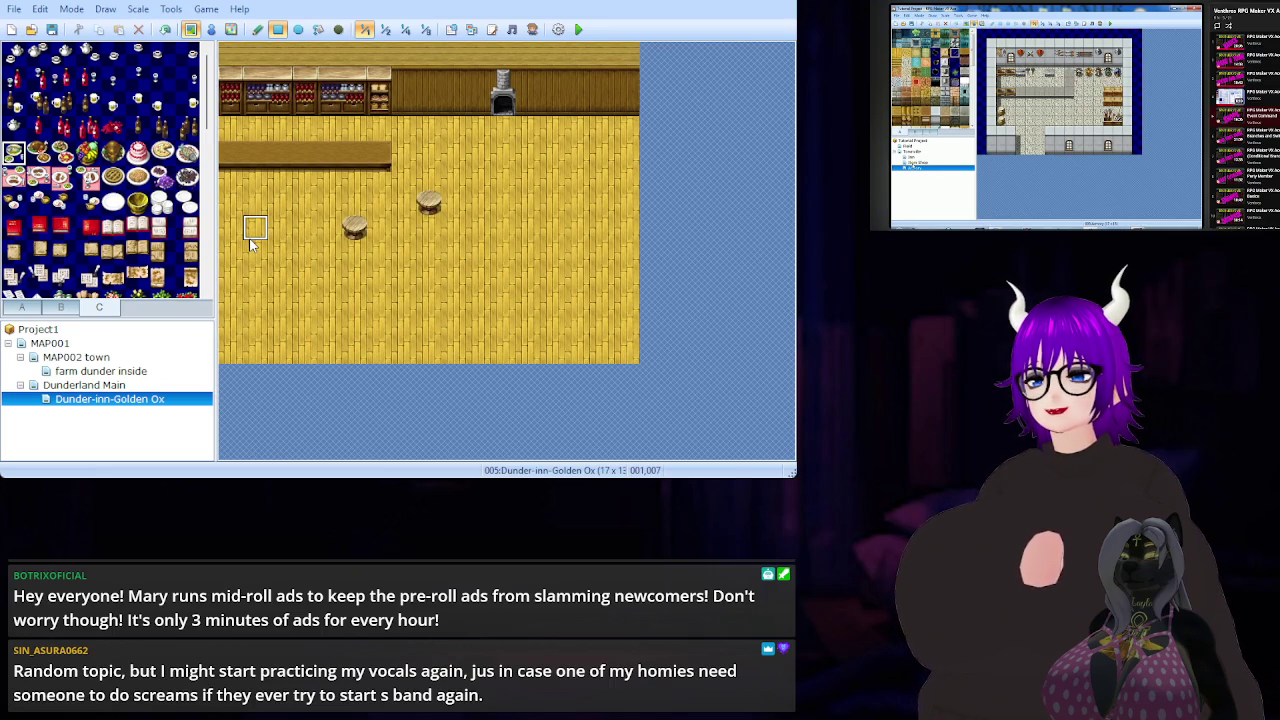
key(ctrl+z)
- Place six small brown tables from tab A in two staggered rows
click(57, 307)
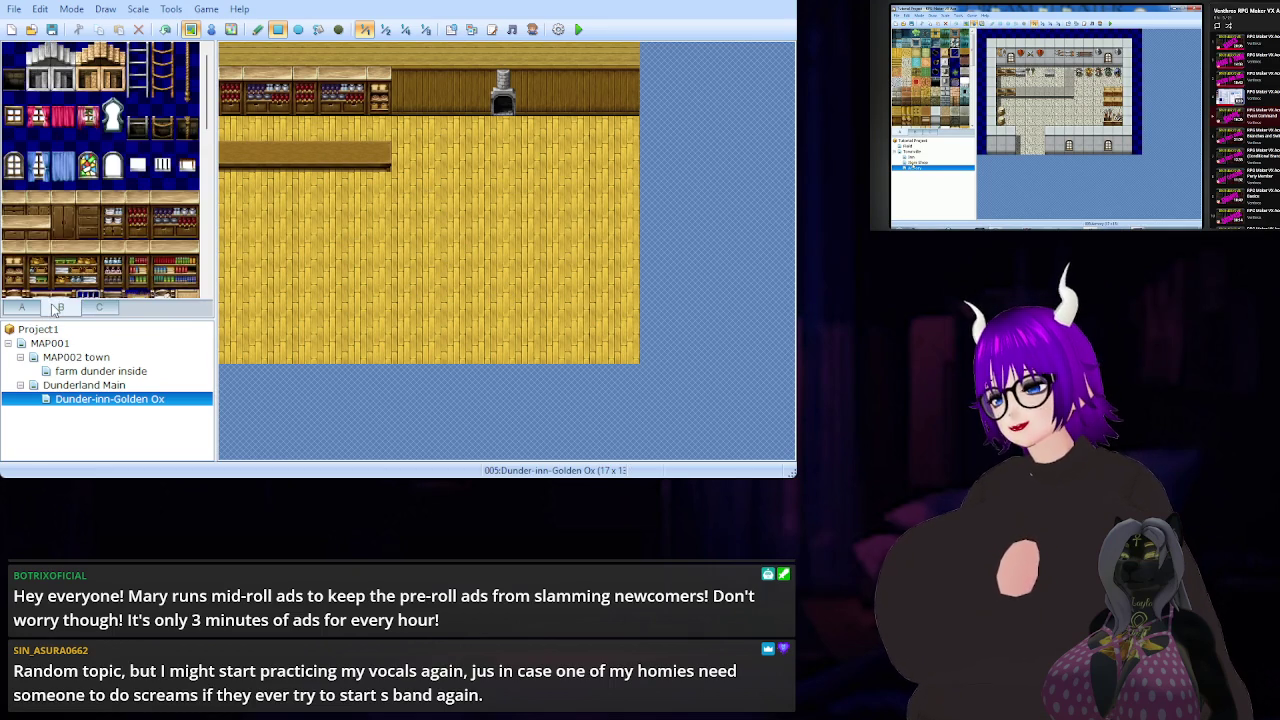
click(22, 307)
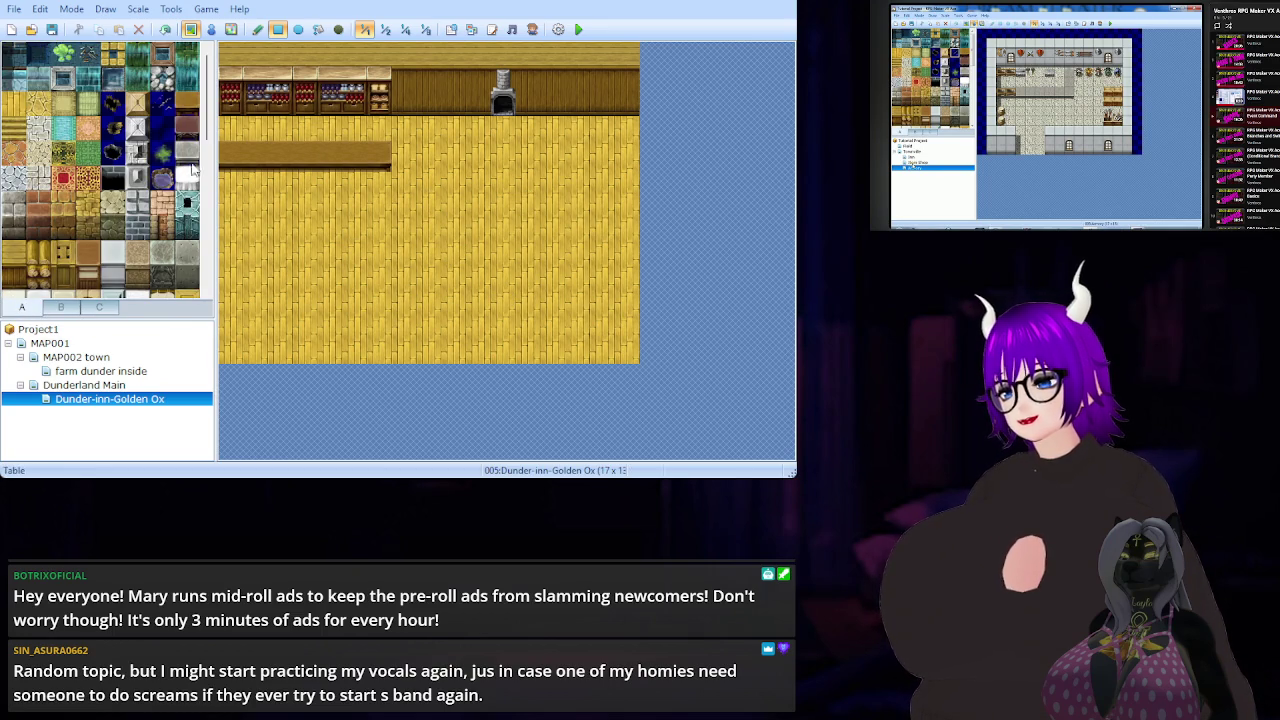
click(186, 106)
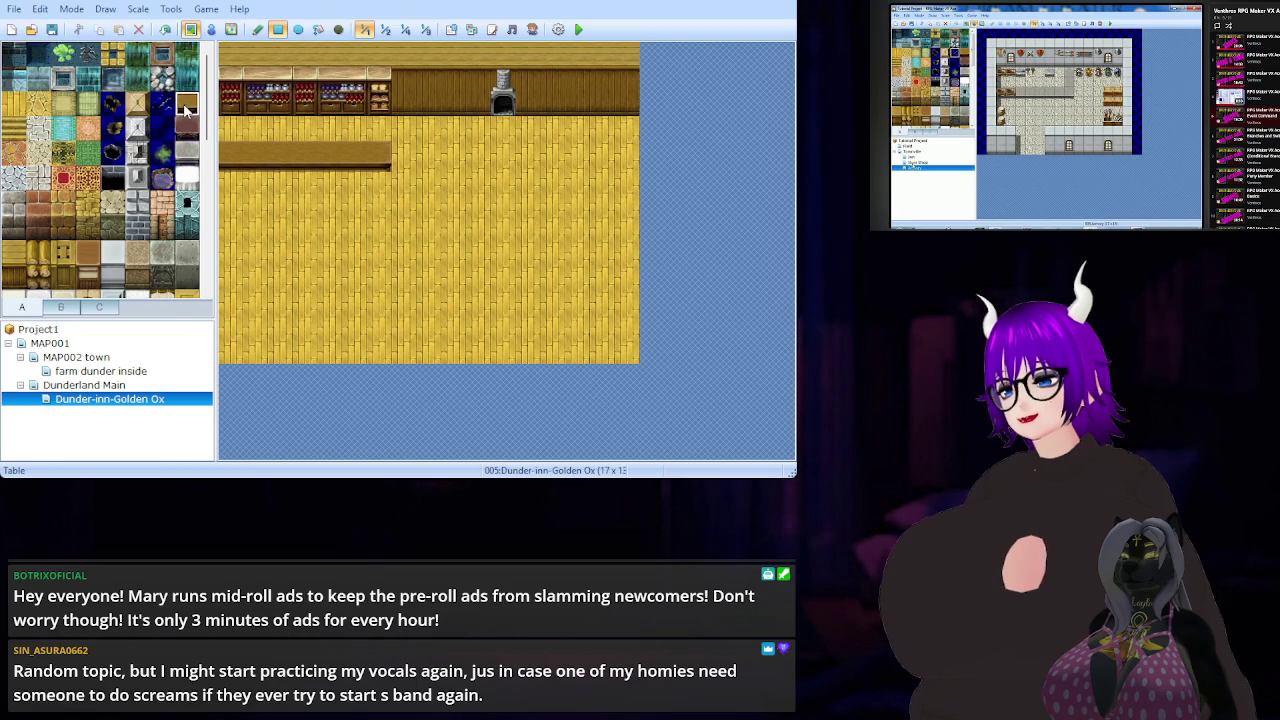
click(404, 233)
click(433, 280)
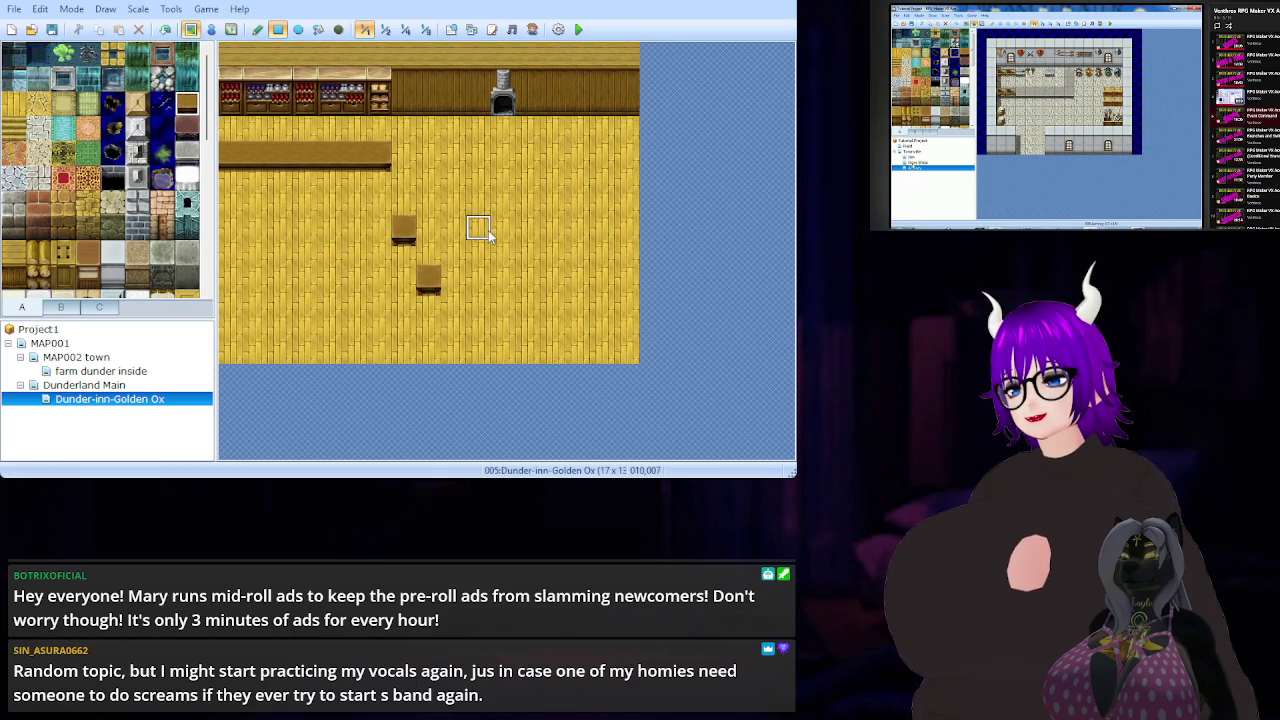
click(478, 230)
click(502, 280)
click(552, 230)
click(577, 282)
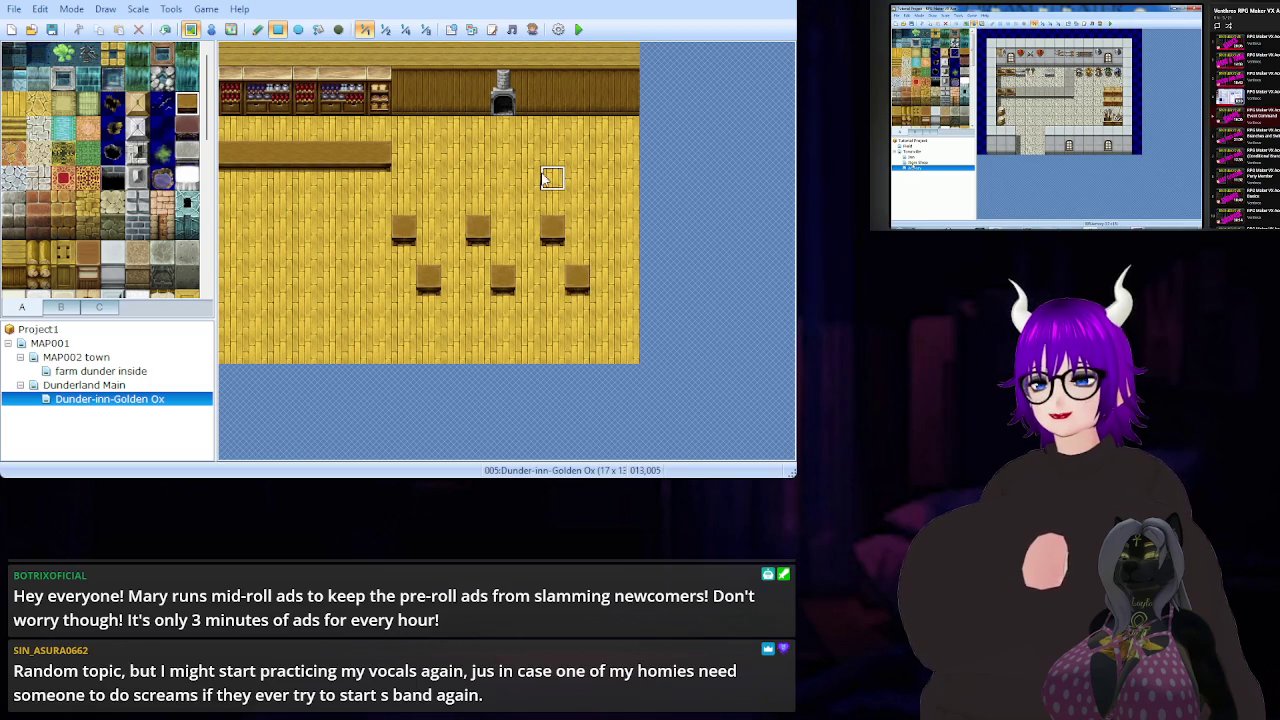
- Add a top row of three tables and select the cyan rug tile
click(527, 178)
click(455, 178)
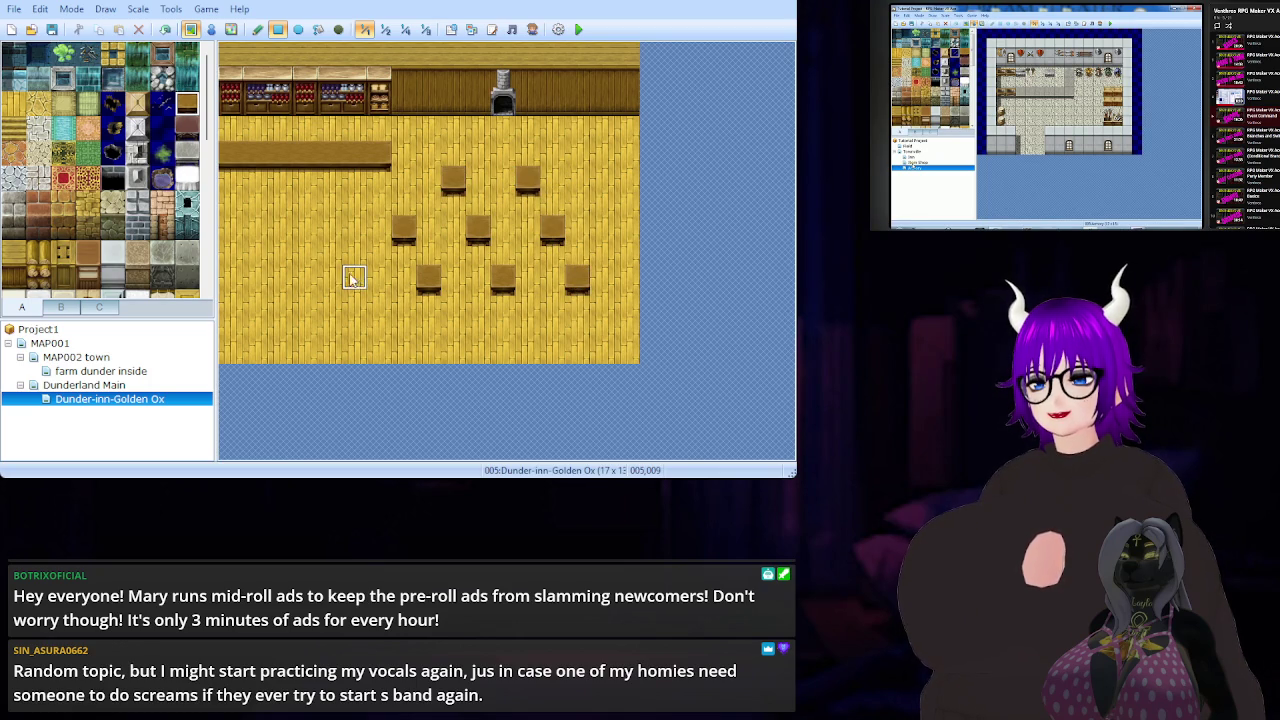
click(601, 178)
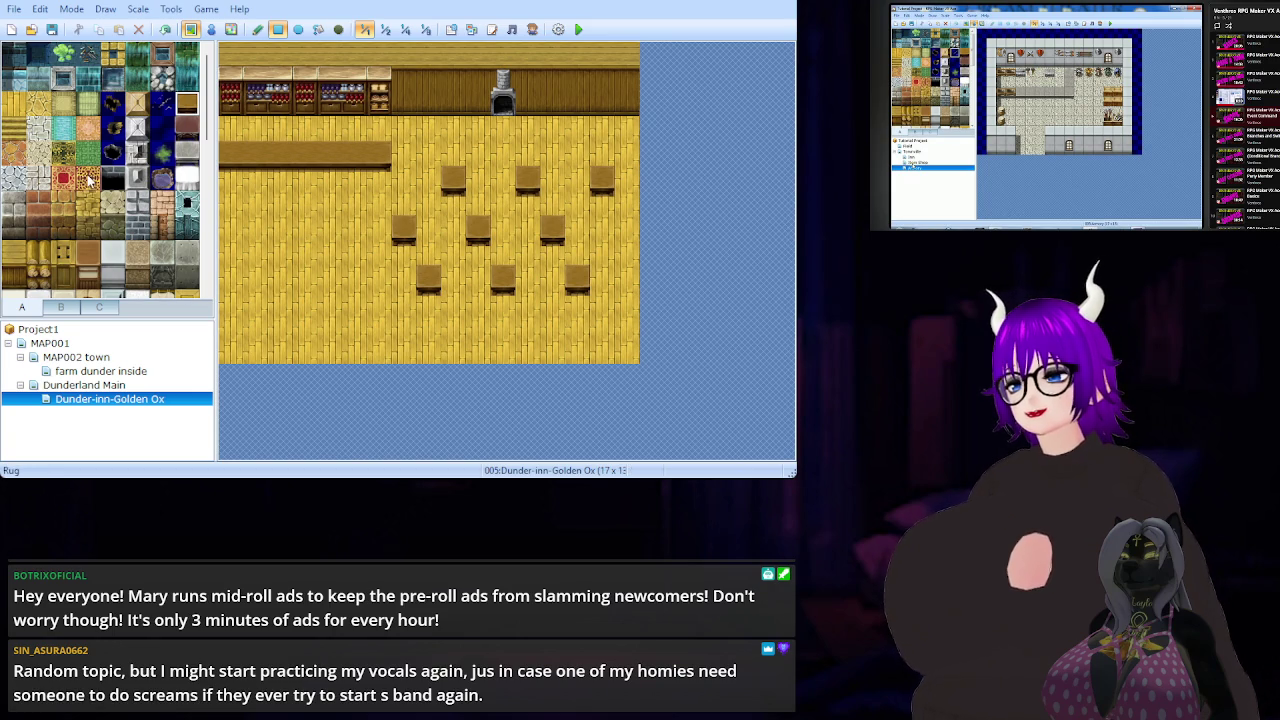
click(63, 129)
- Trial cyan and red rugs, undoing each, then leave a one-tile red mat at the bottom-left floor edge
drag(479, 128, 528, 156)
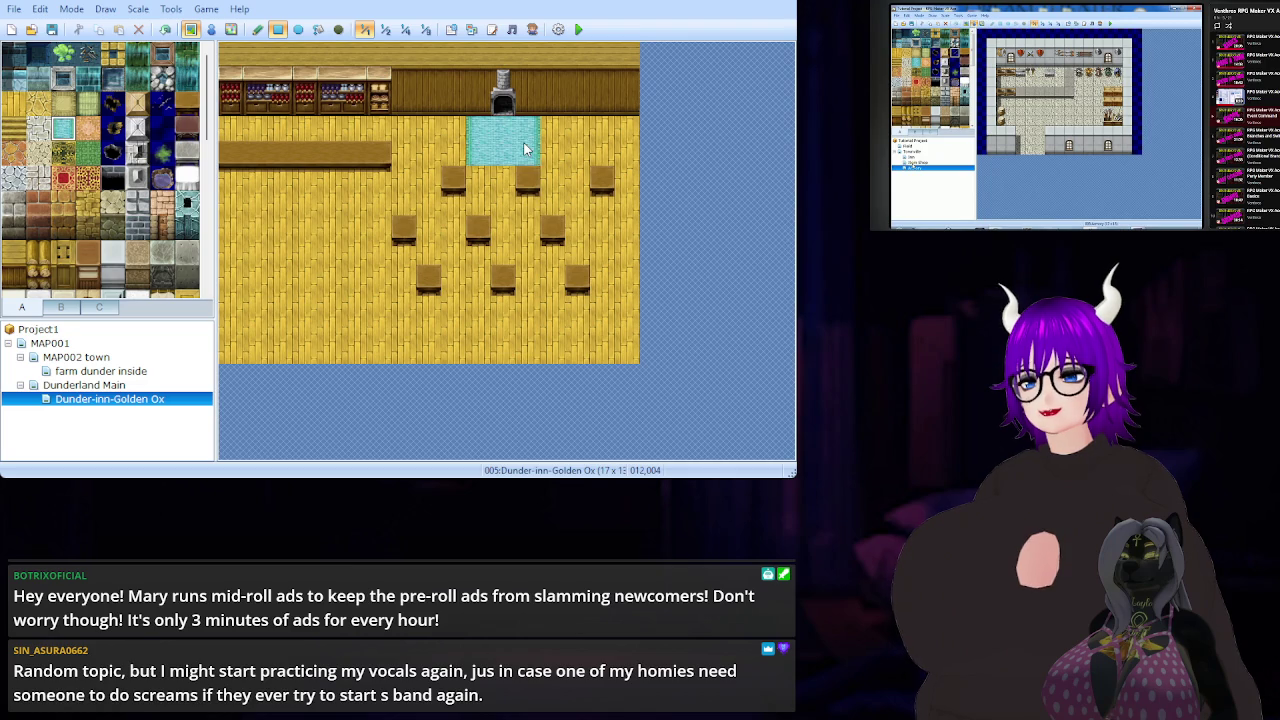
key(ctrl+z)
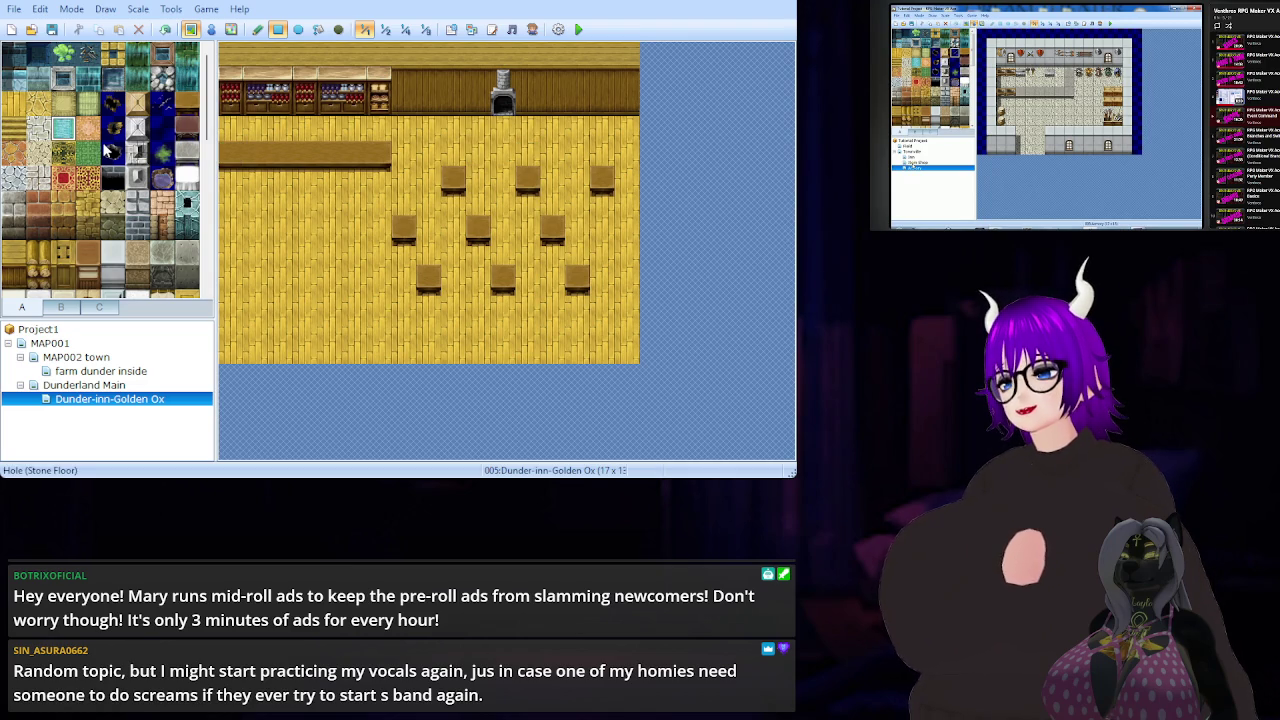
click(63, 178)
drag(478, 127, 532, 150)
key(ctrl+z)
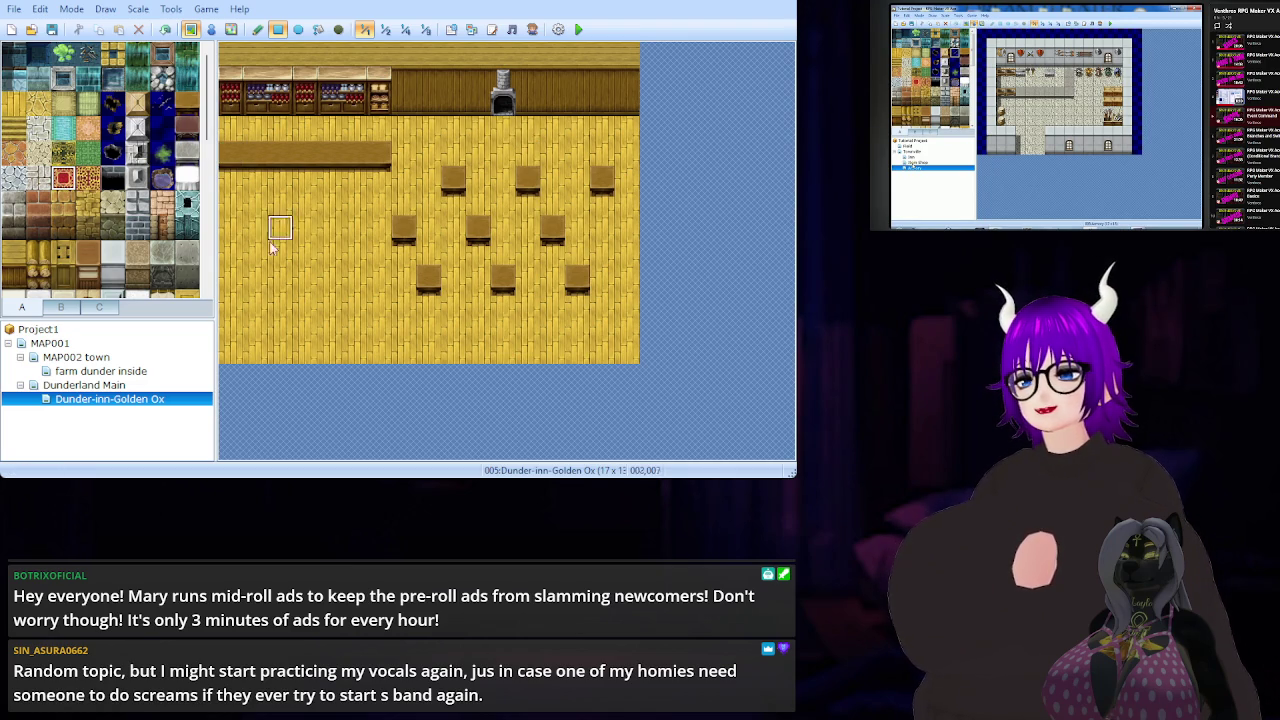
drag(254, 353, 279, 338)
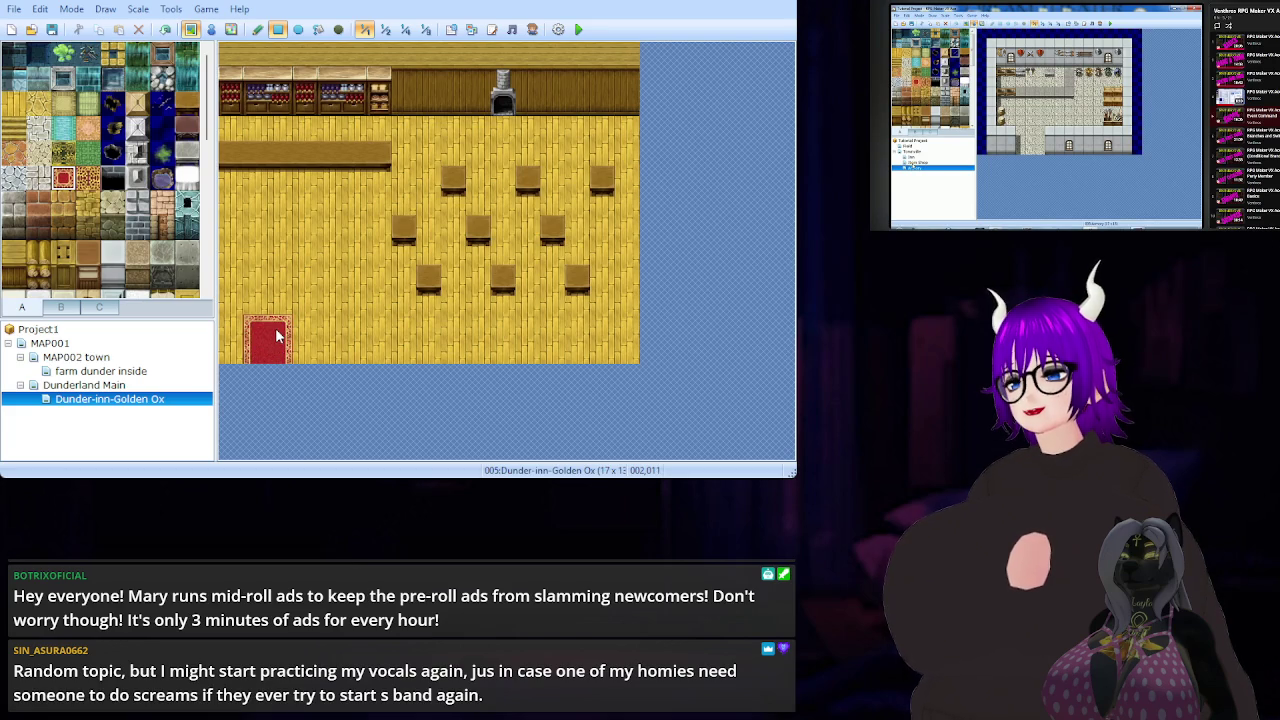
key(ctrl+z)
drag(257, 300, 277, 344)
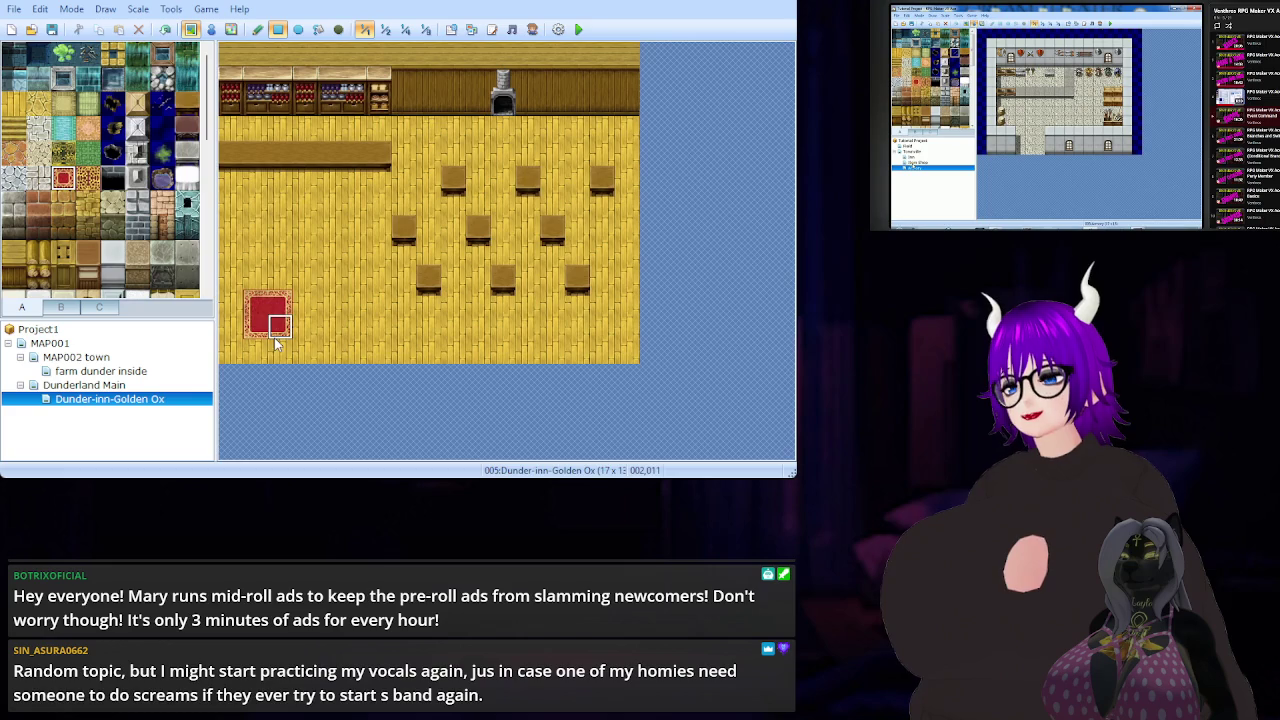
key(ctrl+z)
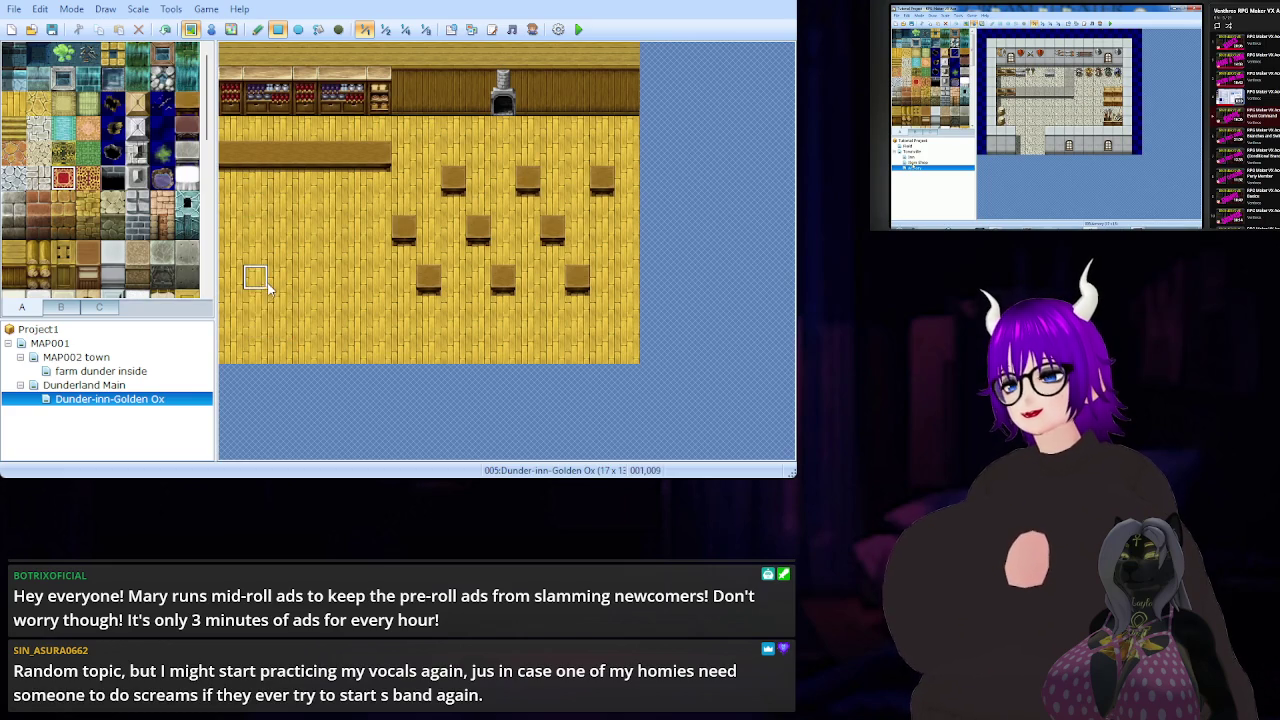
click(256, 352)
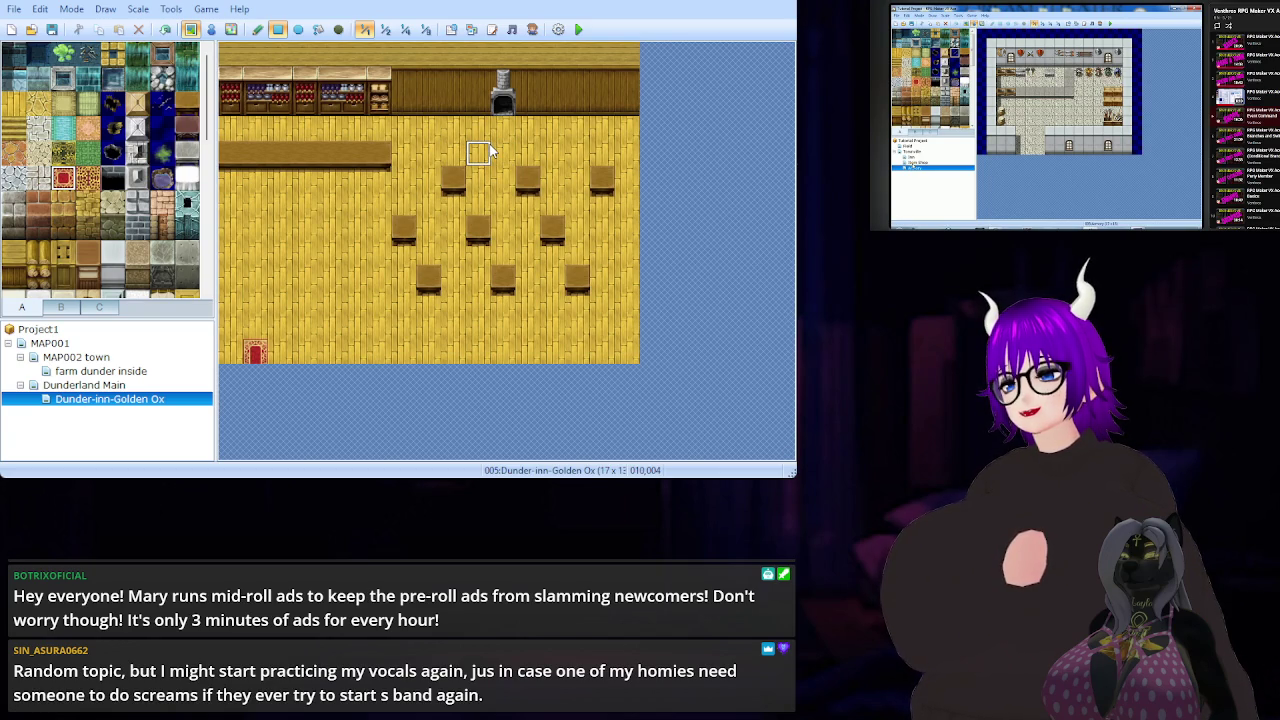
- Paint a red rug over tiles 010,004–012,005 before the stove and erase the leftover table beside it
drag(488, 148, 520, 172)
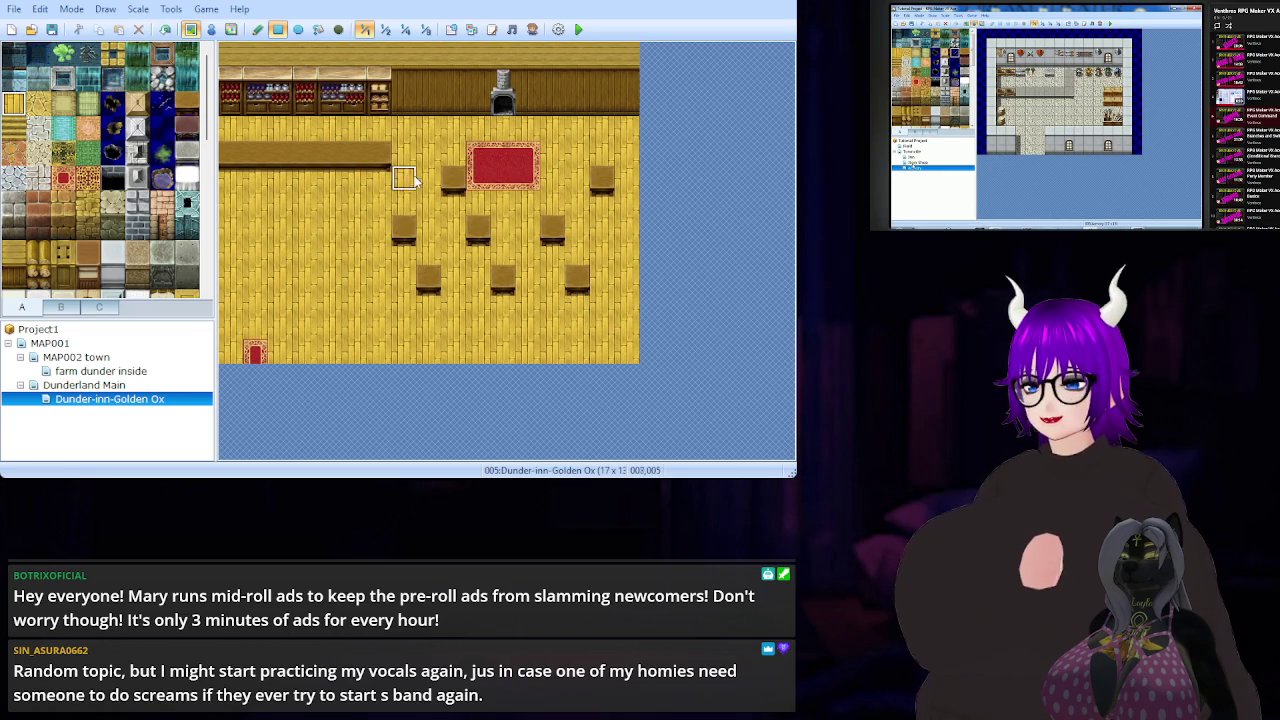
click(453, 182)
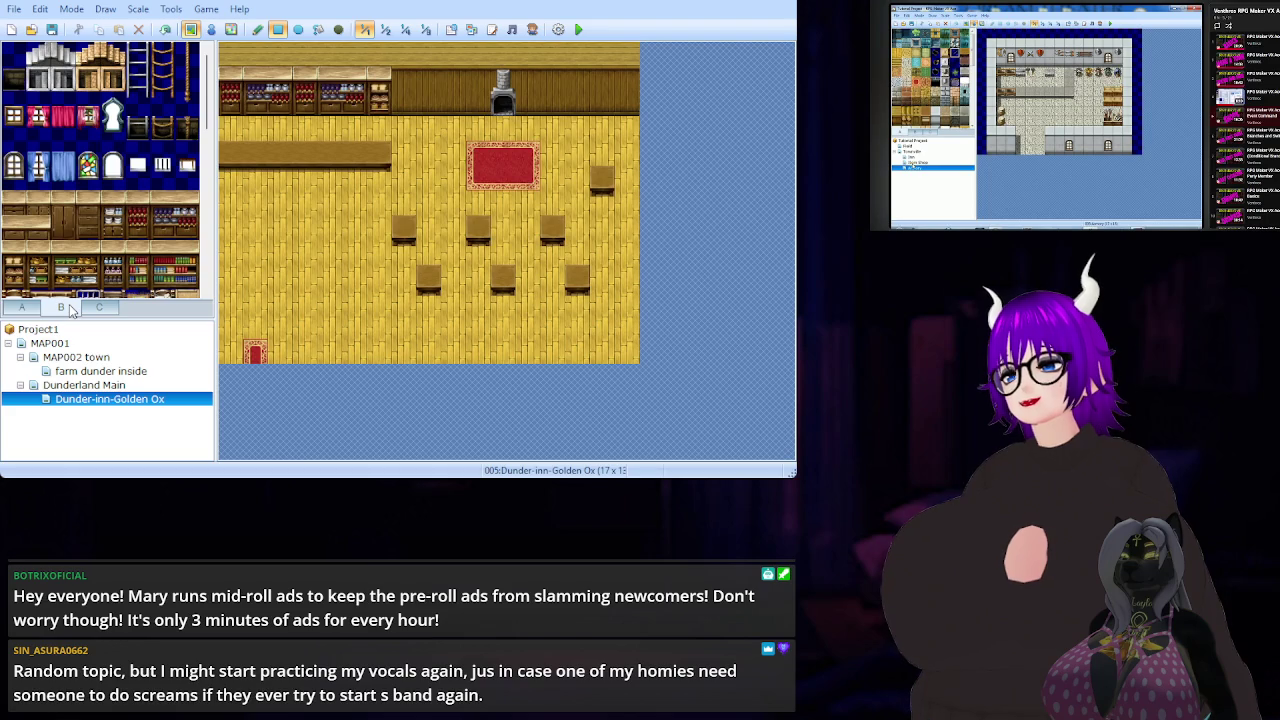
scroll(195, 155, down, 3)
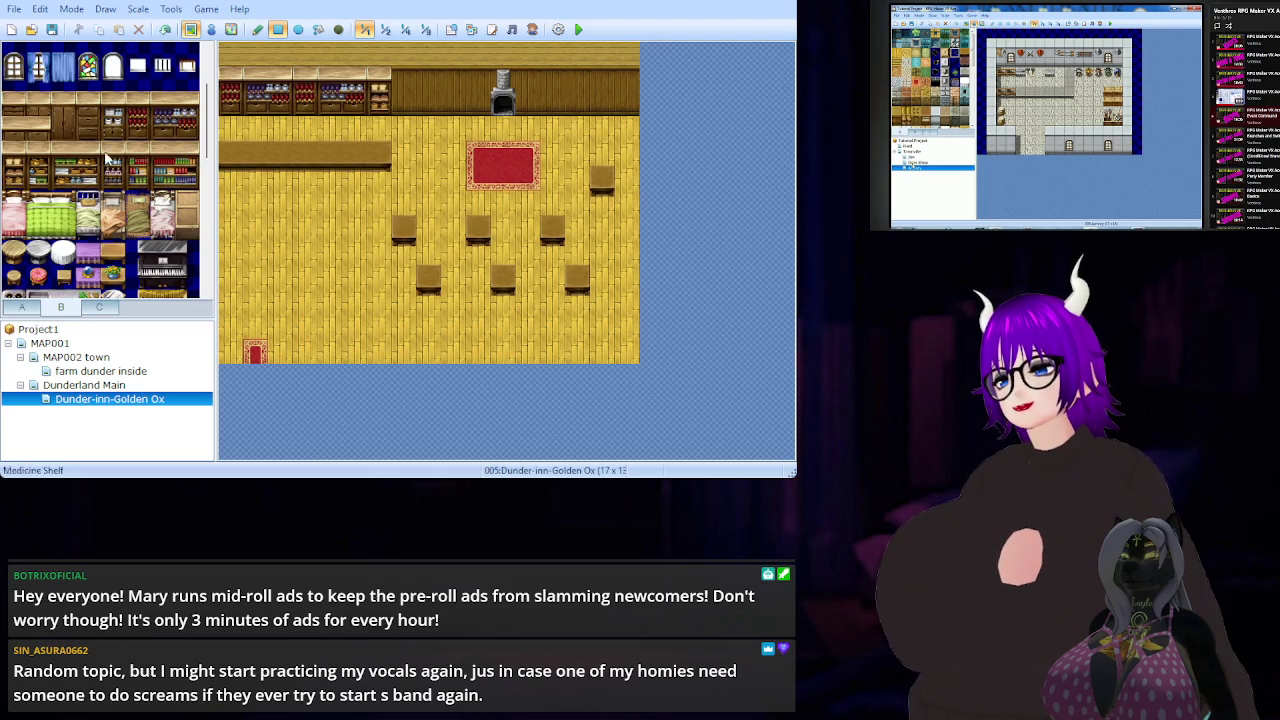
- Place an oven with a stove pipe above it and a kitchen counter beside it
scroll(128, 157, down, 4)
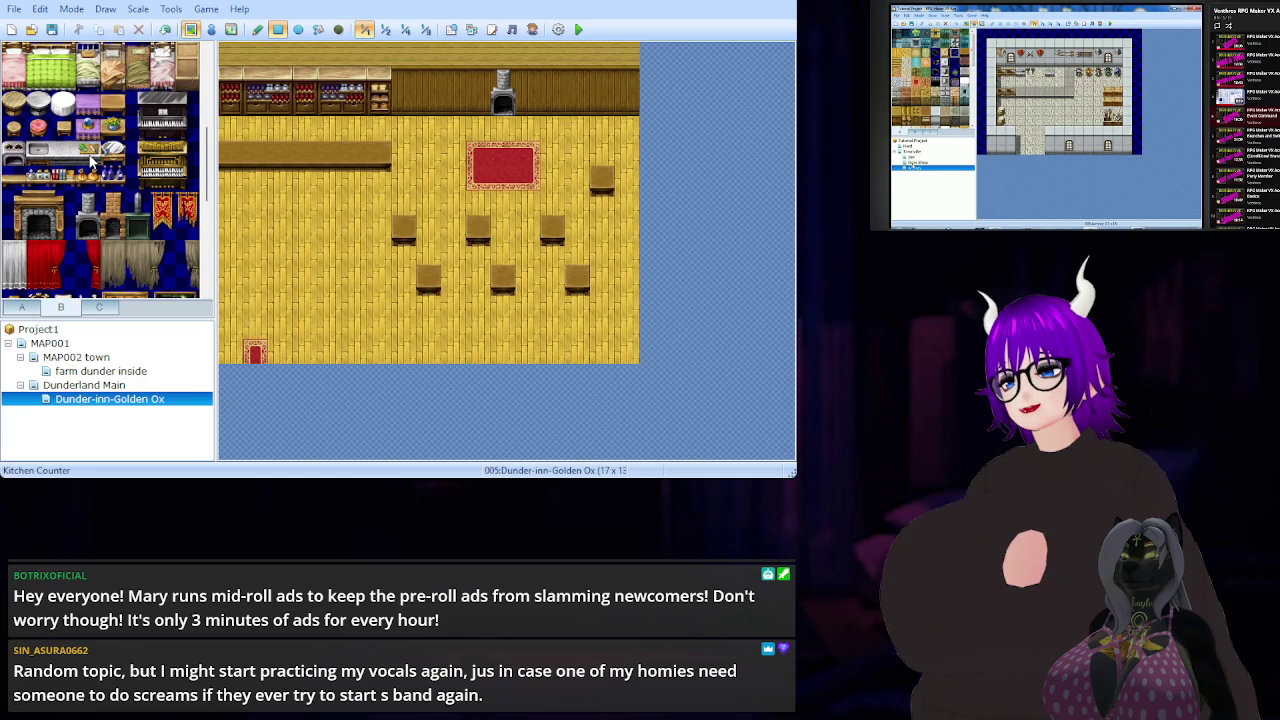
click(15, 157)
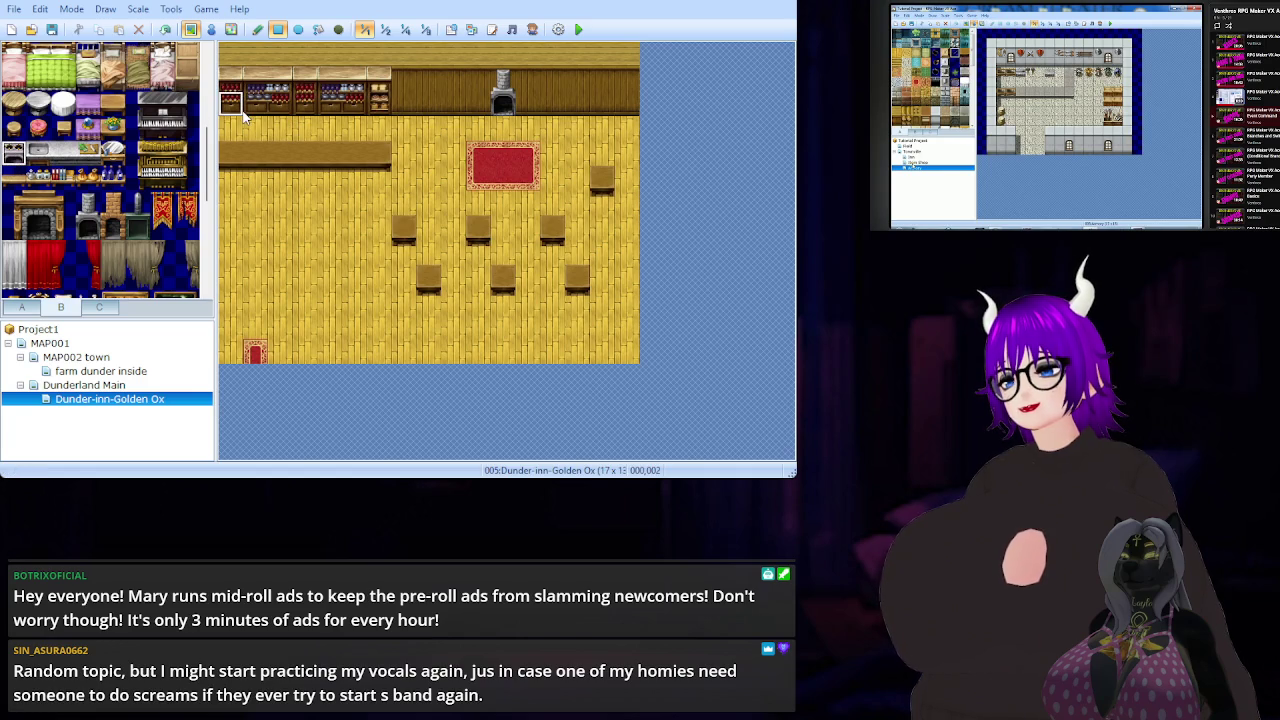
click(252, 110)
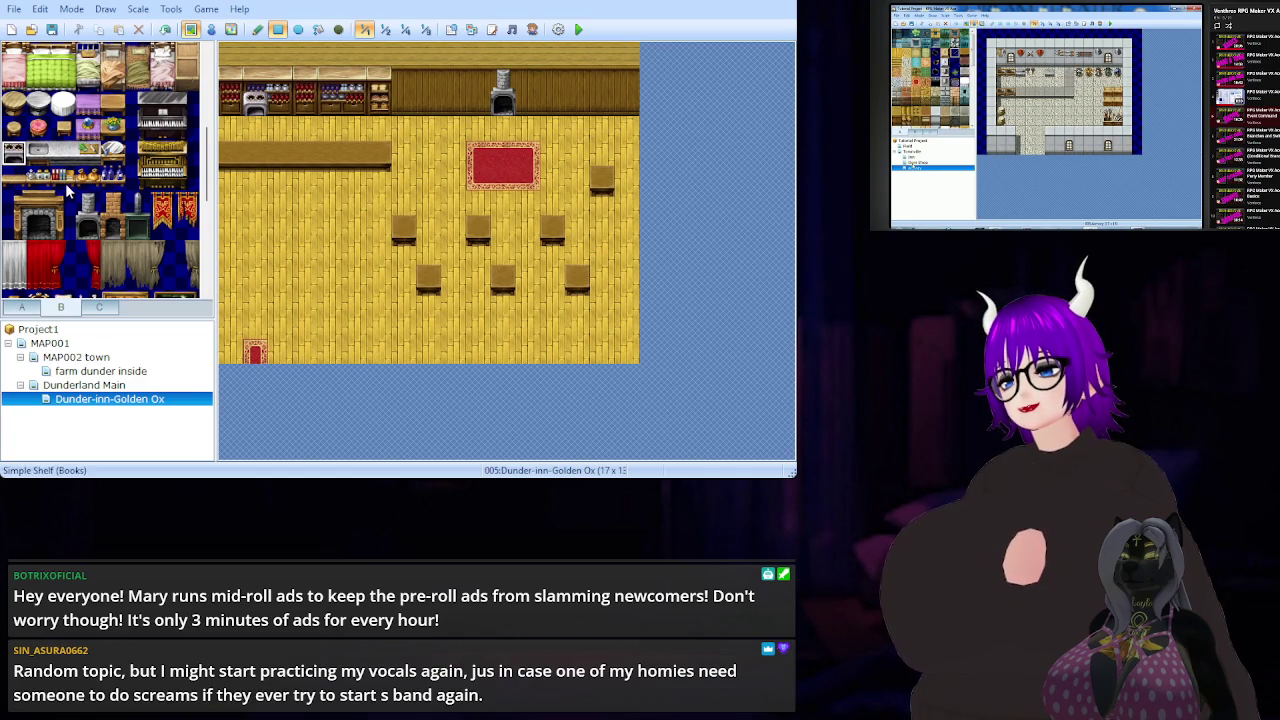
click(88, 204)
click(255, 79)
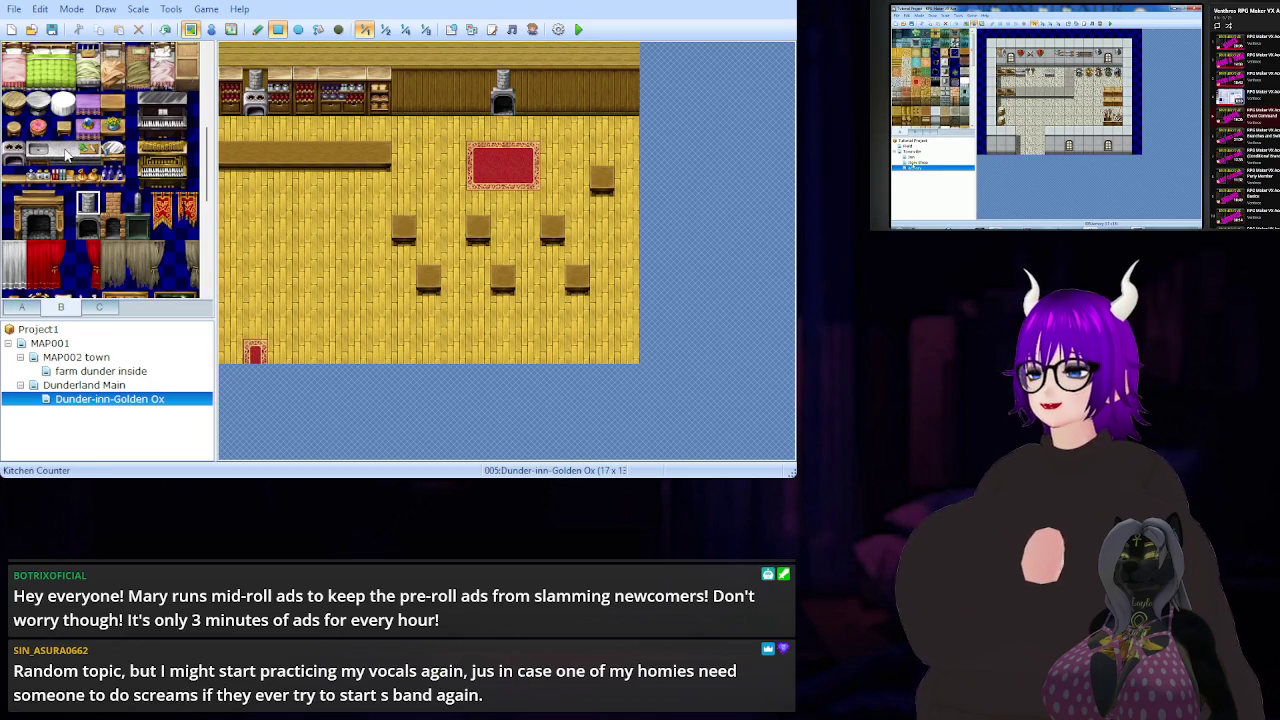
click(88, 151)
click(280, 104)
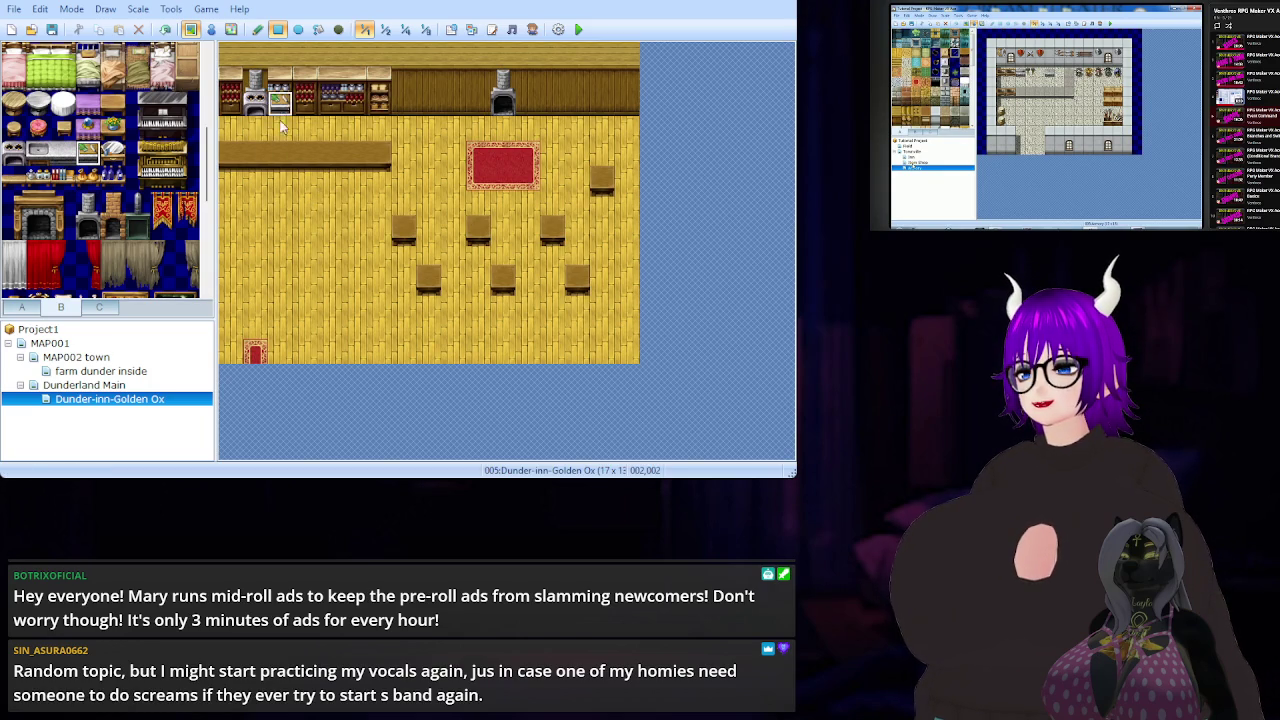
- Add a jar shelf and two bottle shelves along the back wall
click(39, 178)
click(281, 82)
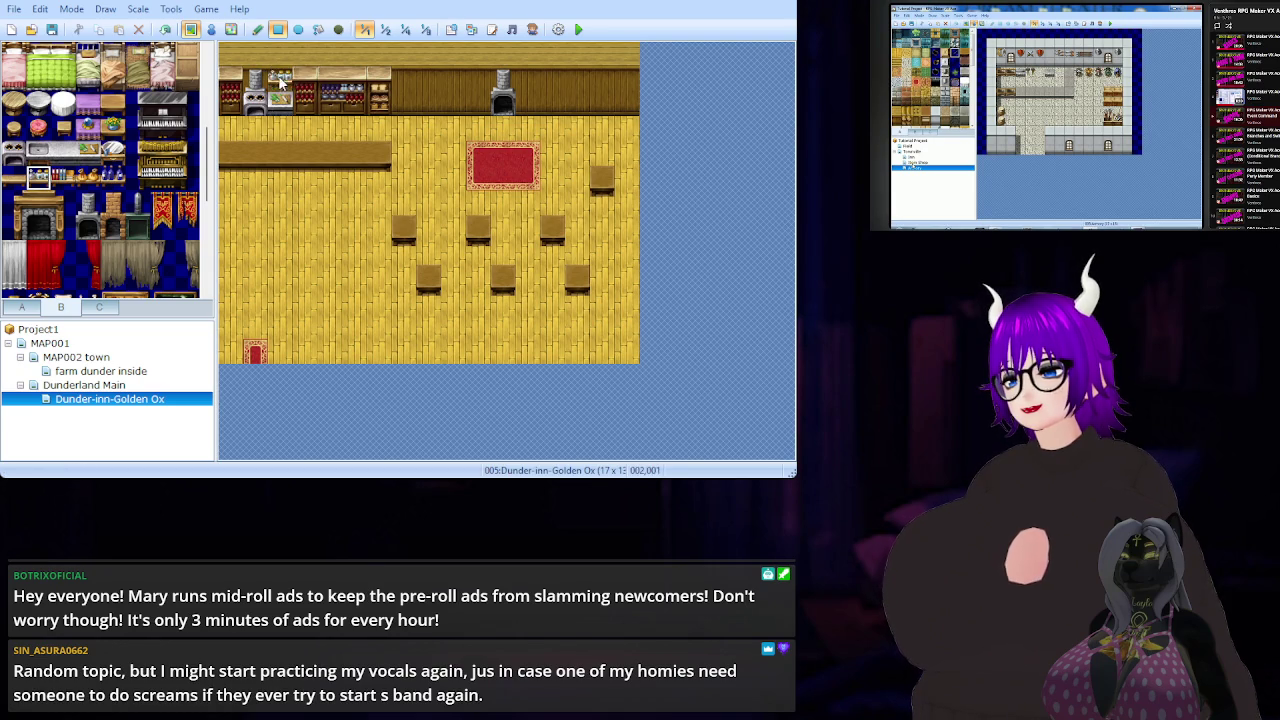
click(115, 180)
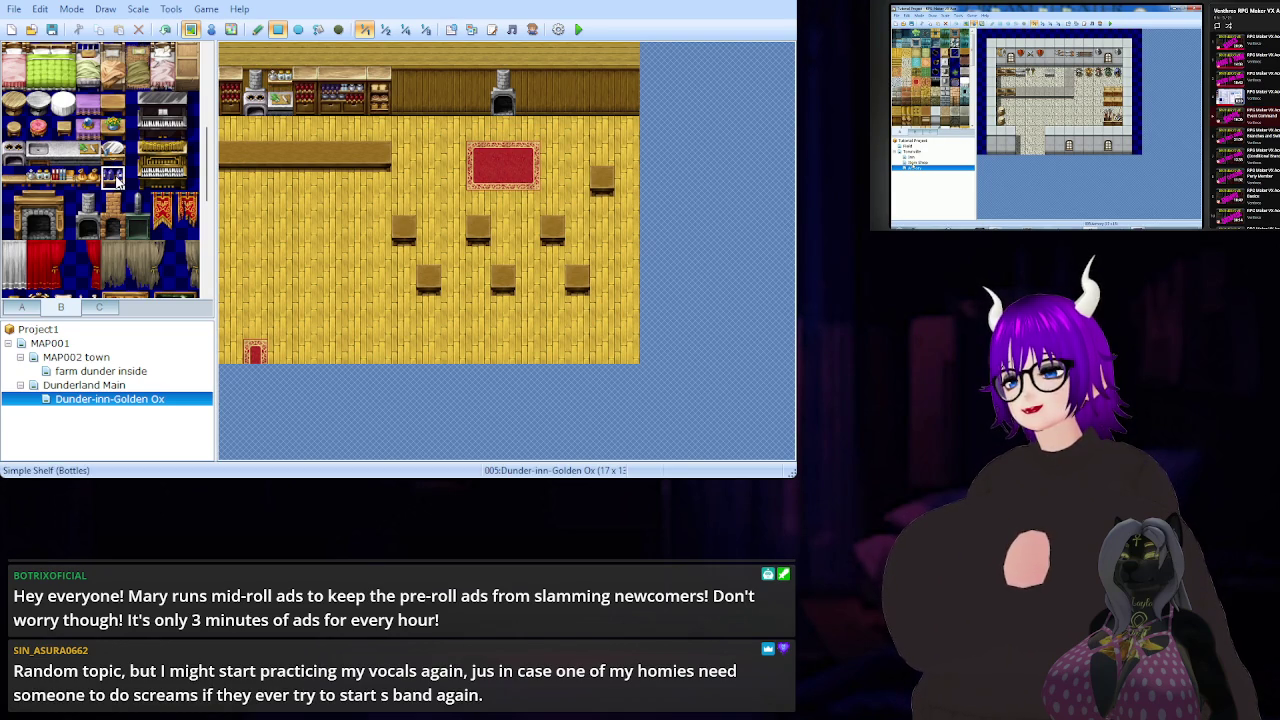
click(330, 88)
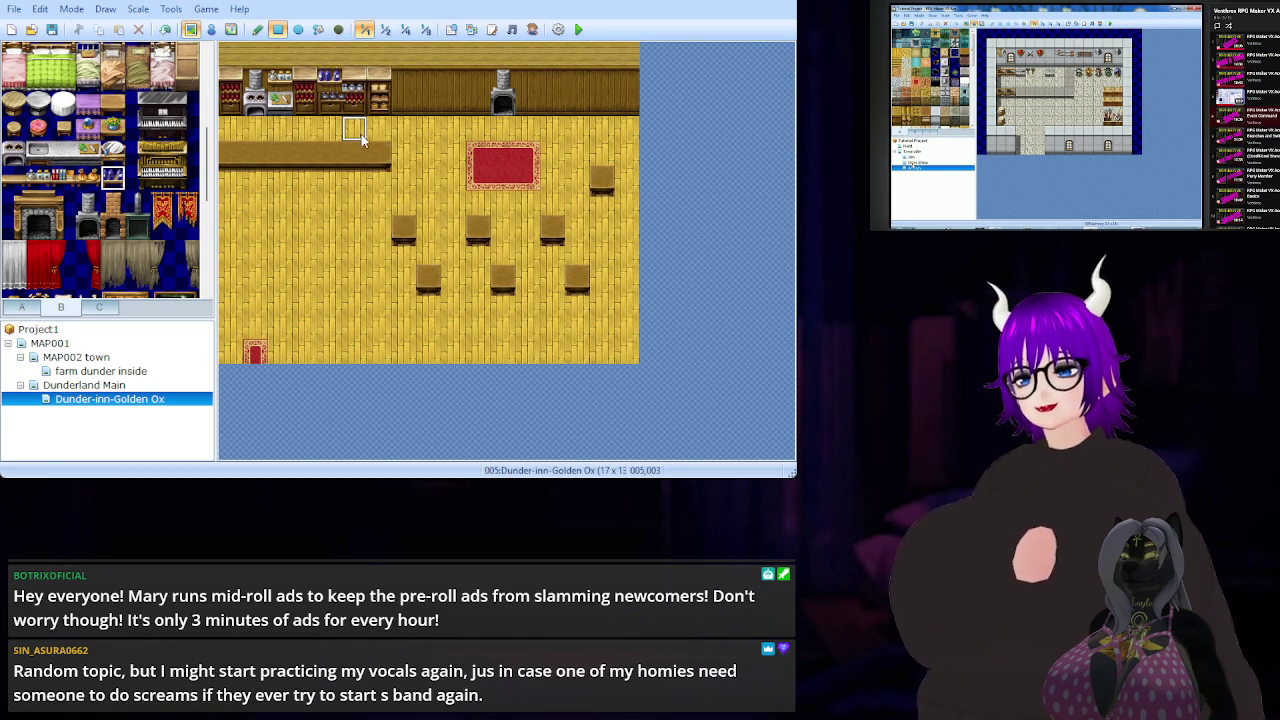
click(356, 100)
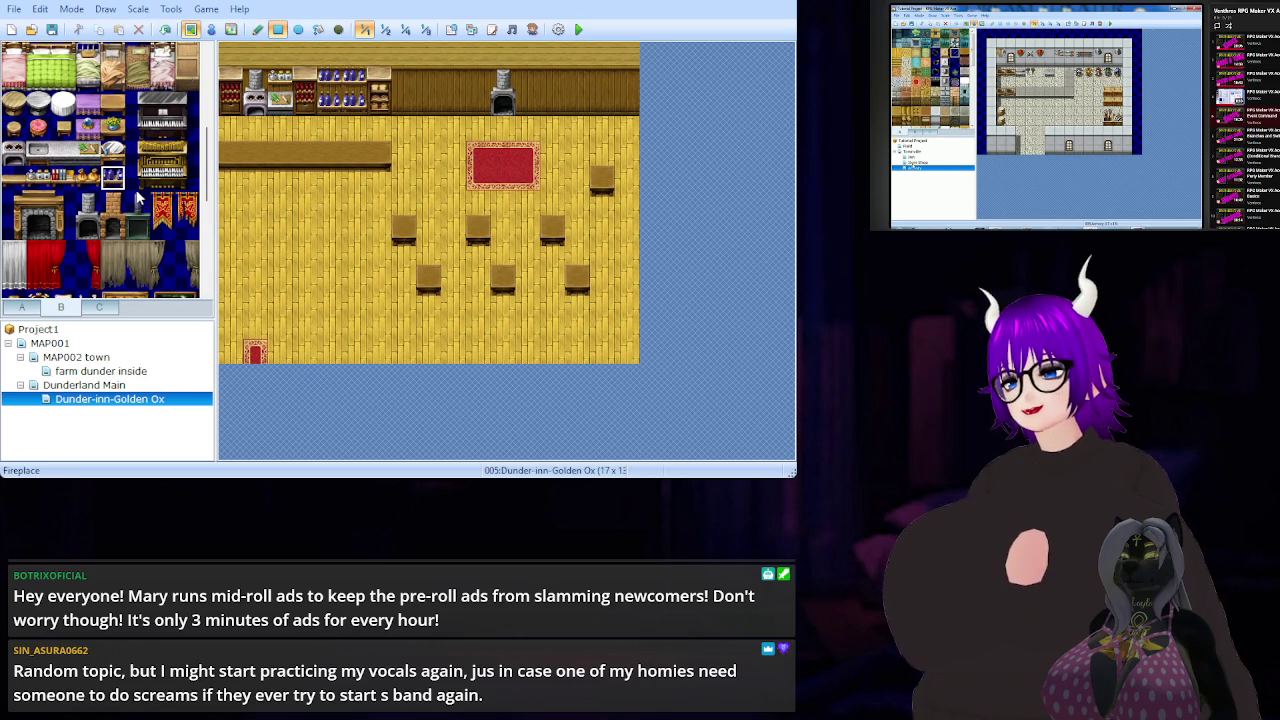
- Place the two-tile pink-curtained window left of the stove and at the wall's right end
scroll(137, 197, down, 3)
scroll(135, 194, down, 6)
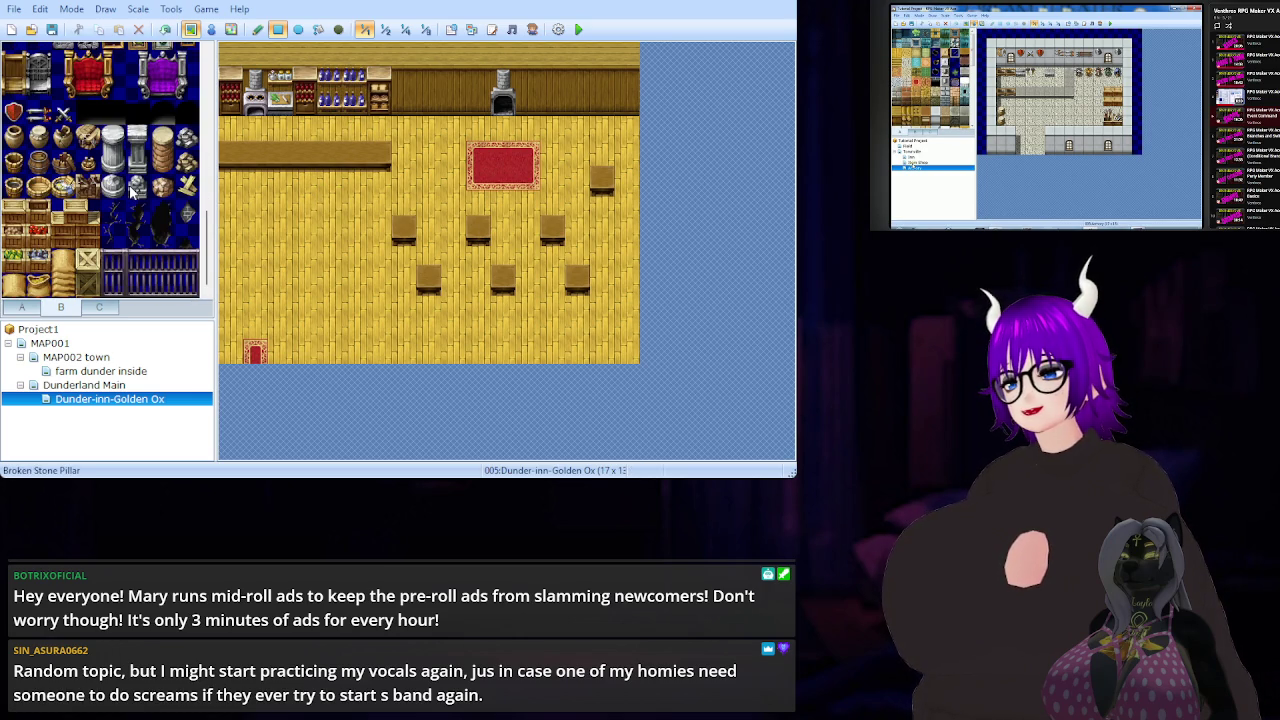
scroll(115, 192, up, 10)
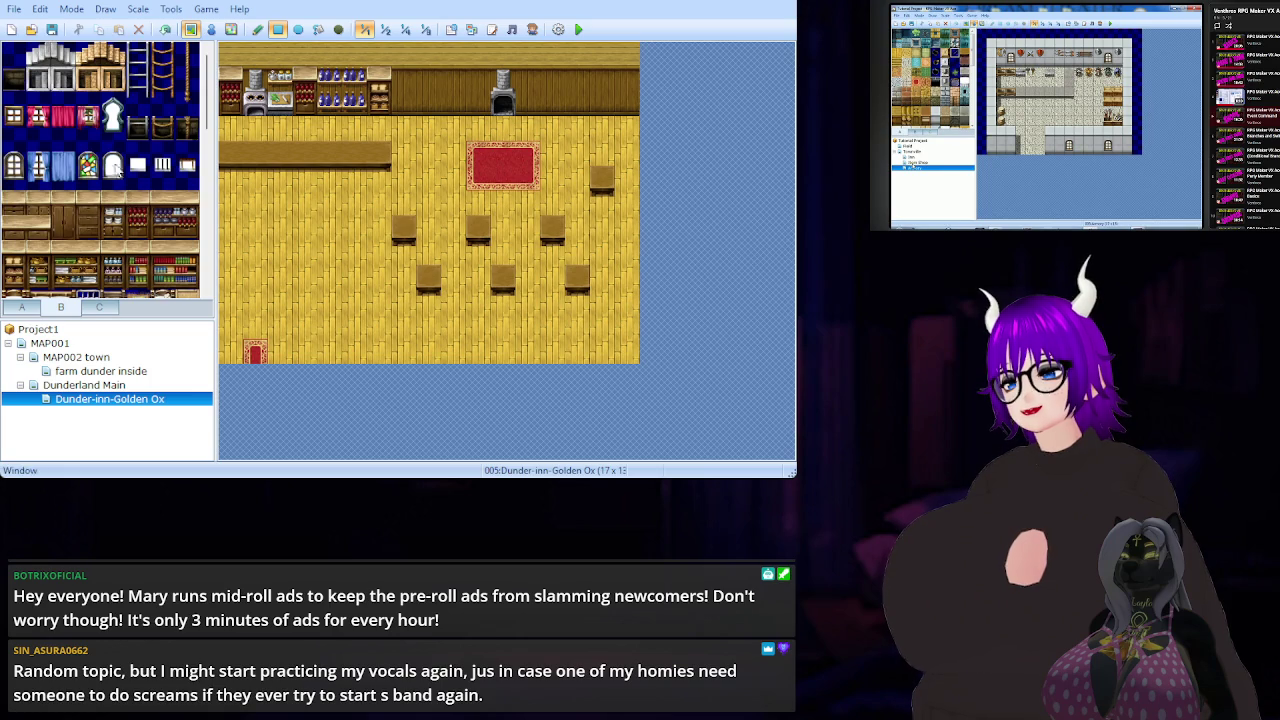
click(41, 115)
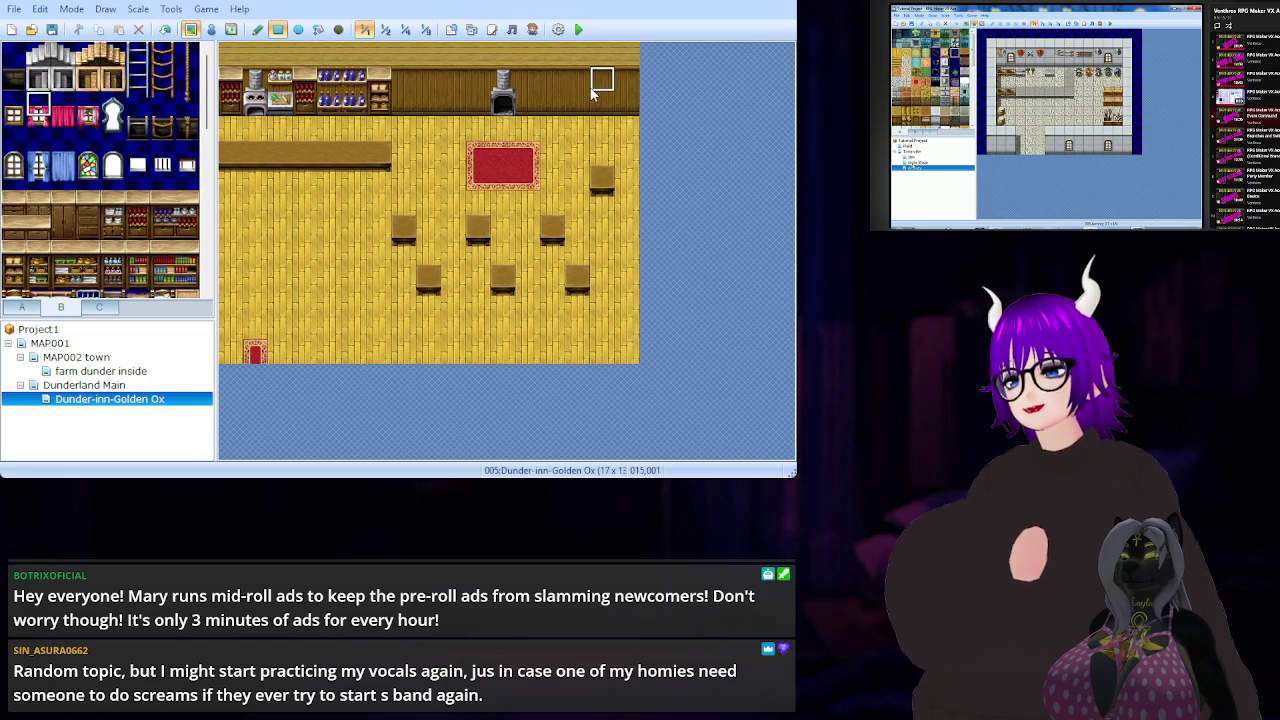
drag(38, 110, 38, 130)
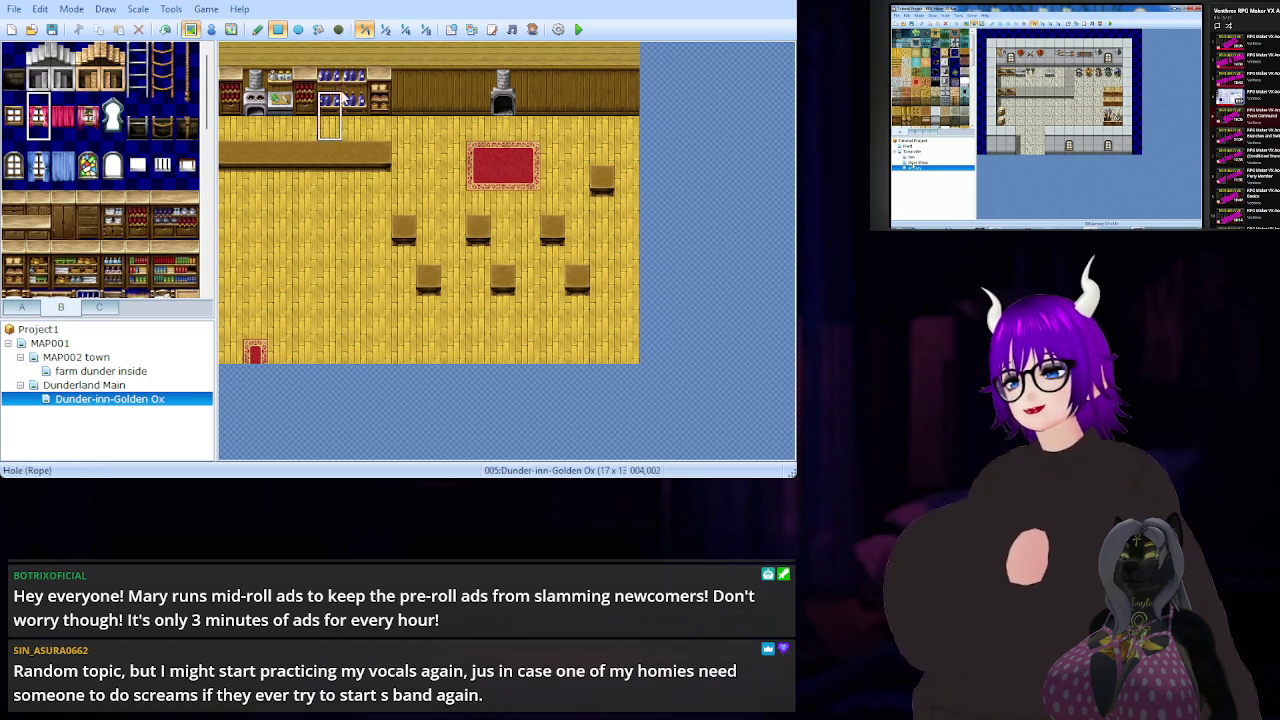
click(432, 88)
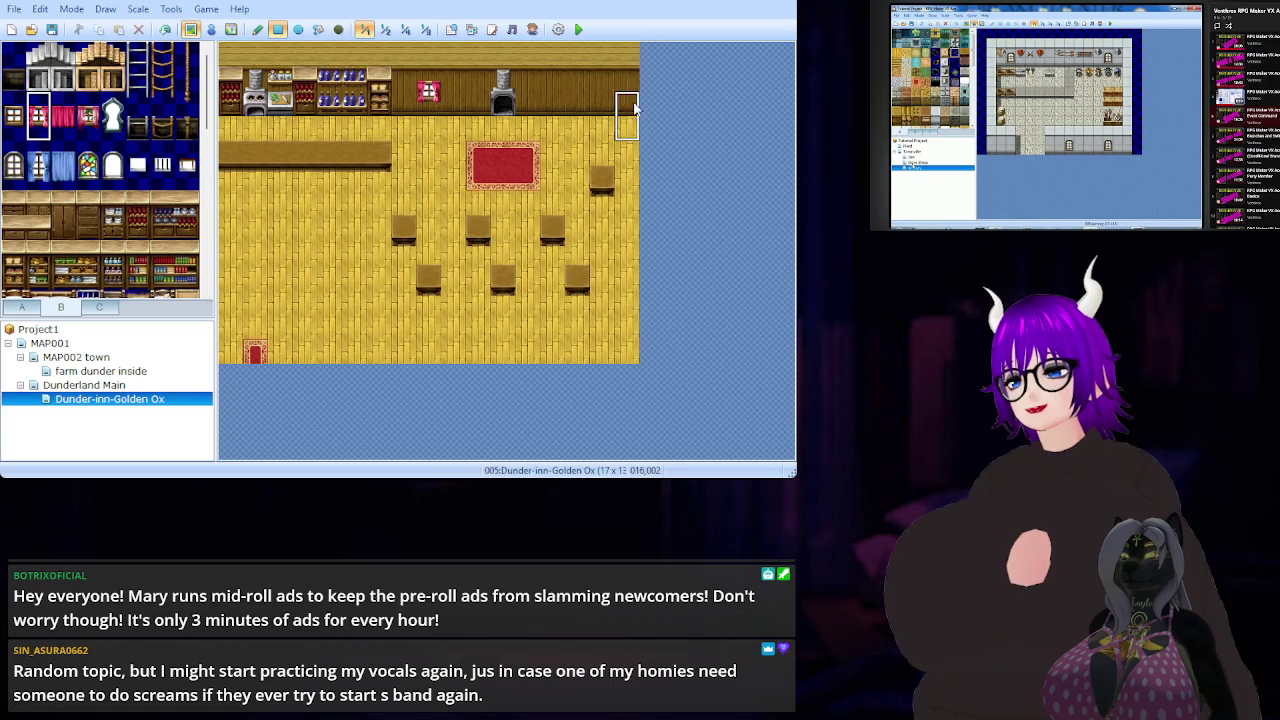
click(604, 100)
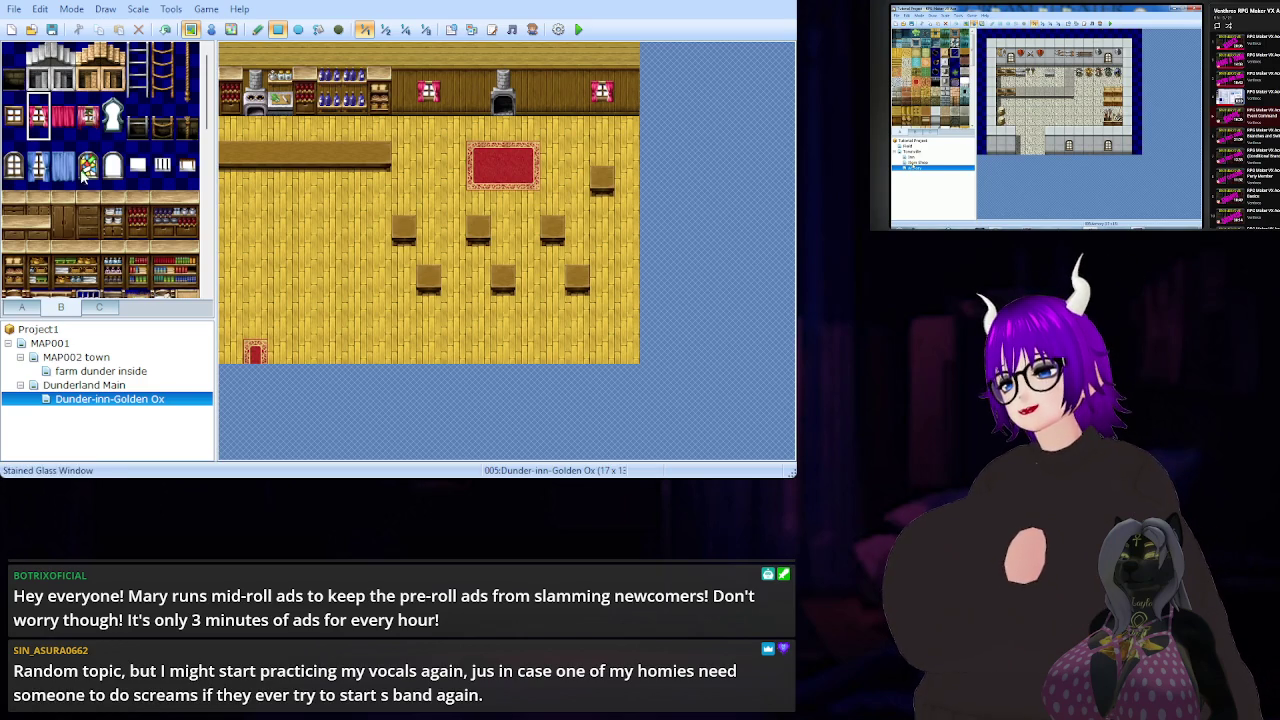
click(20, 308)
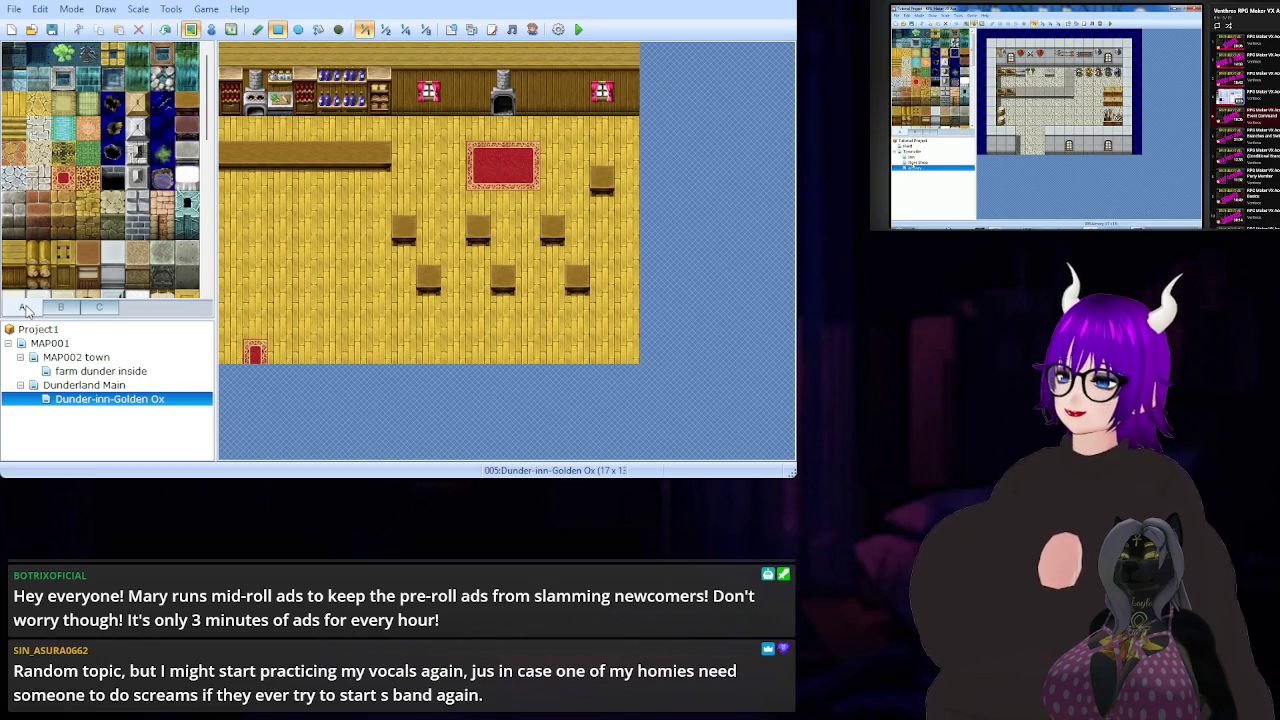
- Scroll the A palette, then bring up tab C's mugs, bottles, dishes and books tiles
scroll(100, 200, down, 5)
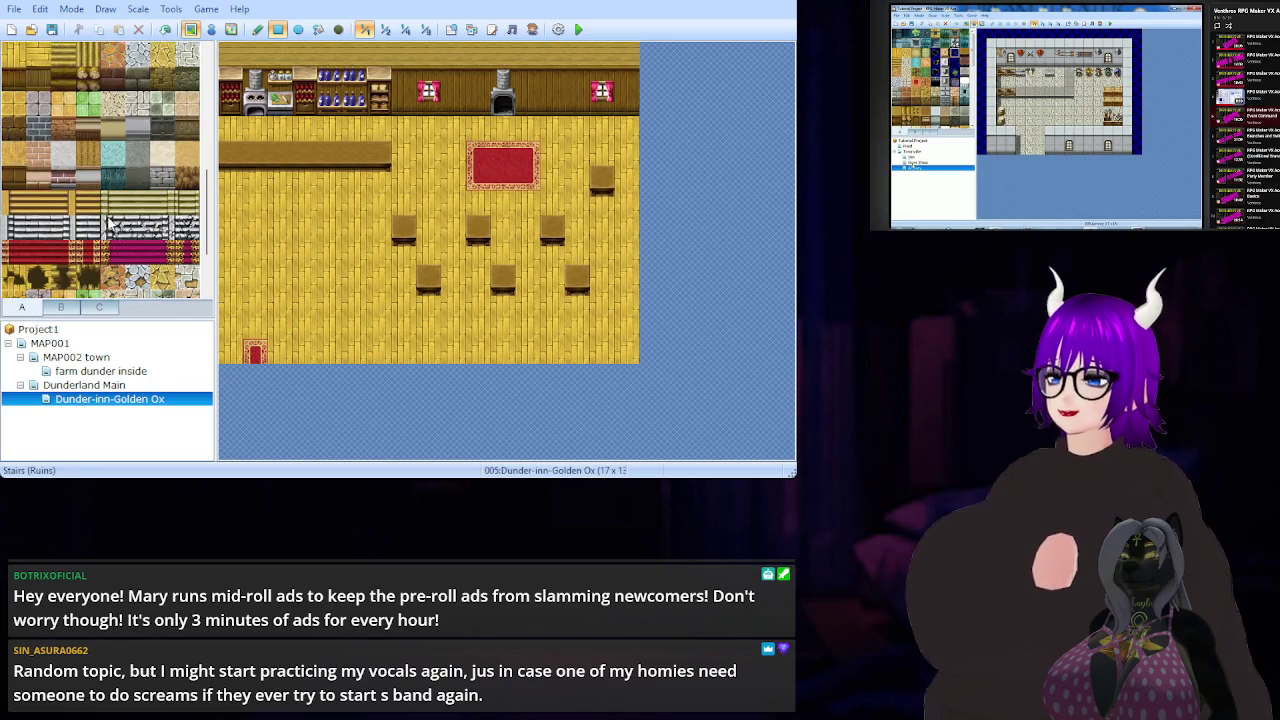
scroll(111, 217, down, 3)
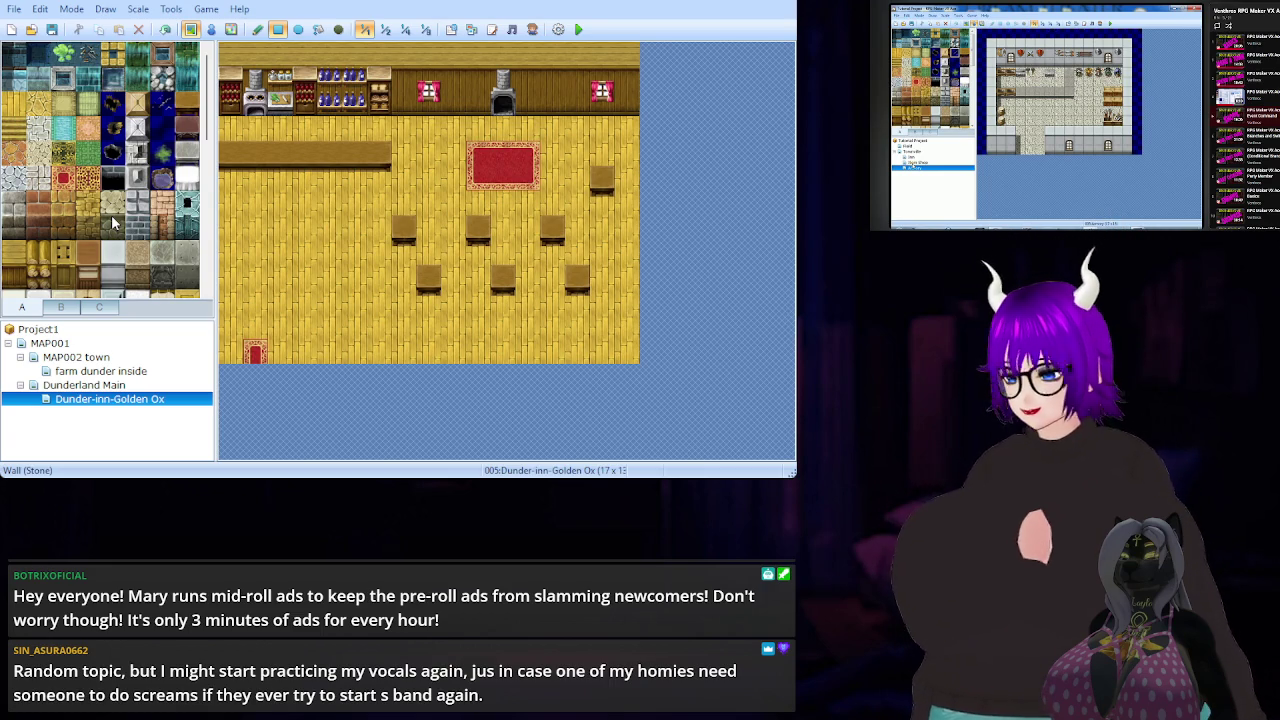
click(100, 308)
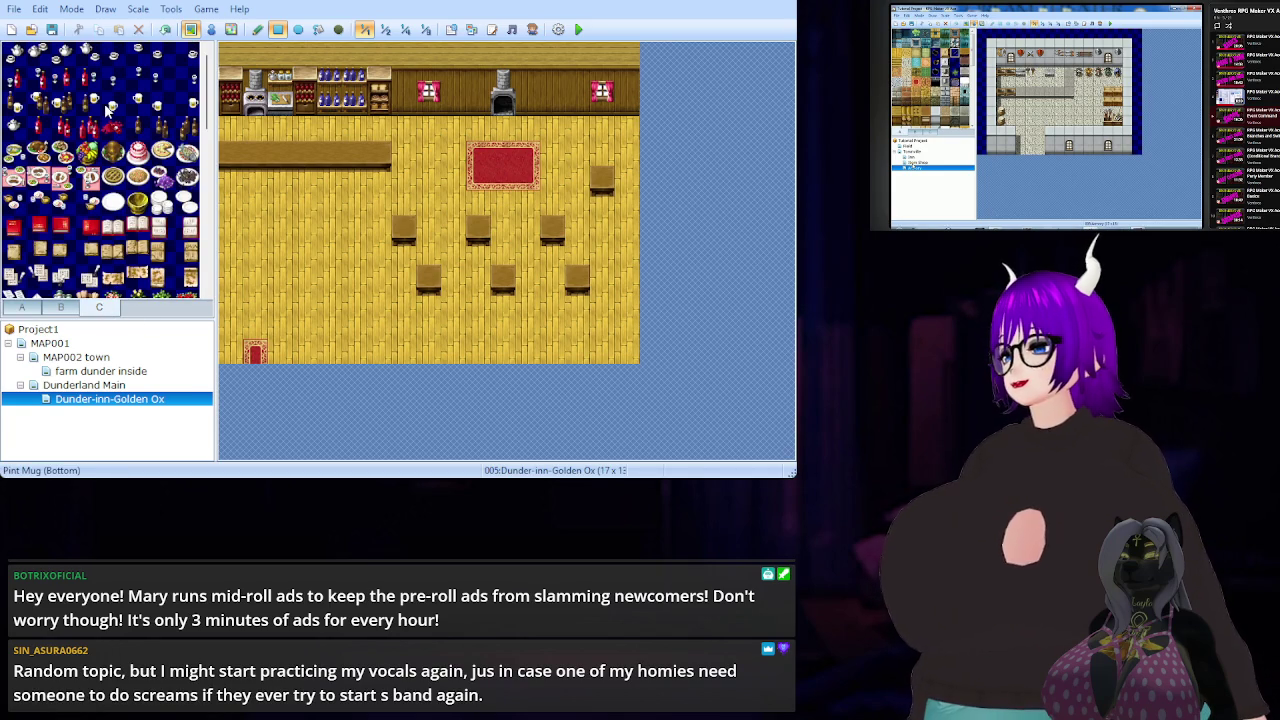
- Put pint mugs on the upper-left, upper middle and lower-left tables
click(108, 109)
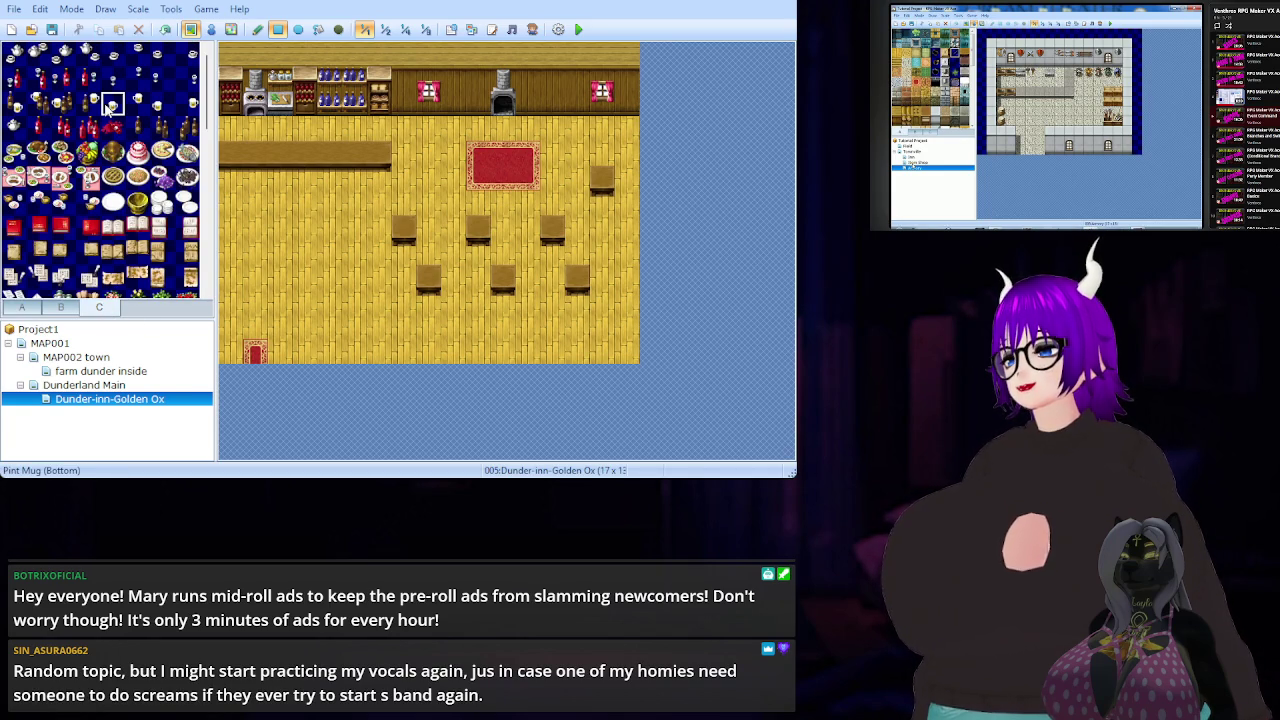
click(92, 108)
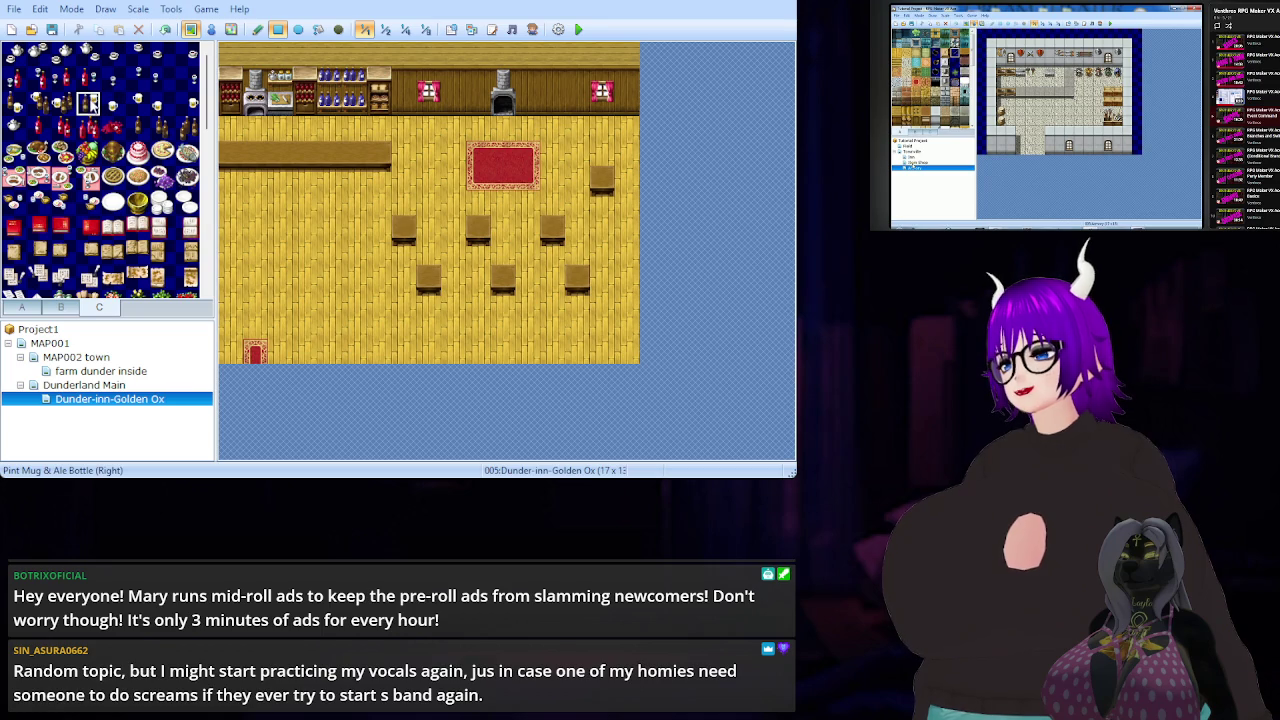
drag(138, 104, 157, 108)
click(140, 101)
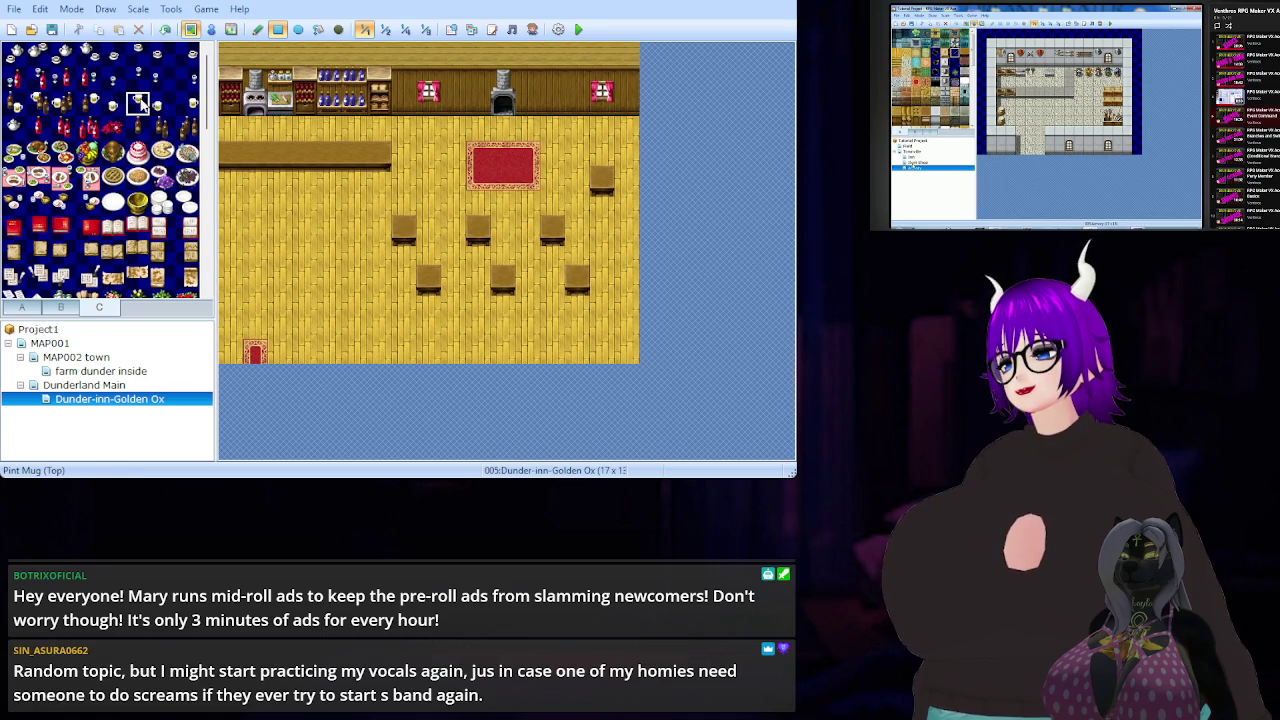
click(404, 224)
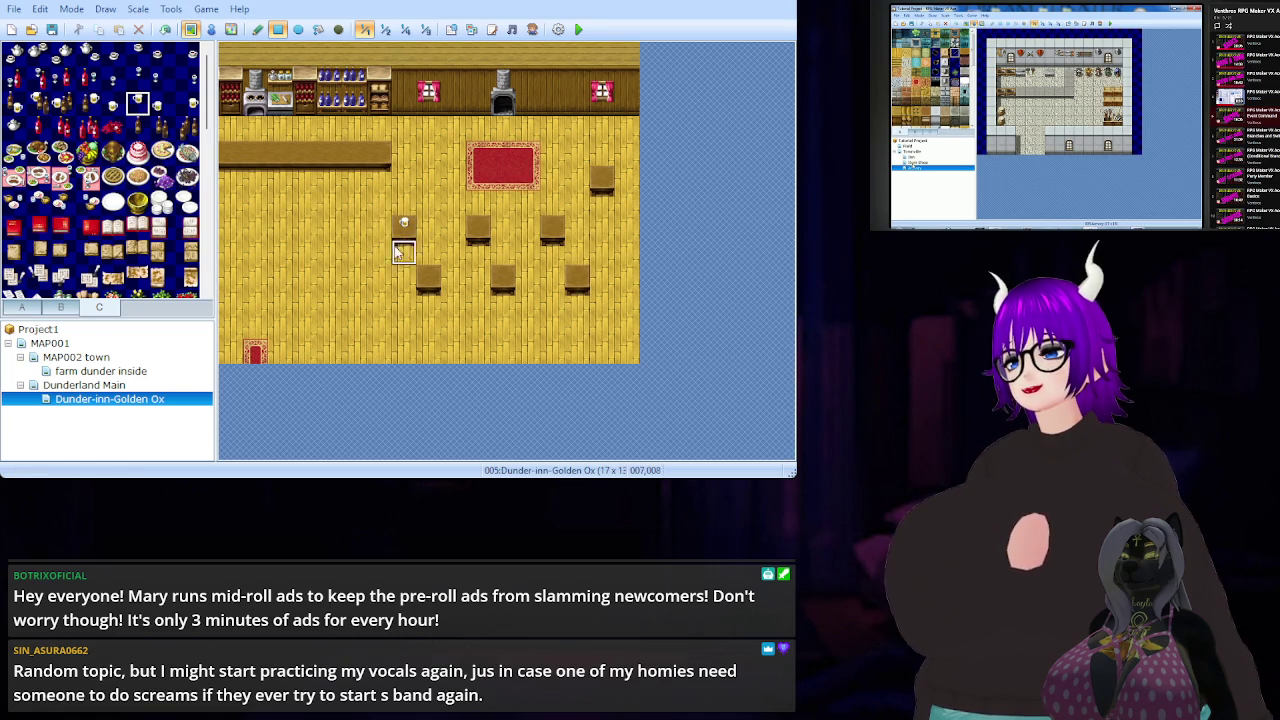
click(160, 108)
click(473, 230)
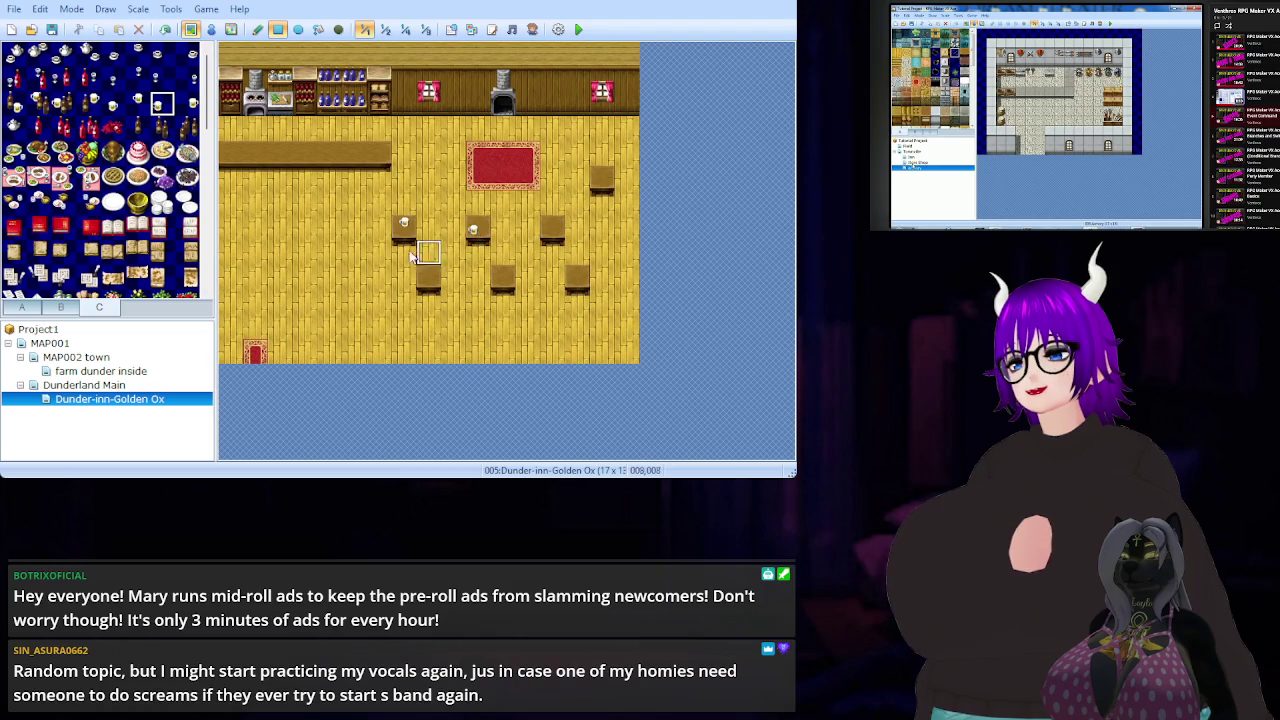
click(188, 104)
click(434, 276)
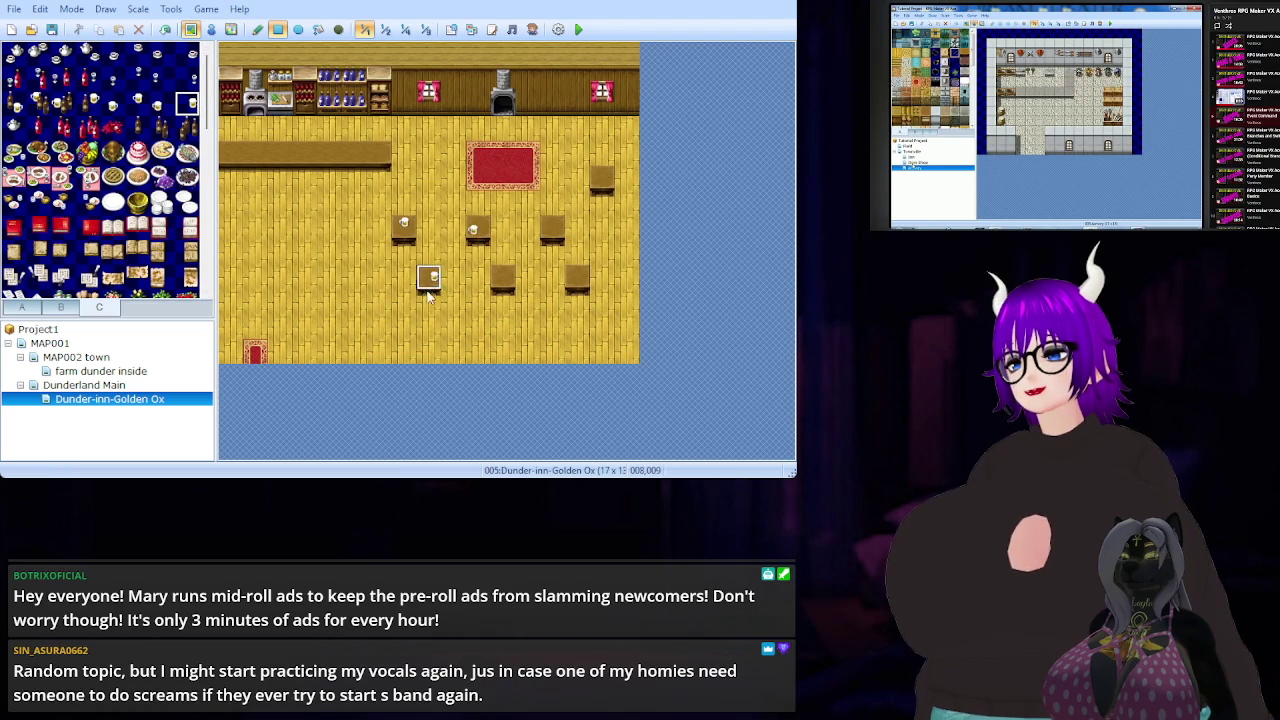
- Add ale bottles to the upper-right table, a meal to the lower middle table, and plates on the counter
click(162, 128)
click(552, 228)
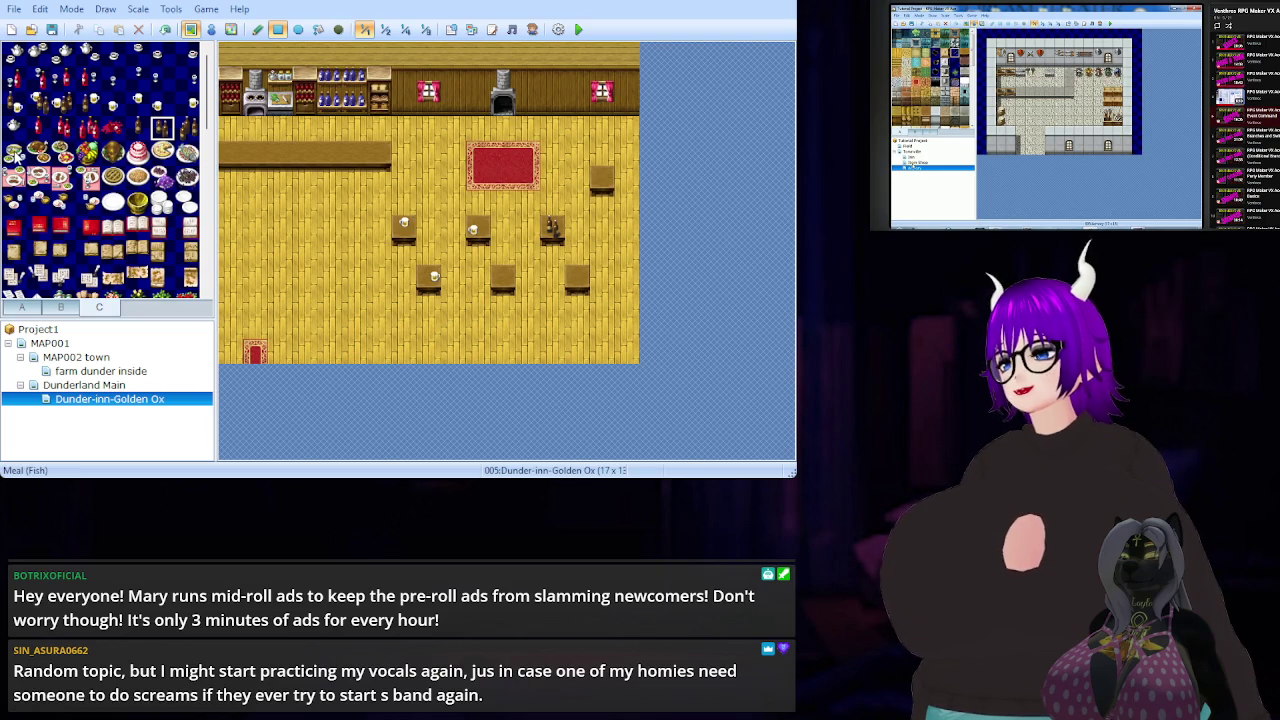
click(14, 152)
click(505, 280)
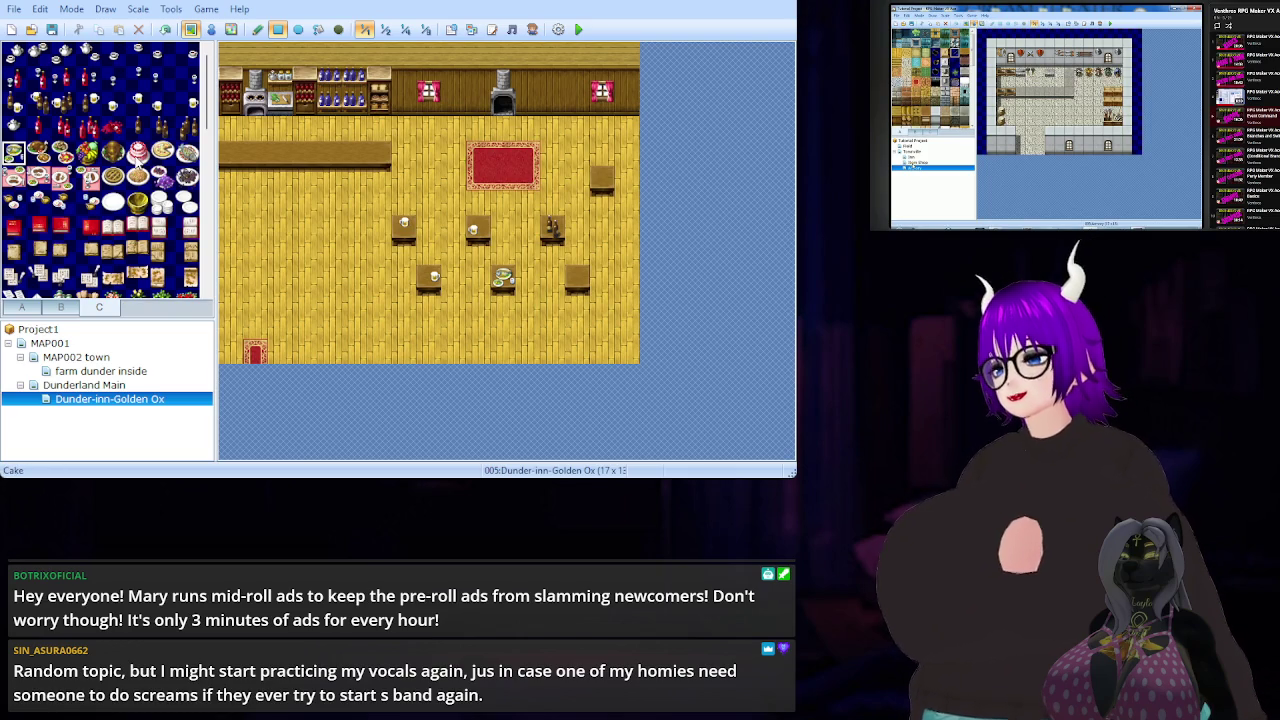
click(162, 204)
click(231, 154)
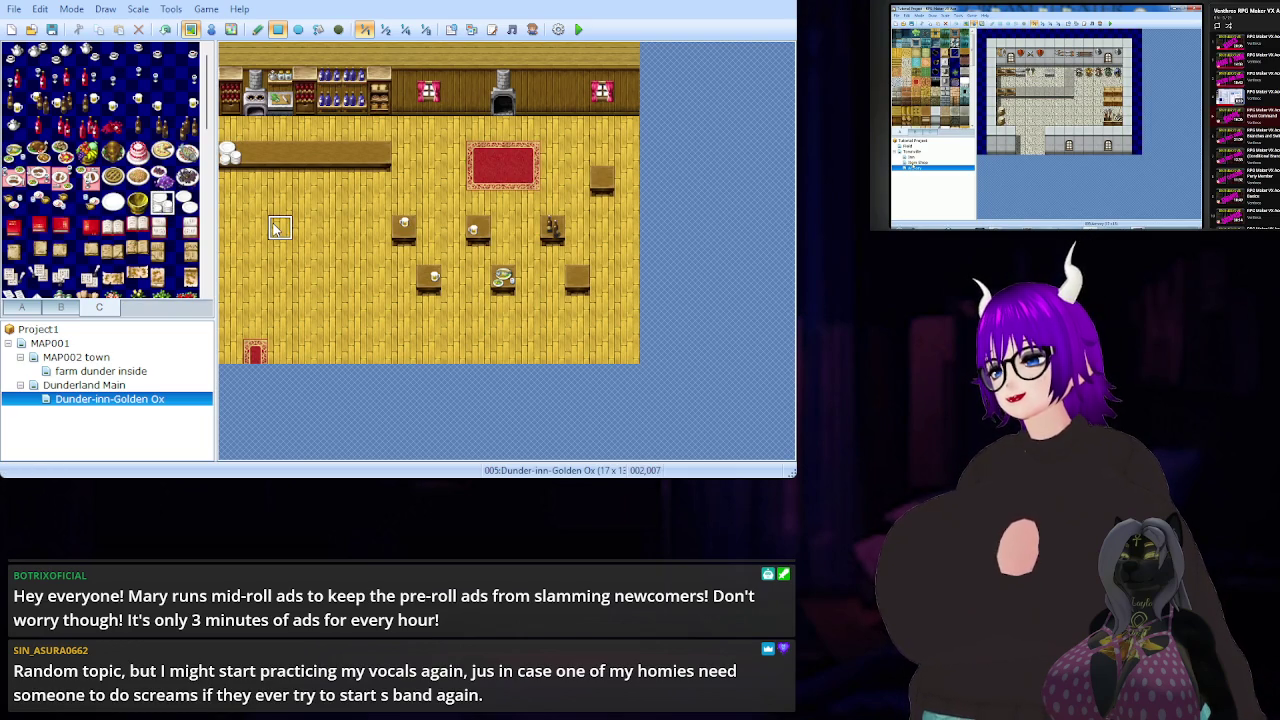
- Undo the counter plates and put a basket on the counter's left end
key(ctrl+z)
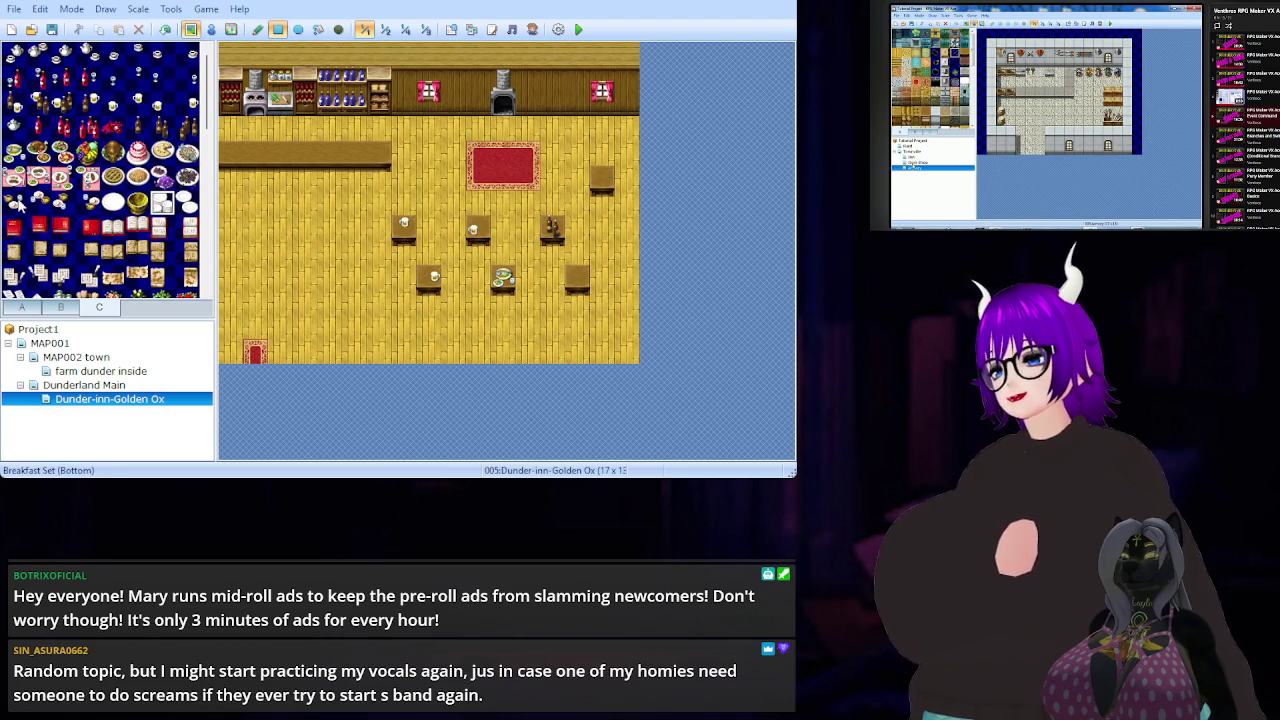
scroll(90, 212, down, 2)
scroll(90, 202, down, 2)
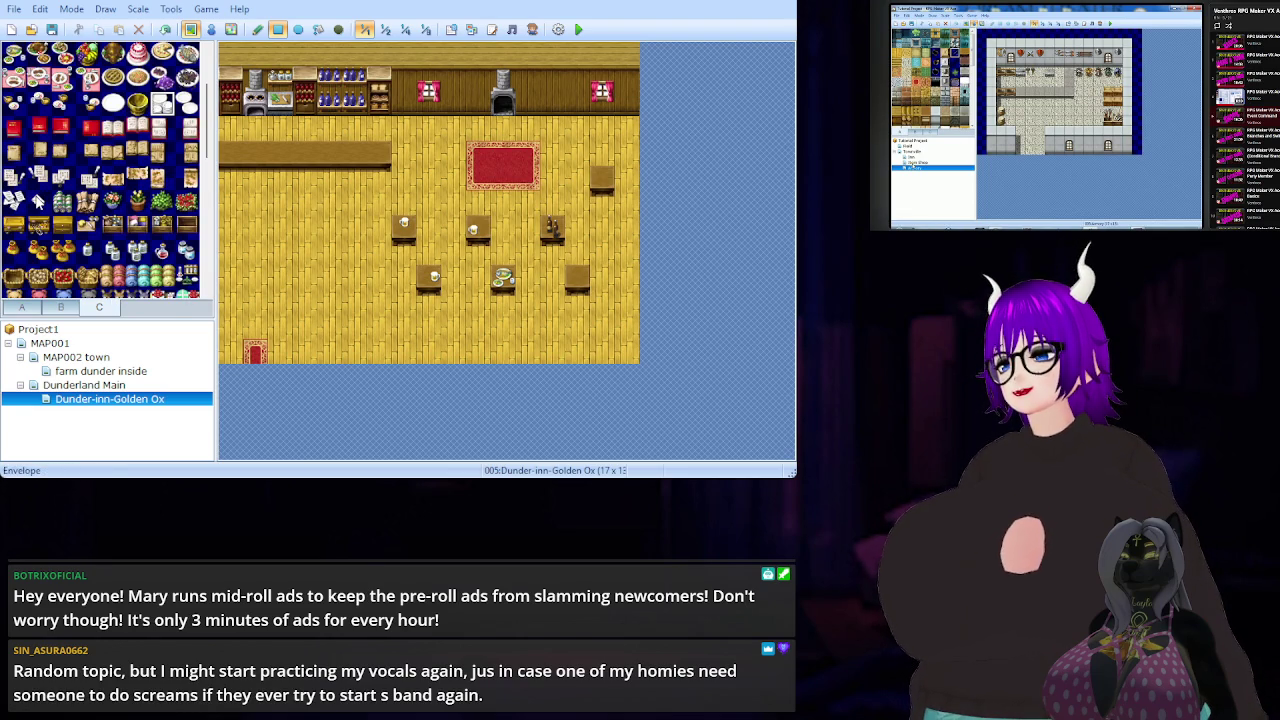
scroll(37, 200, down, 2)
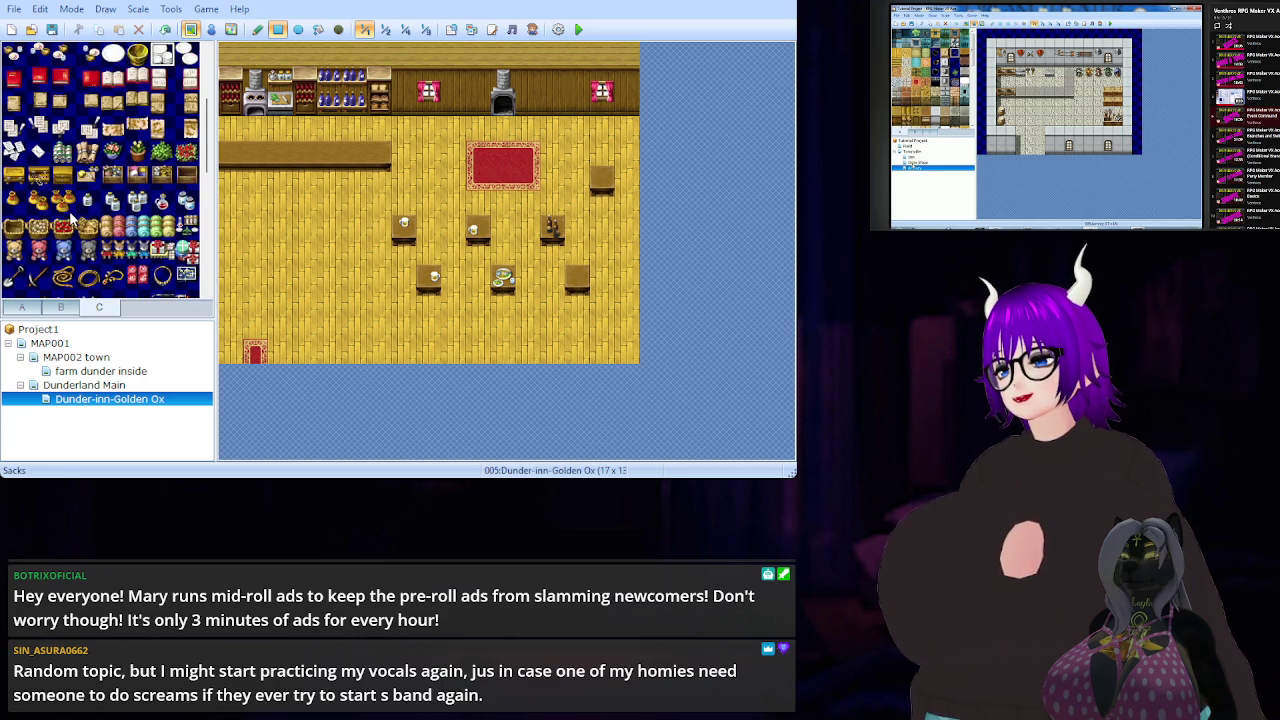
scroll(172, 210, down, 2)
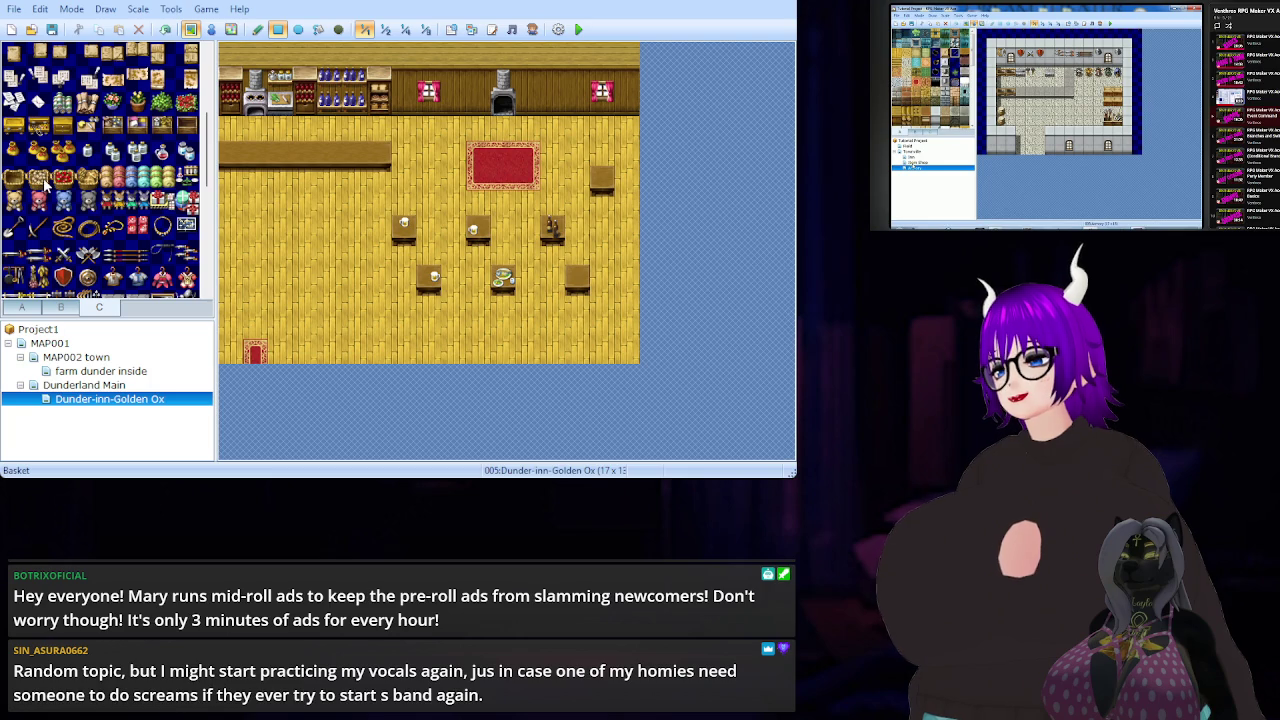
click(45, 184)
click(231, 152)
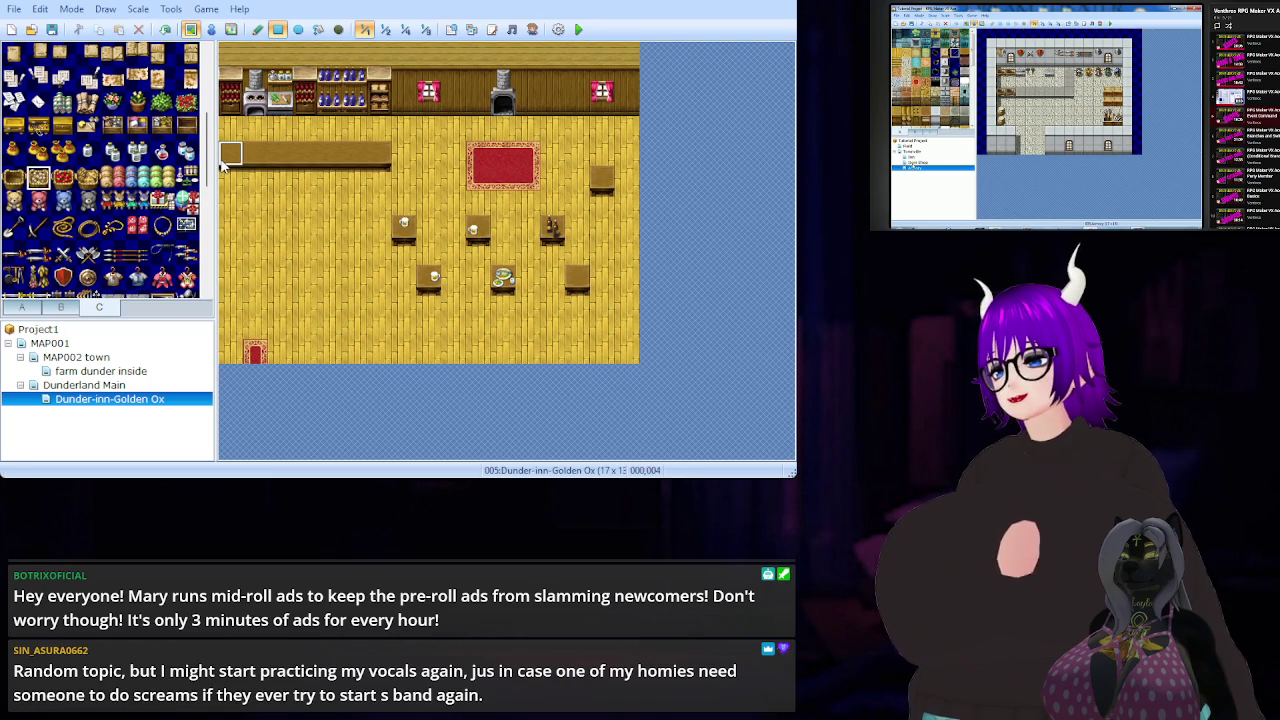
- Place an open book on the counter beside the basket
scroll(133, 245, up, 5)
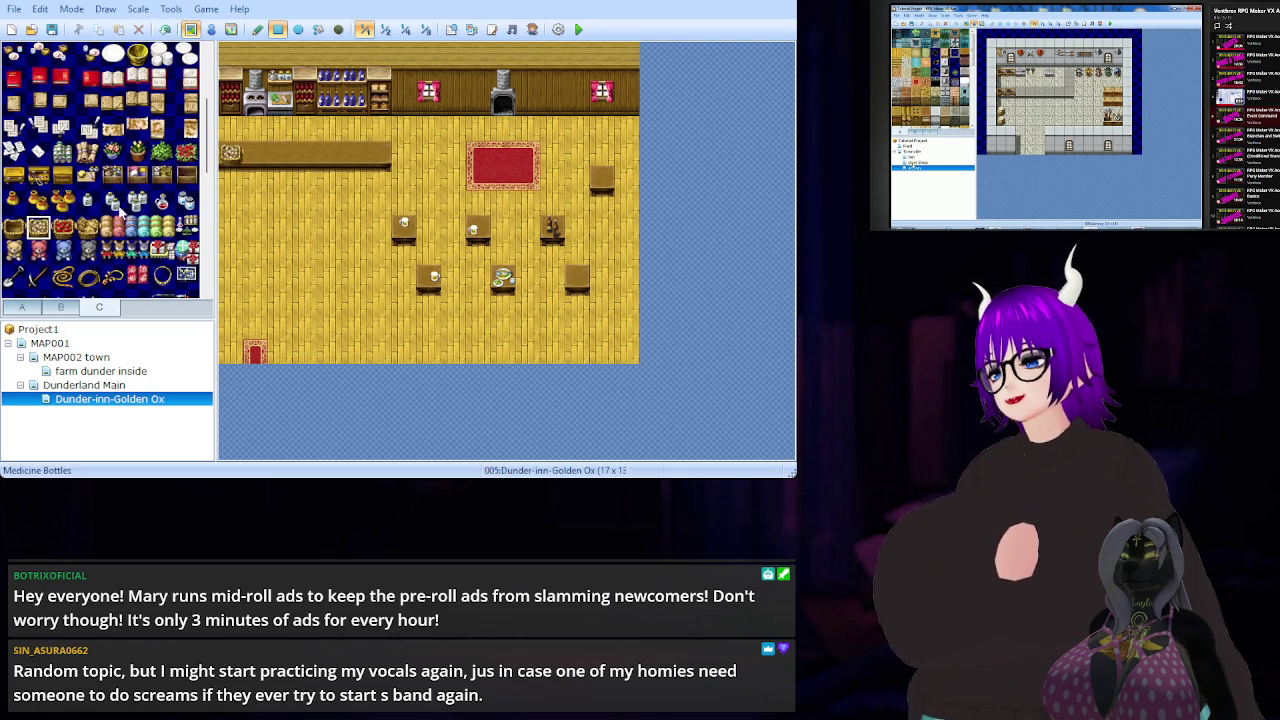
scroll(118, 215, down, 1)
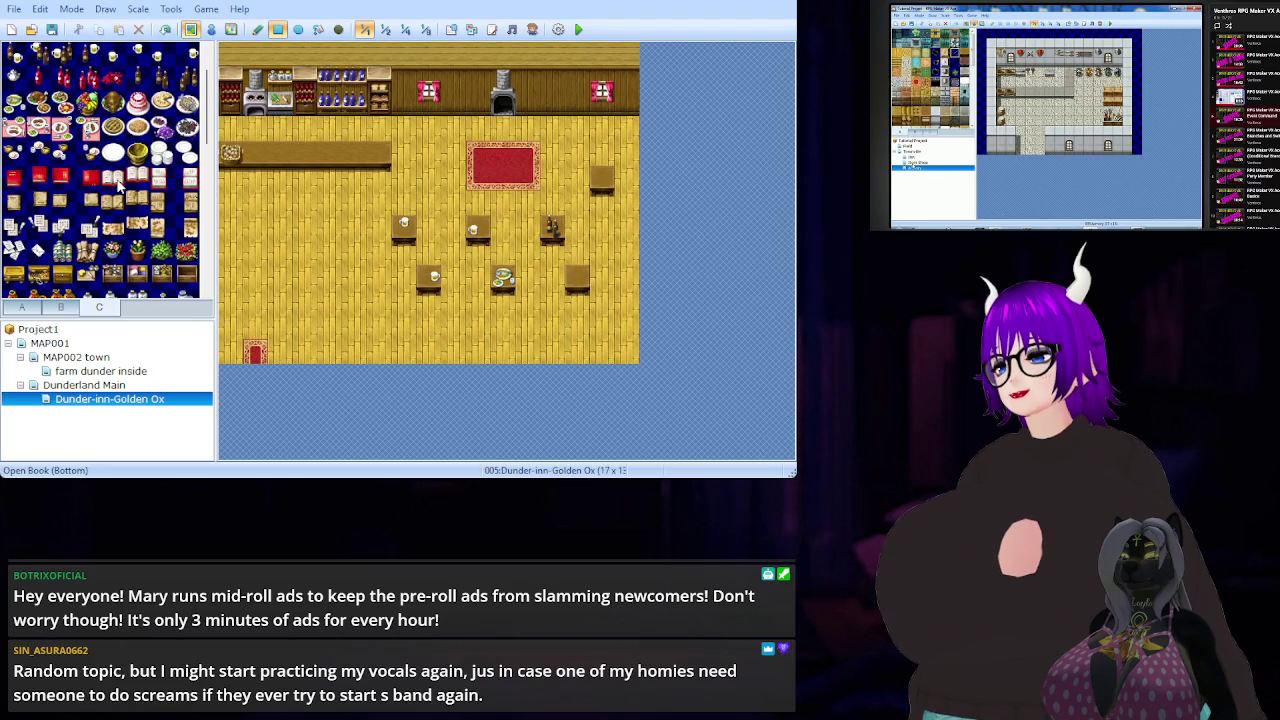
click(115, 181)
click(255, 152)
scroll(99, 193, down, 8)
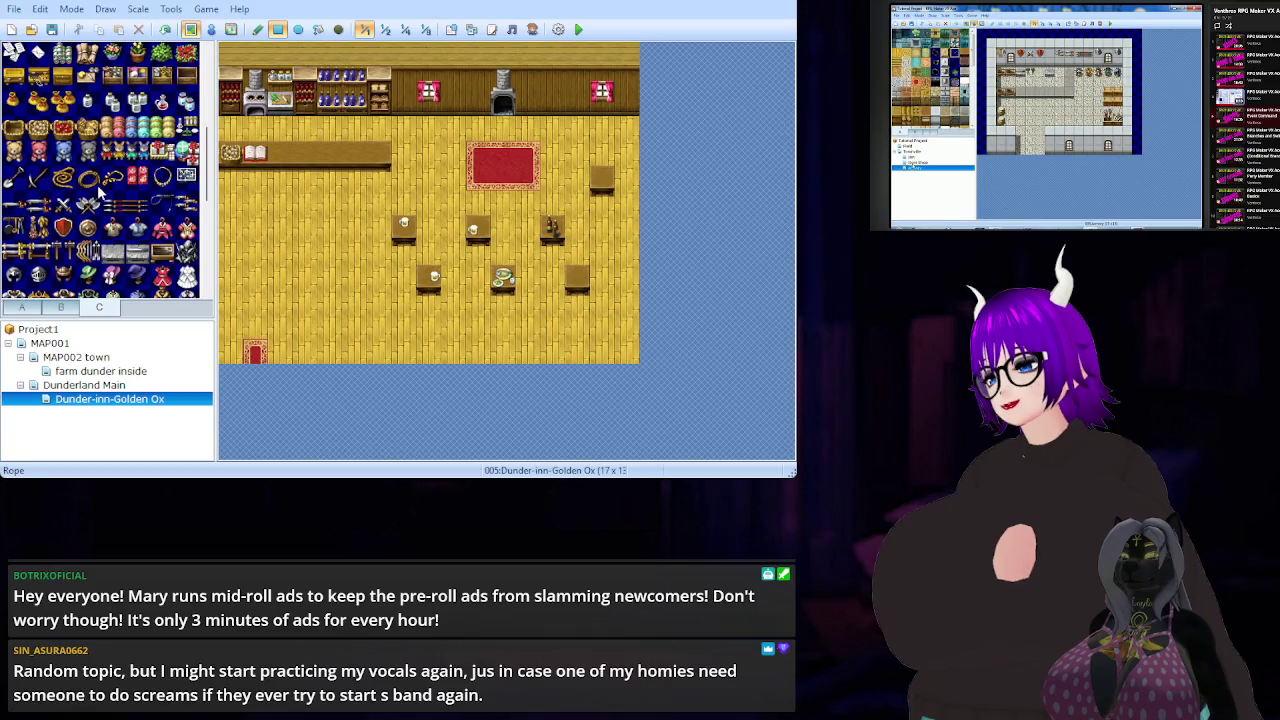
click(13, 227)
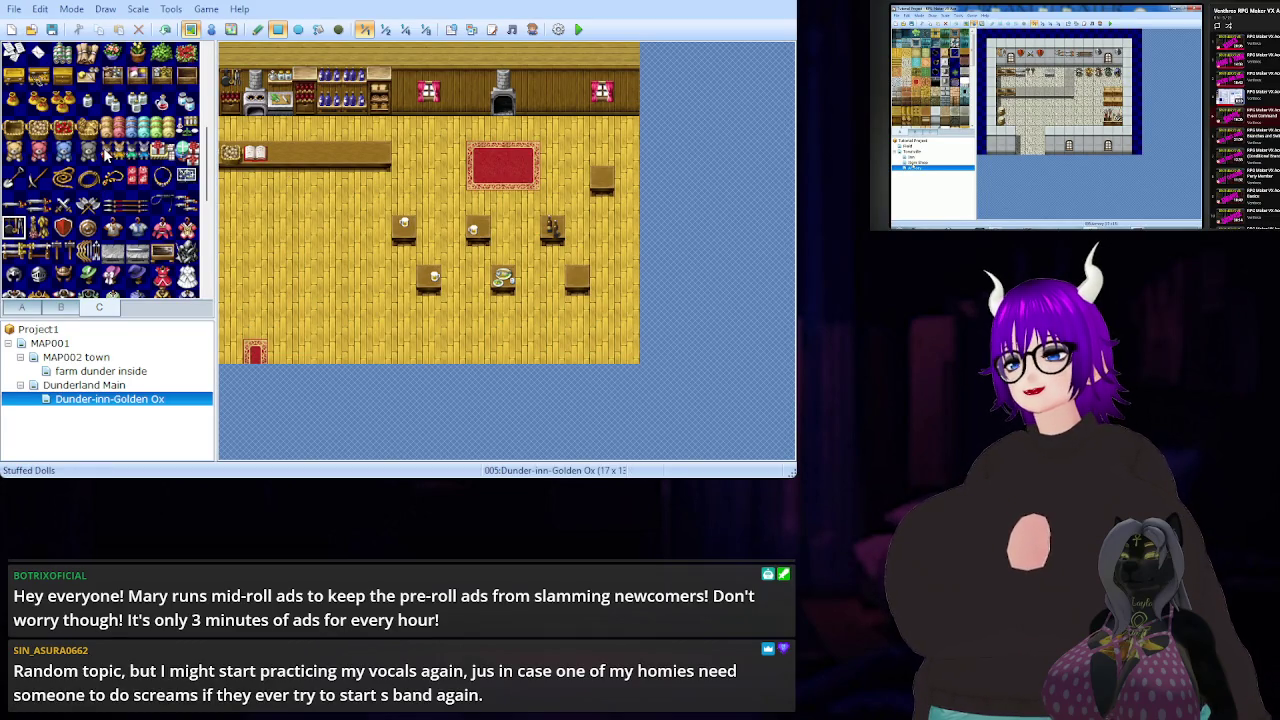
scroll(141, 200, down, 5)
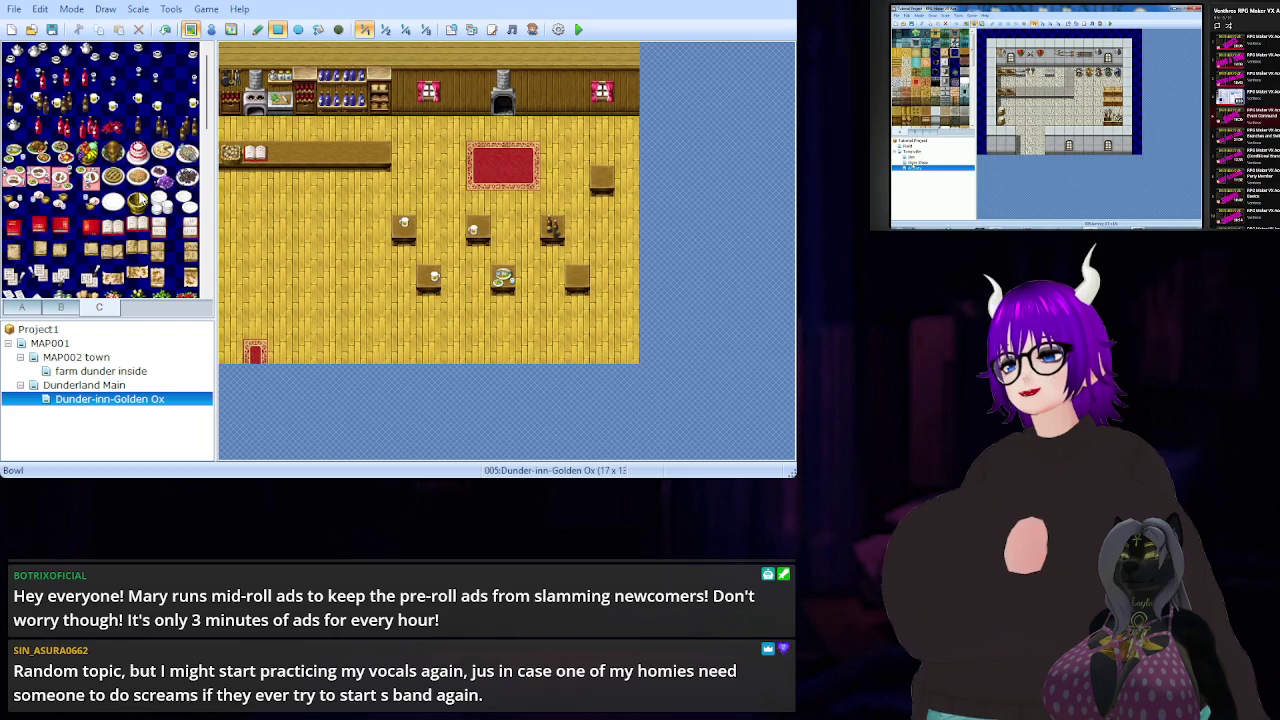
scroll(141, 195, down, 3)
scroll(143, 185, down, 3)
scroll(141, 178, up, 6)
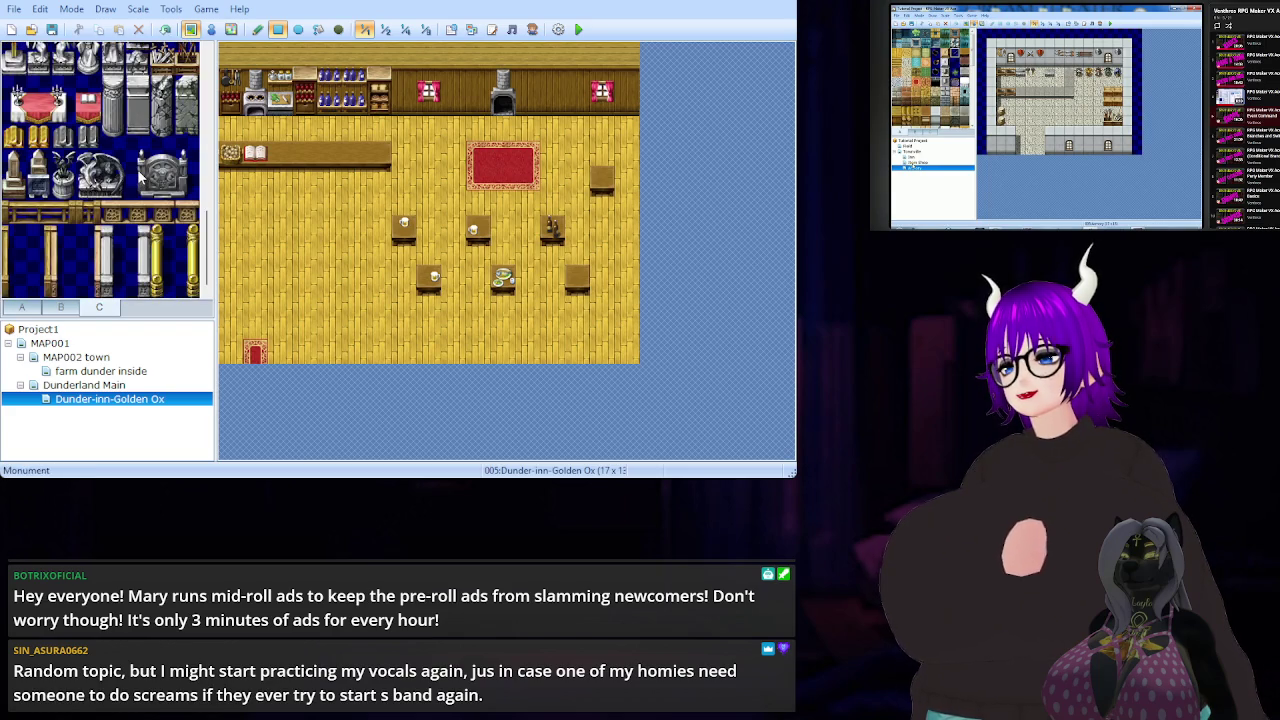
- Put a Stairs (Down) tile from tab B on the floor's bottom row near the doormat
click(24, 308)
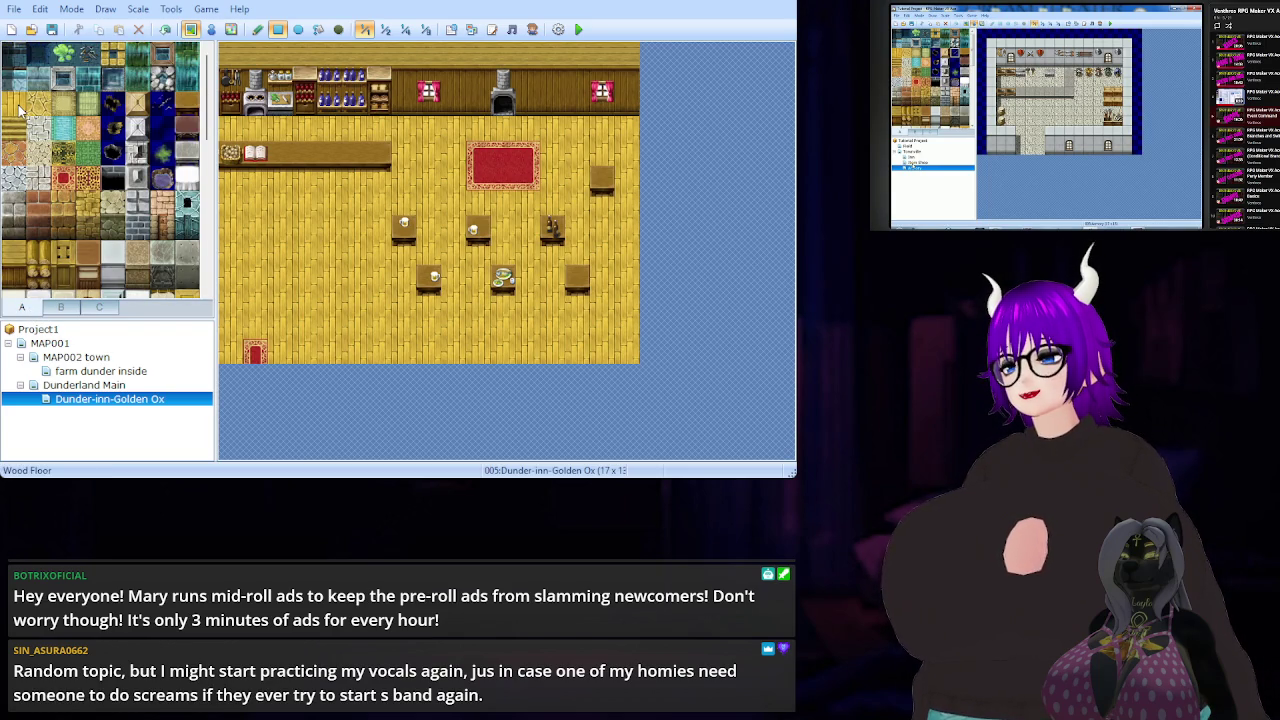
click(17, 278)
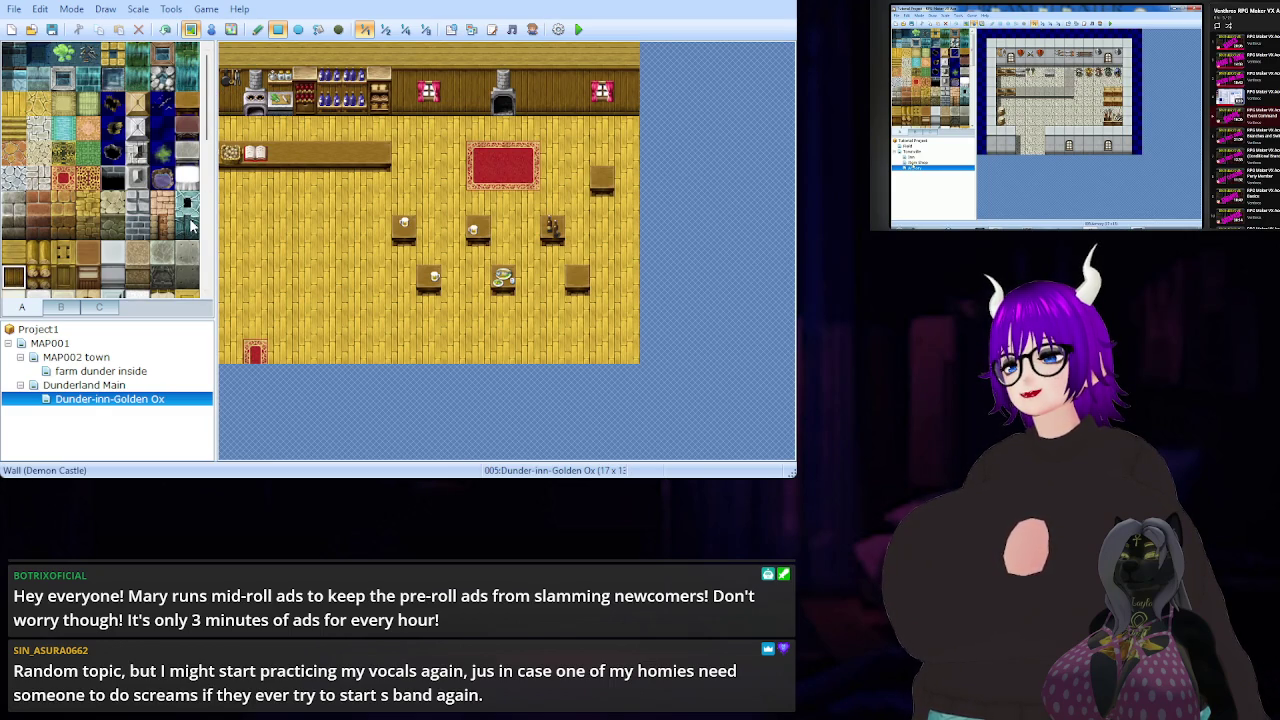
click(63, 308)
click(99, 307)
click(63, 308)
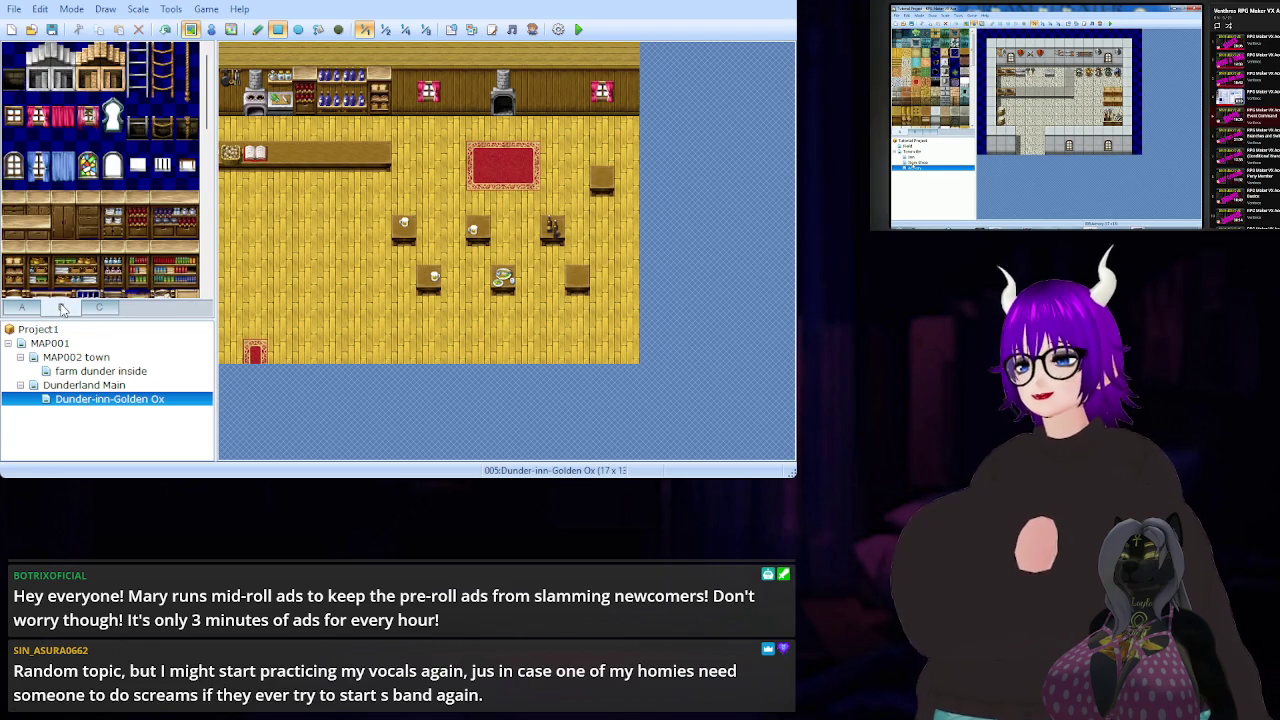
click(22, 310)
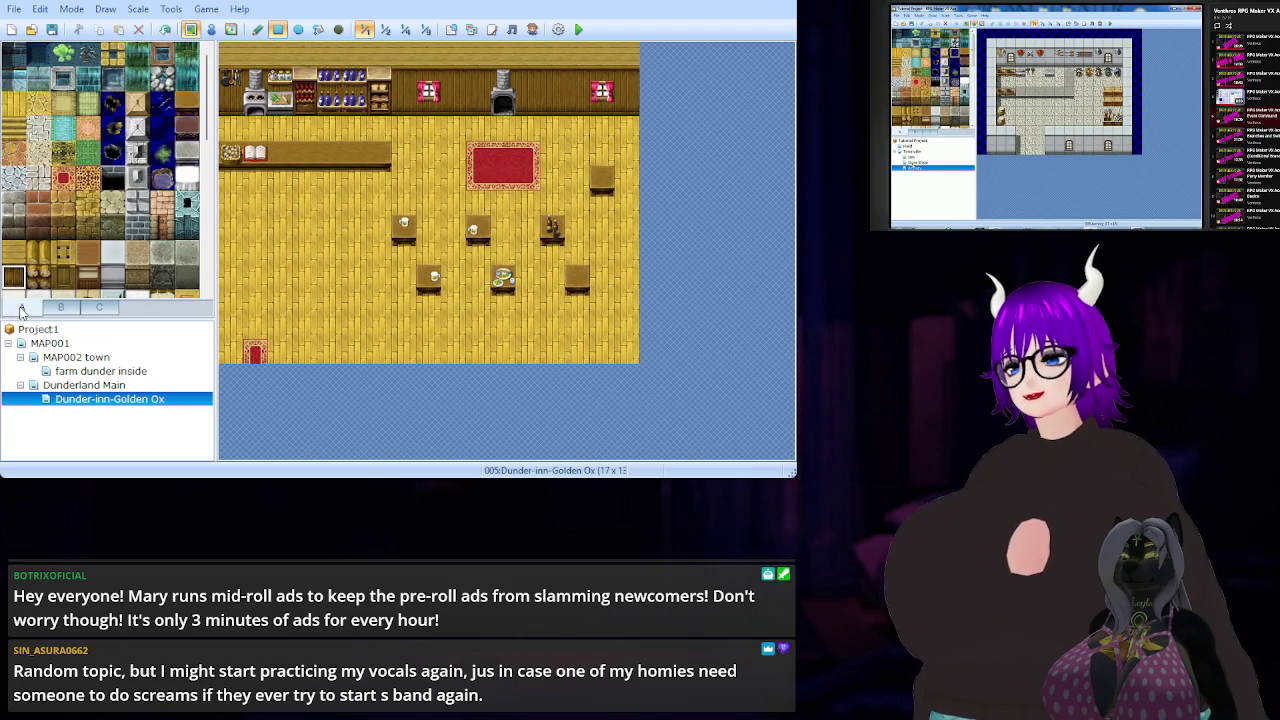
click(63, 308)
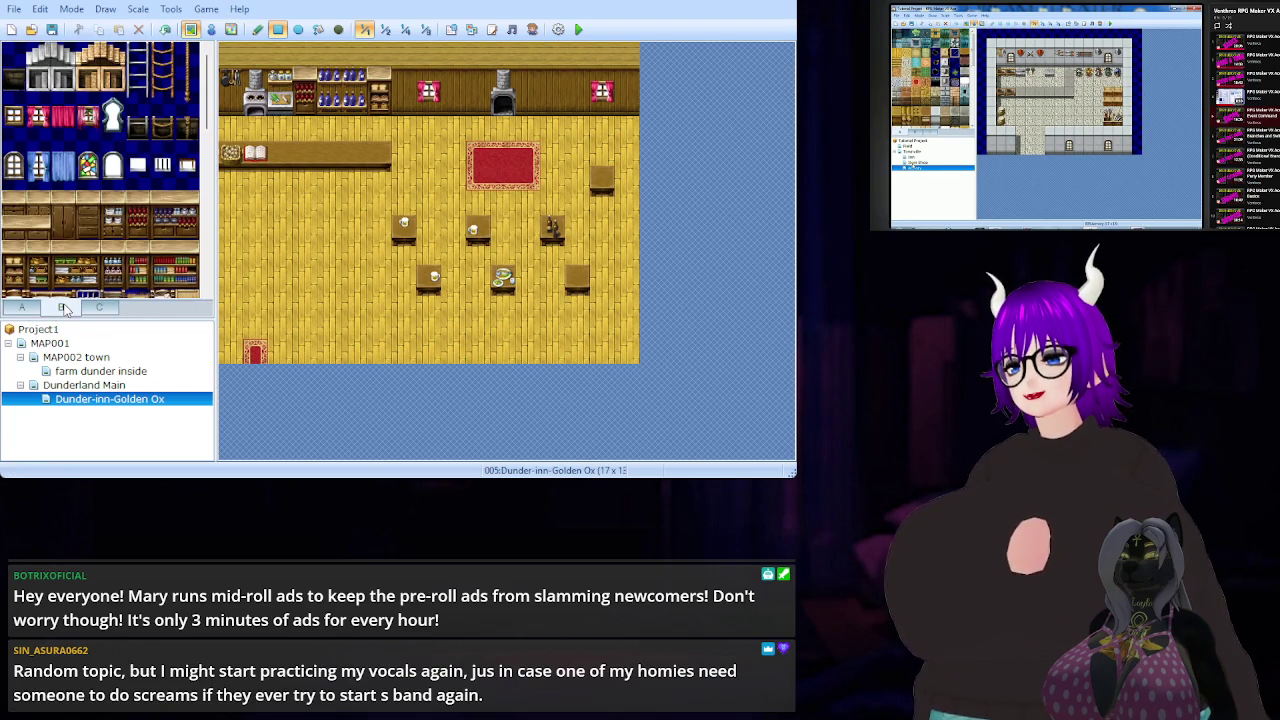
click(42, 54)
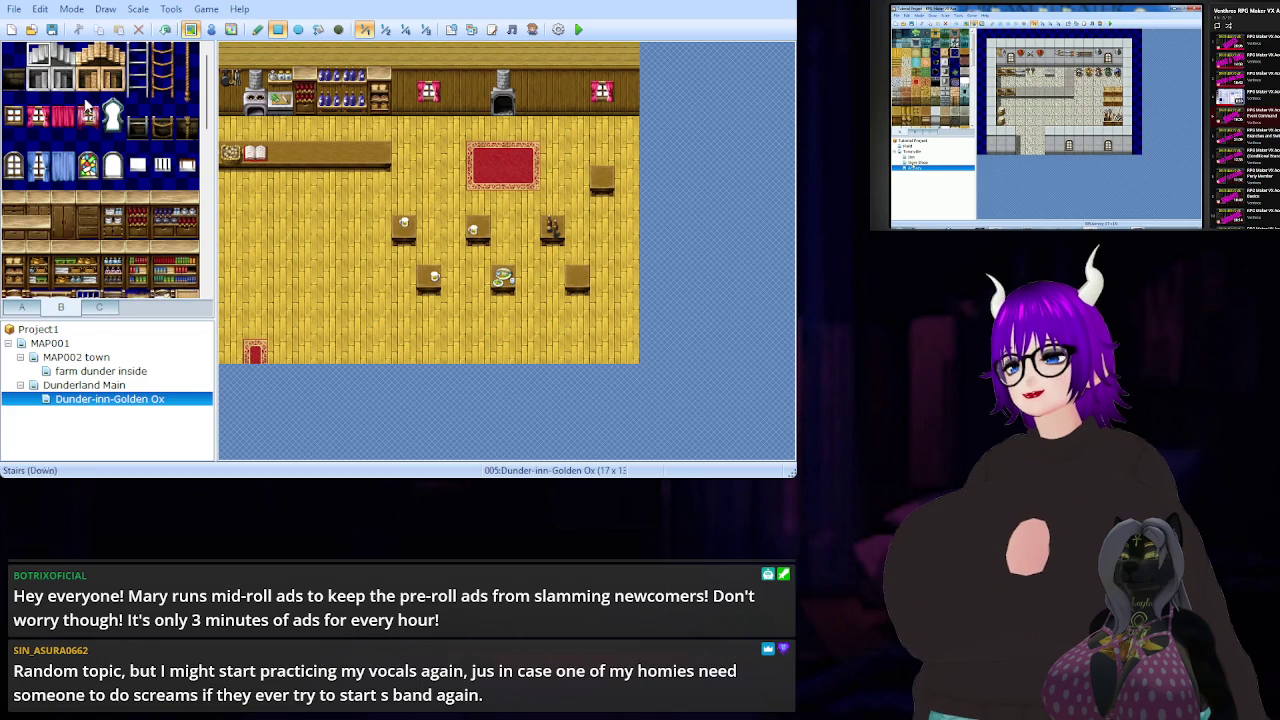
click(505, 350)
click(25, 309)
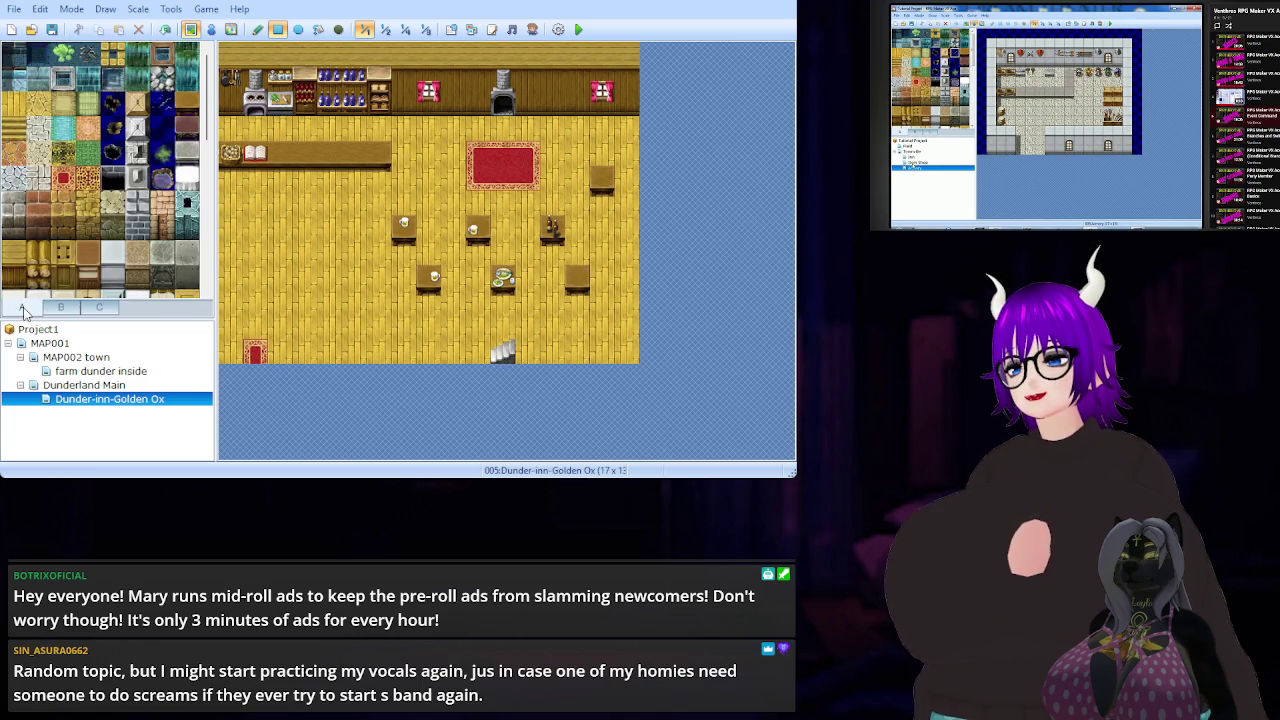
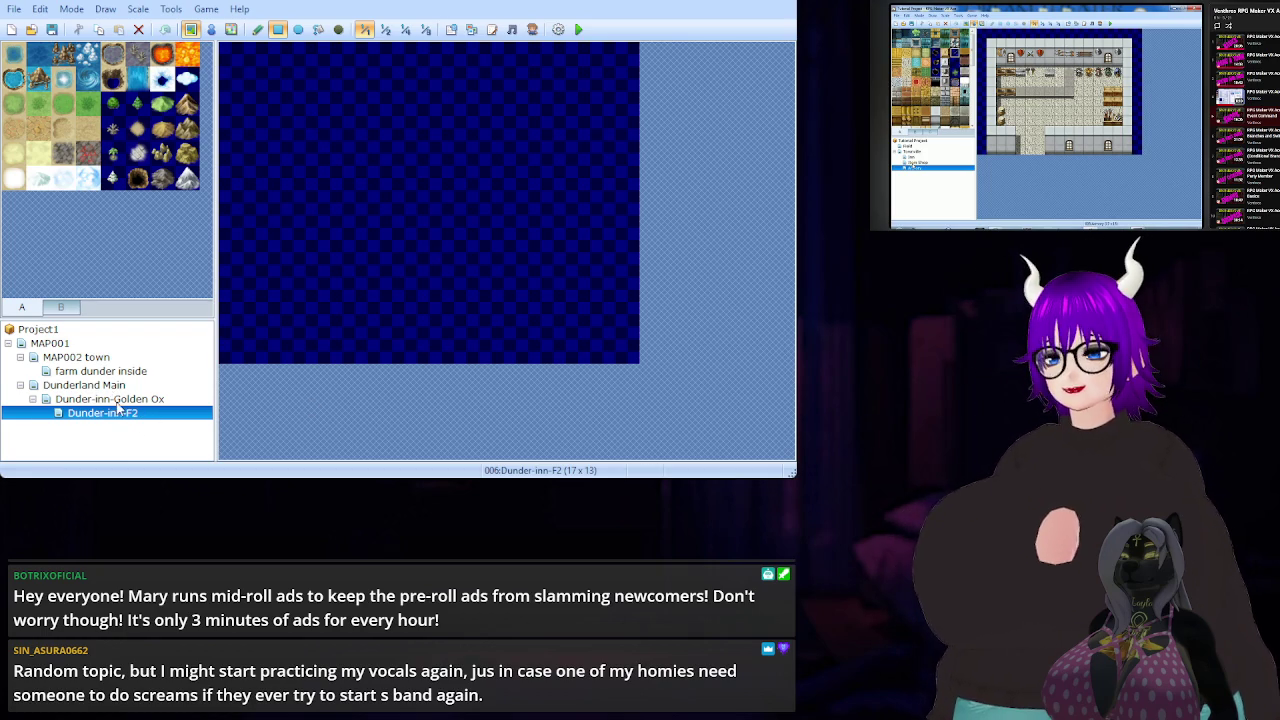
- Compare the Golden Ox inn map with the empty Dunder-inn-F2 map, ending on Dunder-inn-F2
click(116, 401)
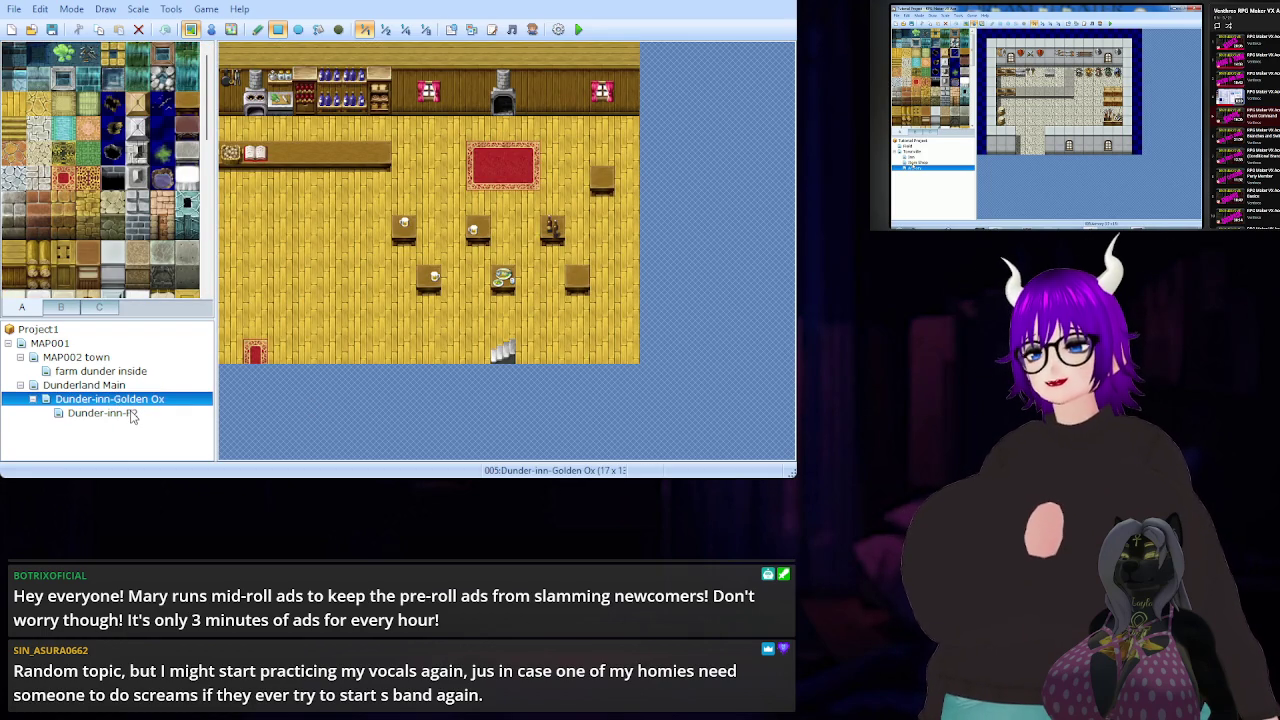
click(132, 414)
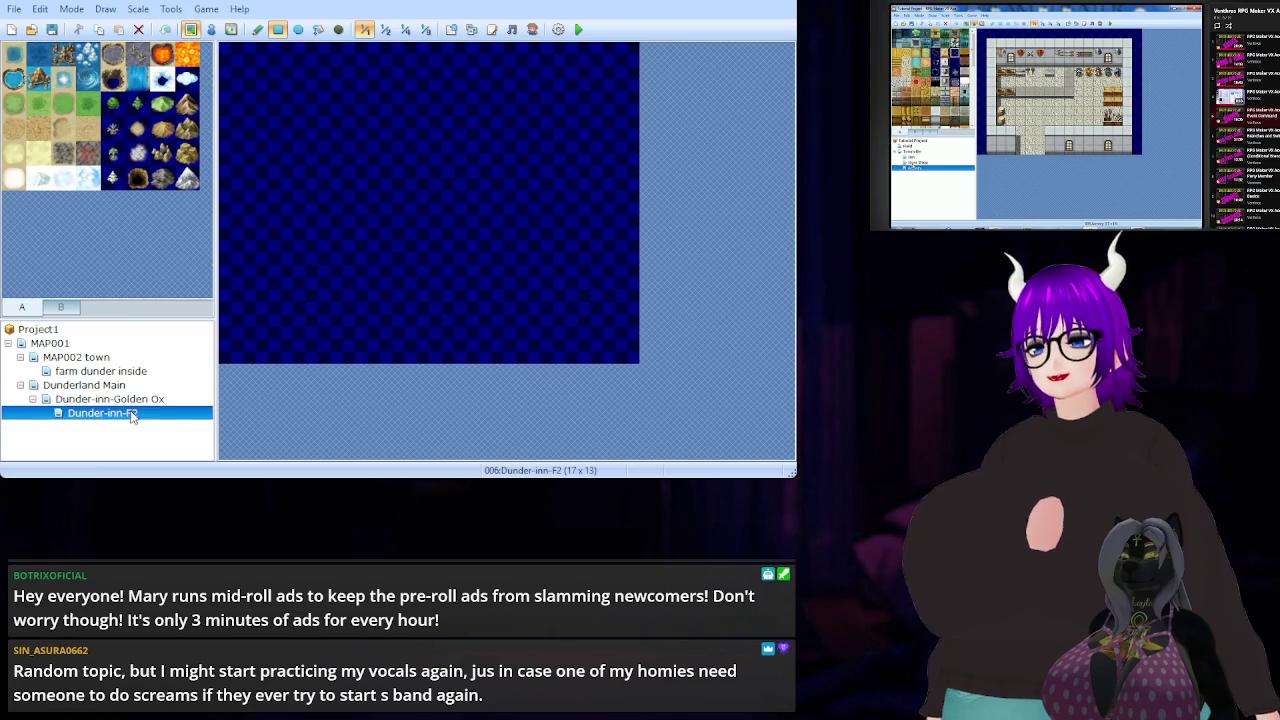
click(128, 401)
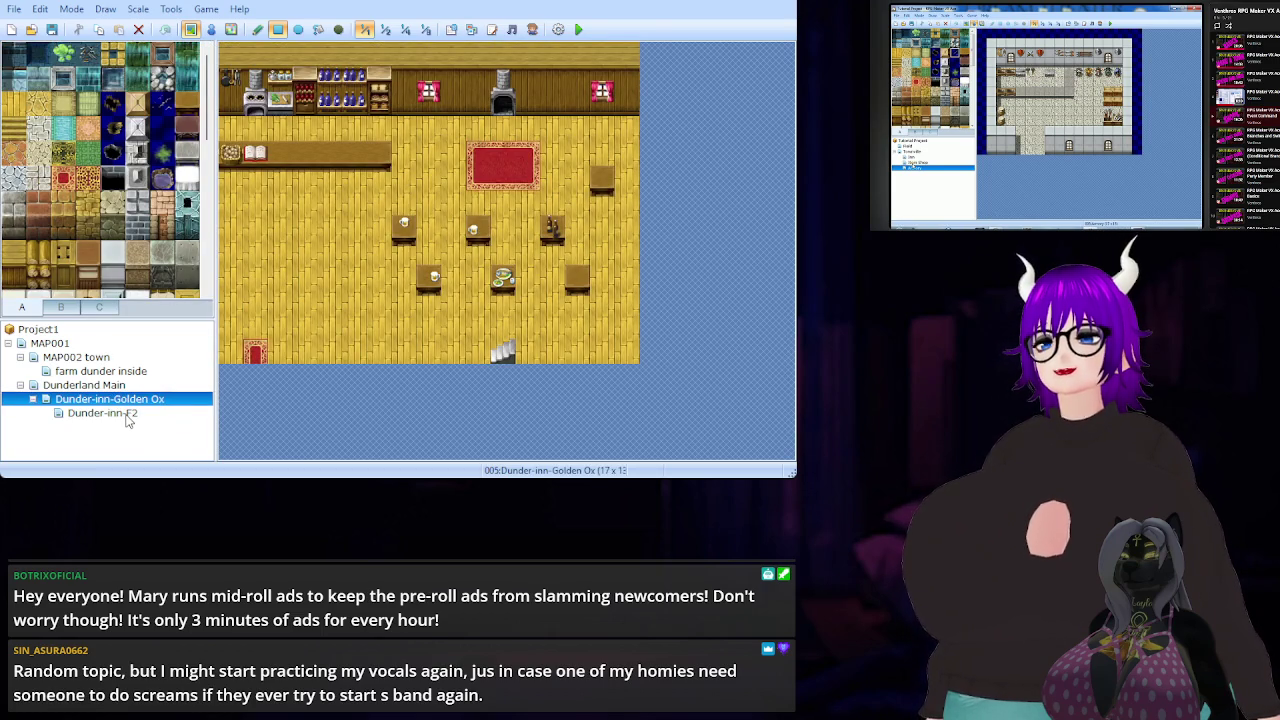
click(128, 416)
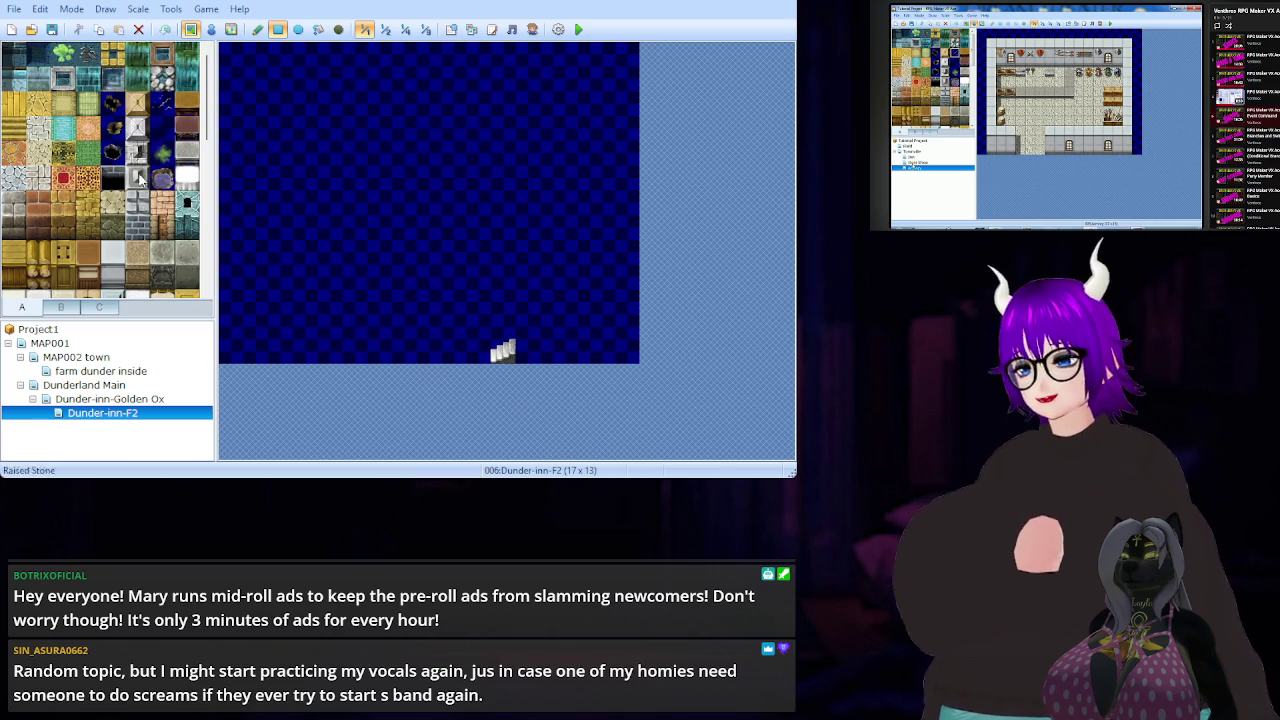
- Place the framed window tile from tileset B over the stairs at the bottom centre
scroll(100, 155, down, 5)
scroll(100, 155, down, 3)
click(62, 308)
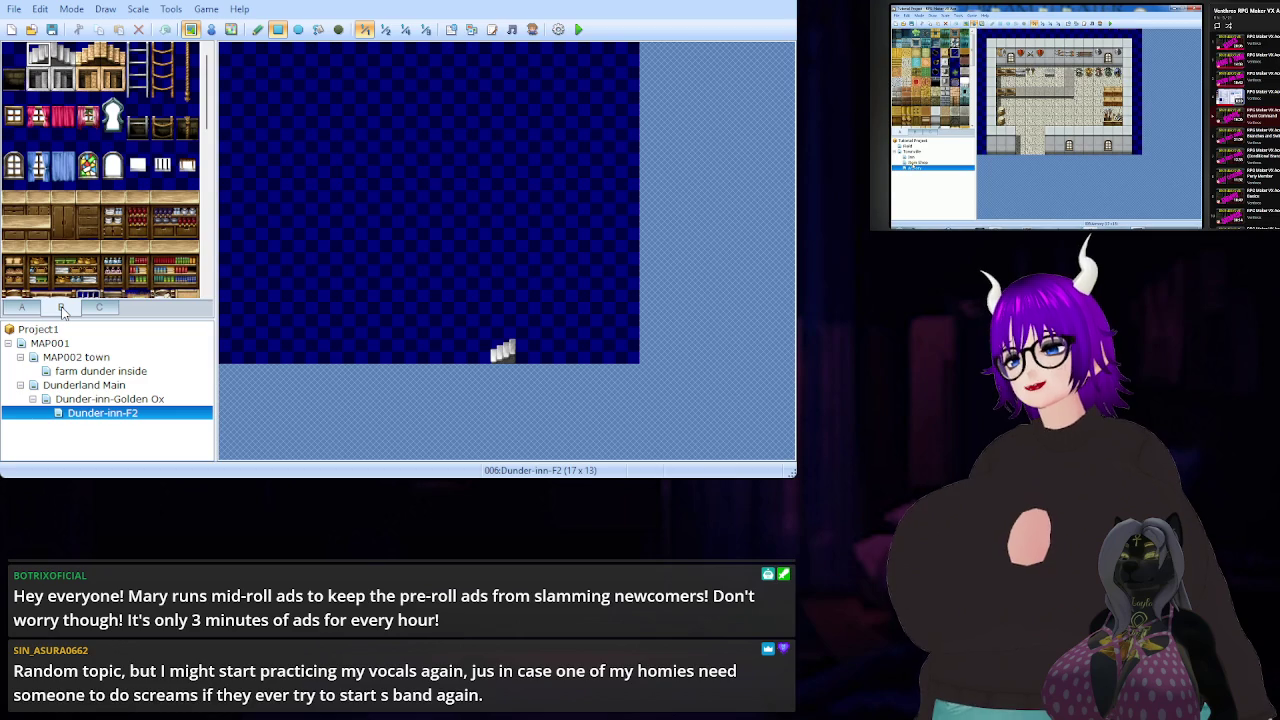
click(39, 80)
click(497, 358)
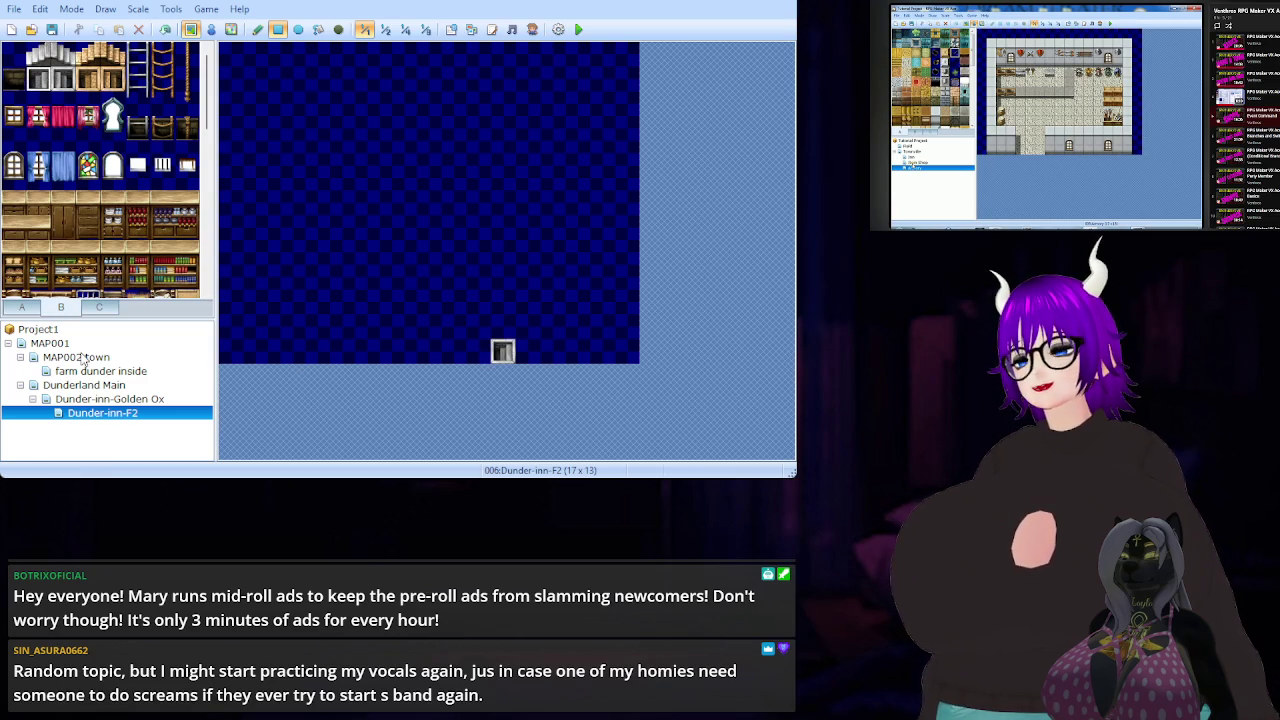
- Browse the other tile sets, then return to tab A and pick the tall wooden wall tile
click(104, 312)
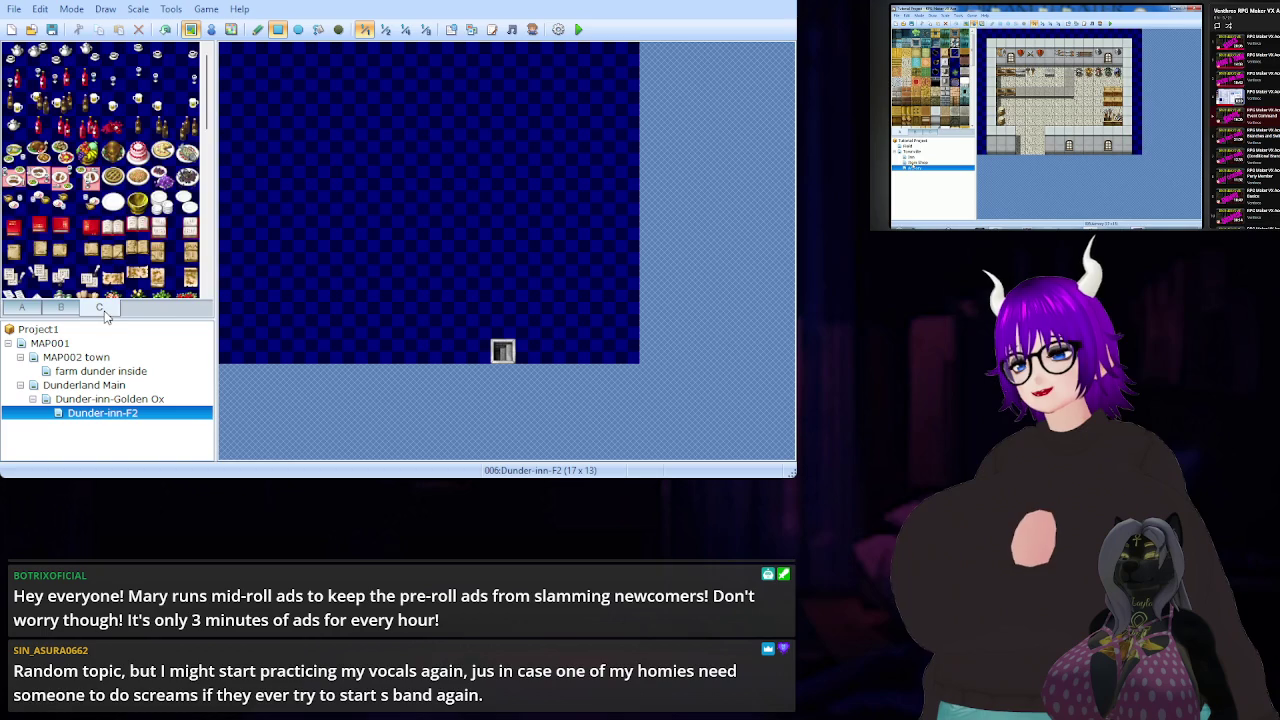
click(62, 310)
click(26, 312)
click(46, 312)
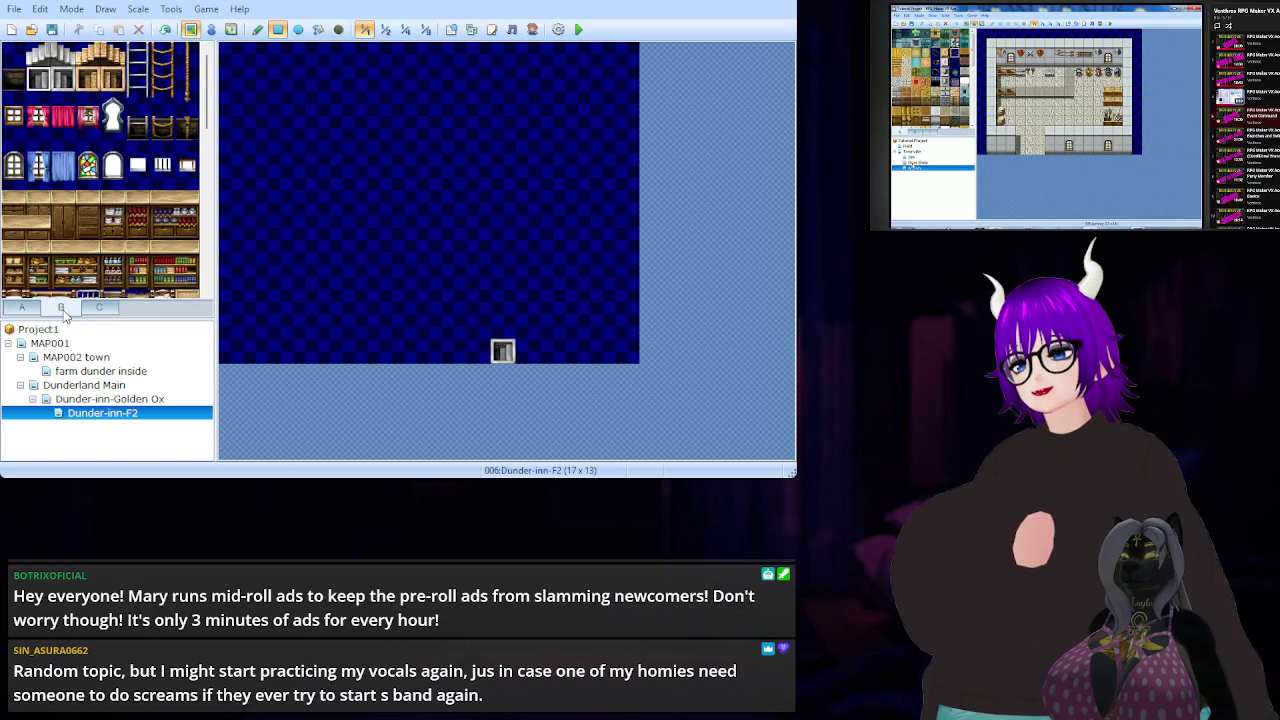
click(37, 312)
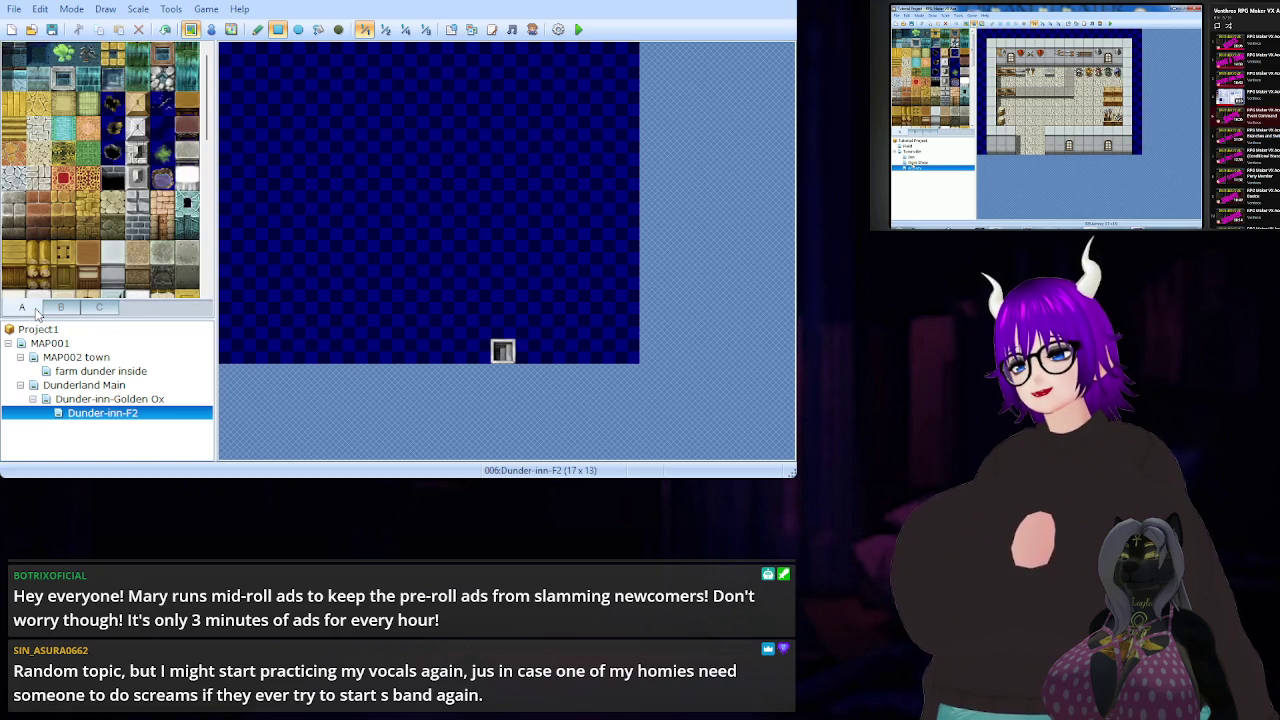
drag(14, 256, 14, 278)
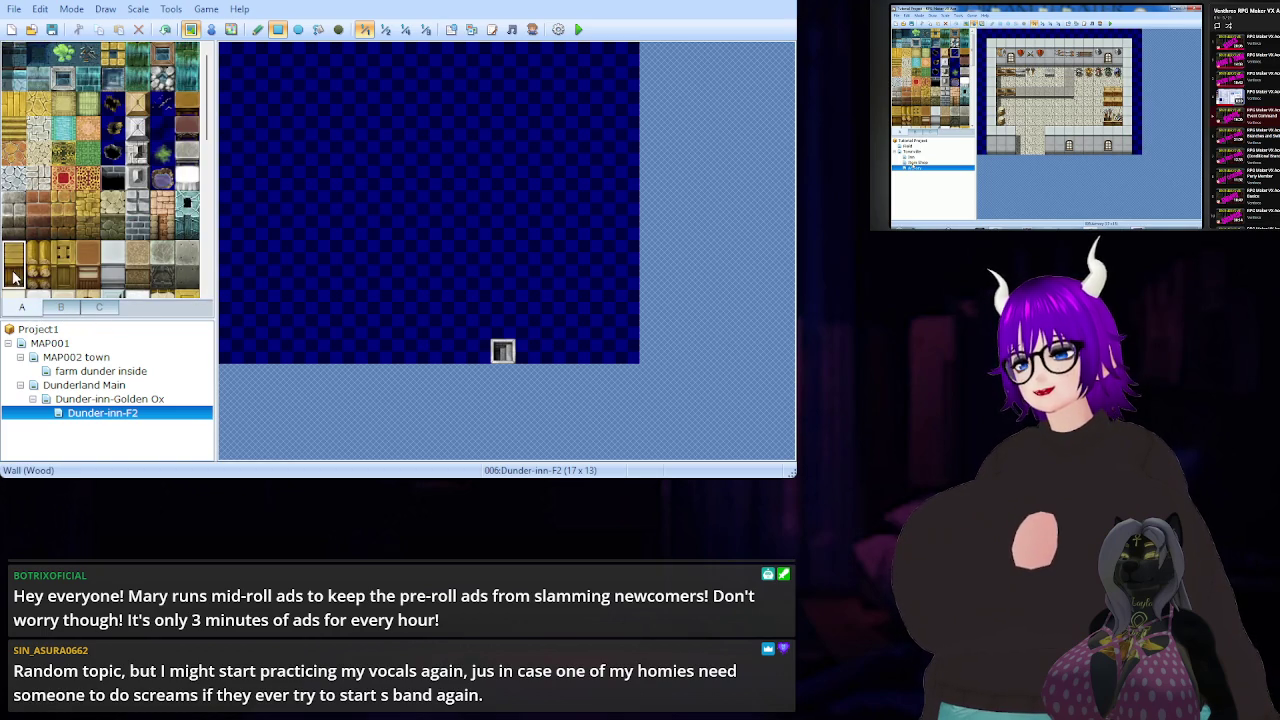
- Paint a full-width wooden wall along the top and fill the area below with Wood Floor
mouse_move(226, 52)
mouse_down()
mouse_move(312, 73)
mouse_move(535, 88)
mouse_move(621, 79)
mouse_up()
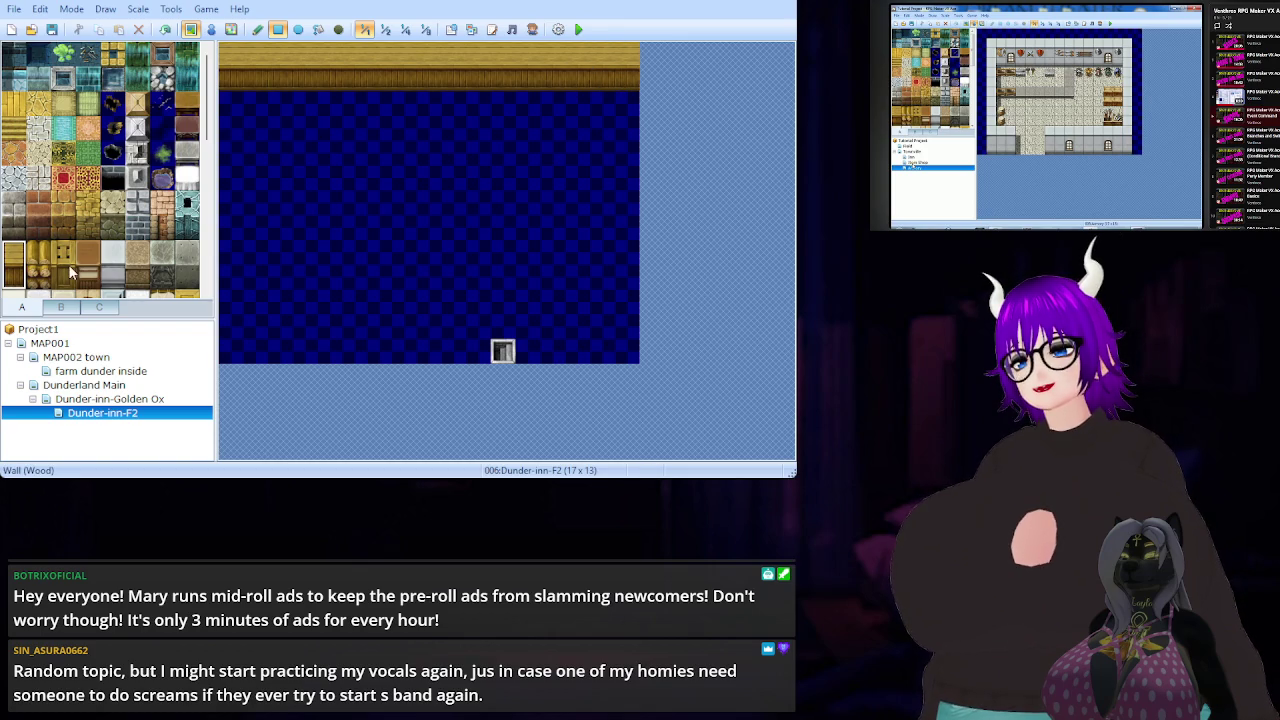
click(17, 110)
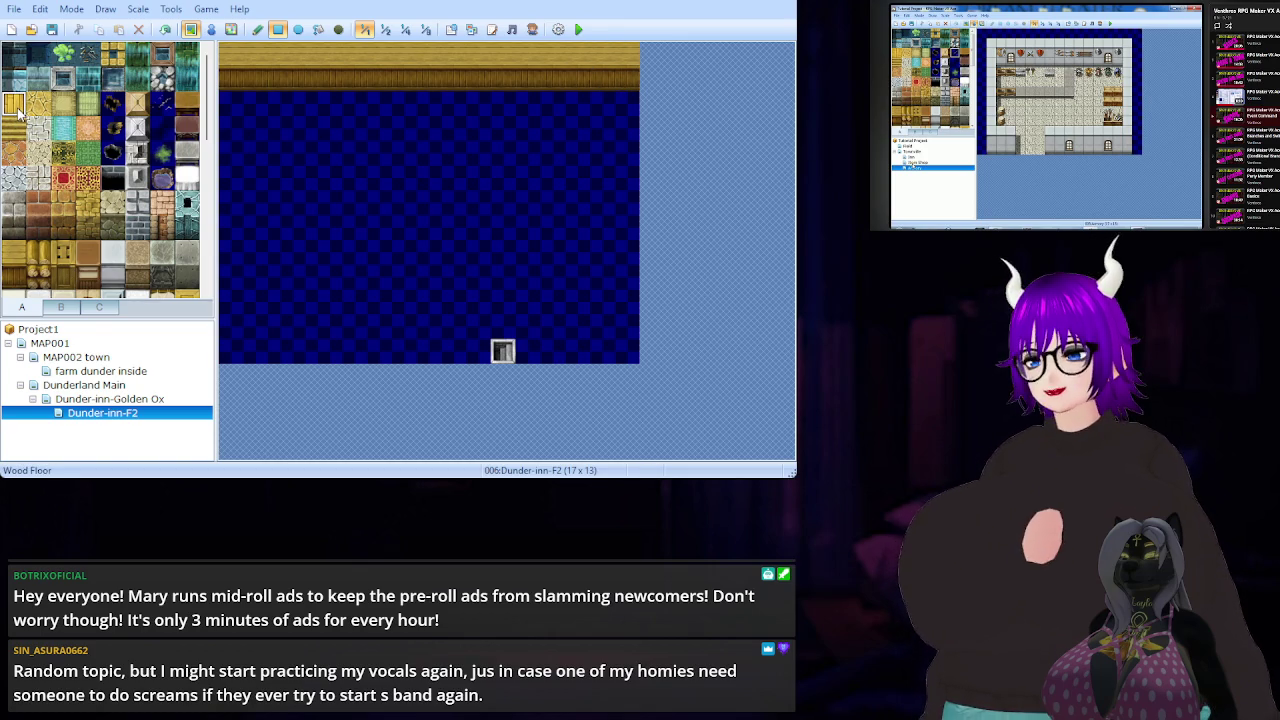
mouse_move(237, 106)
mouse_down()
mouse_move(630, 340)
mouse_move(576, 352)
mouse_move(224, 352)
mouse_up()
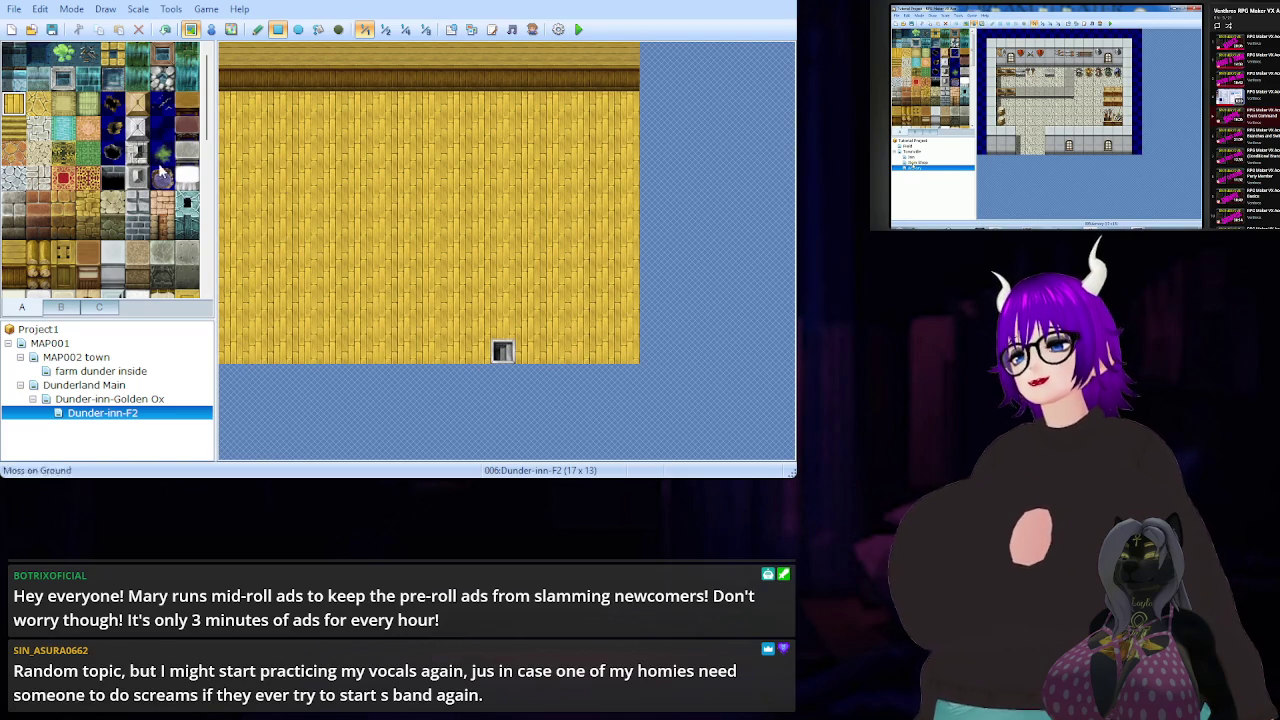
- Paint Wall (Wood) partitions across row 9 on the left and right, leaving a centre gap
click(14, 262)
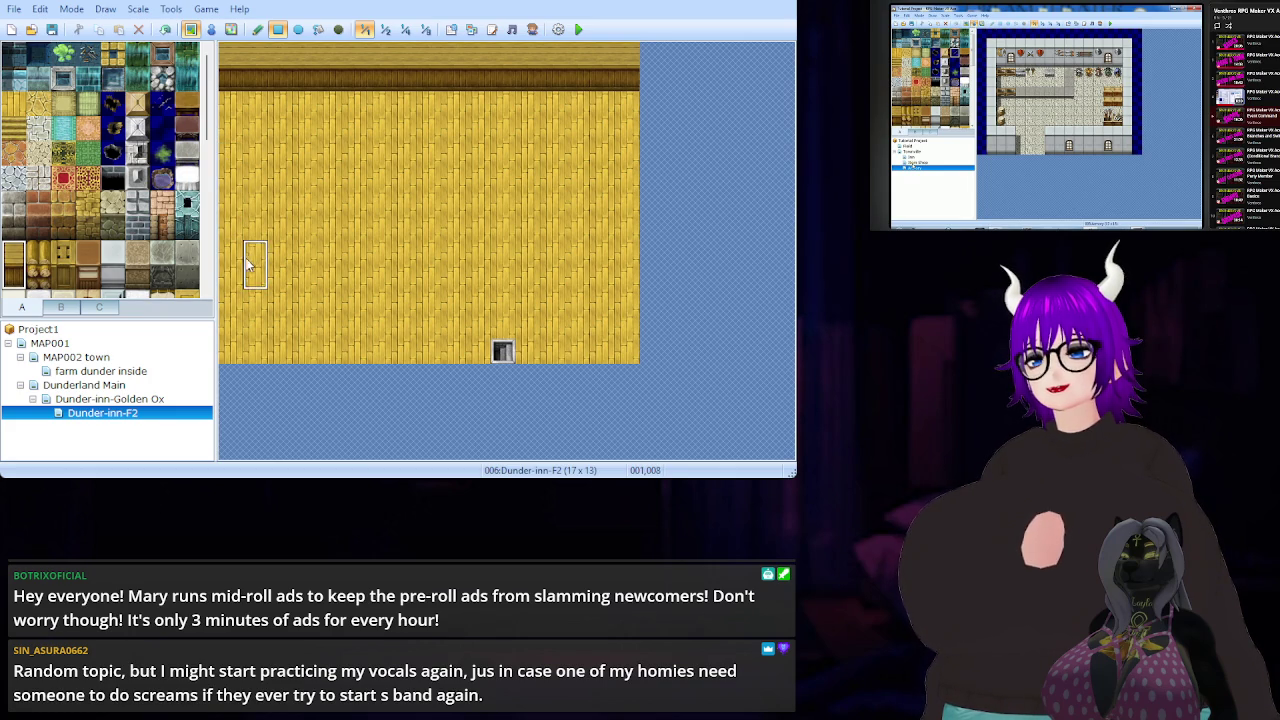
mouse_move(230, 278)
mouse_down()
mouse_move(316, 278)
mouse_move(357, 303)
mouse_move(424, 308)
mouse_up()
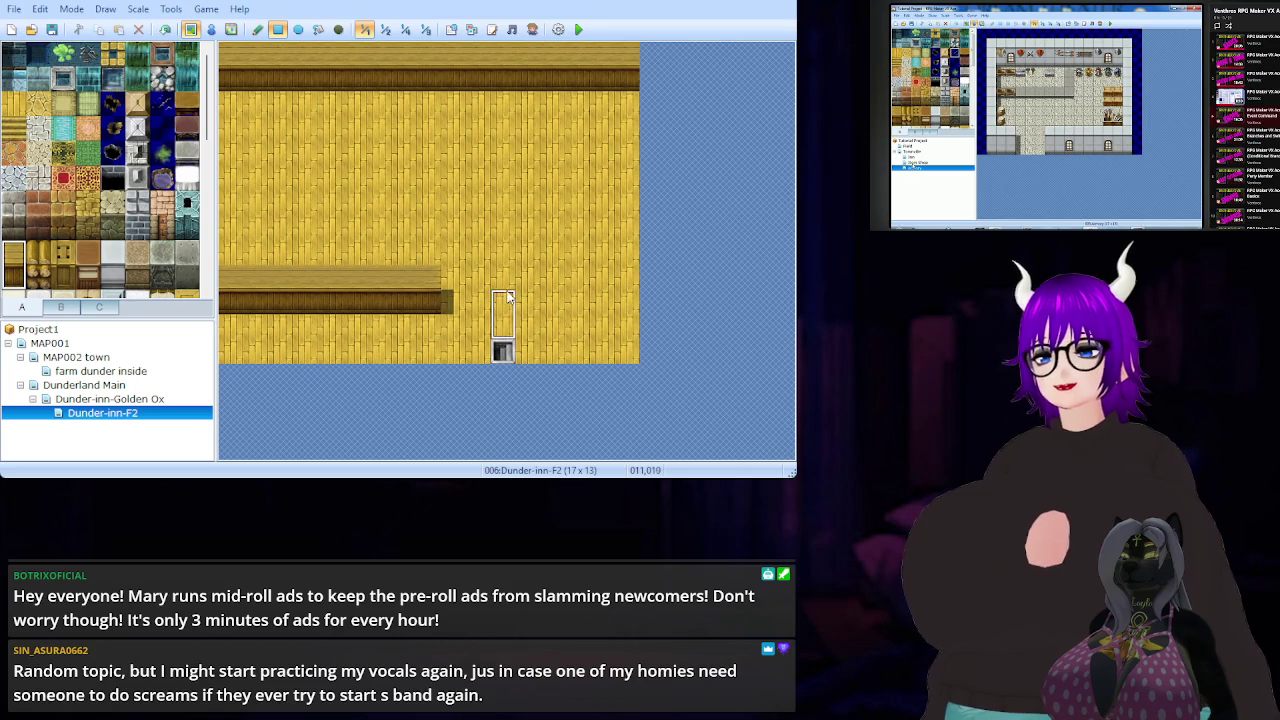
drag(548, 307, 610, 310)
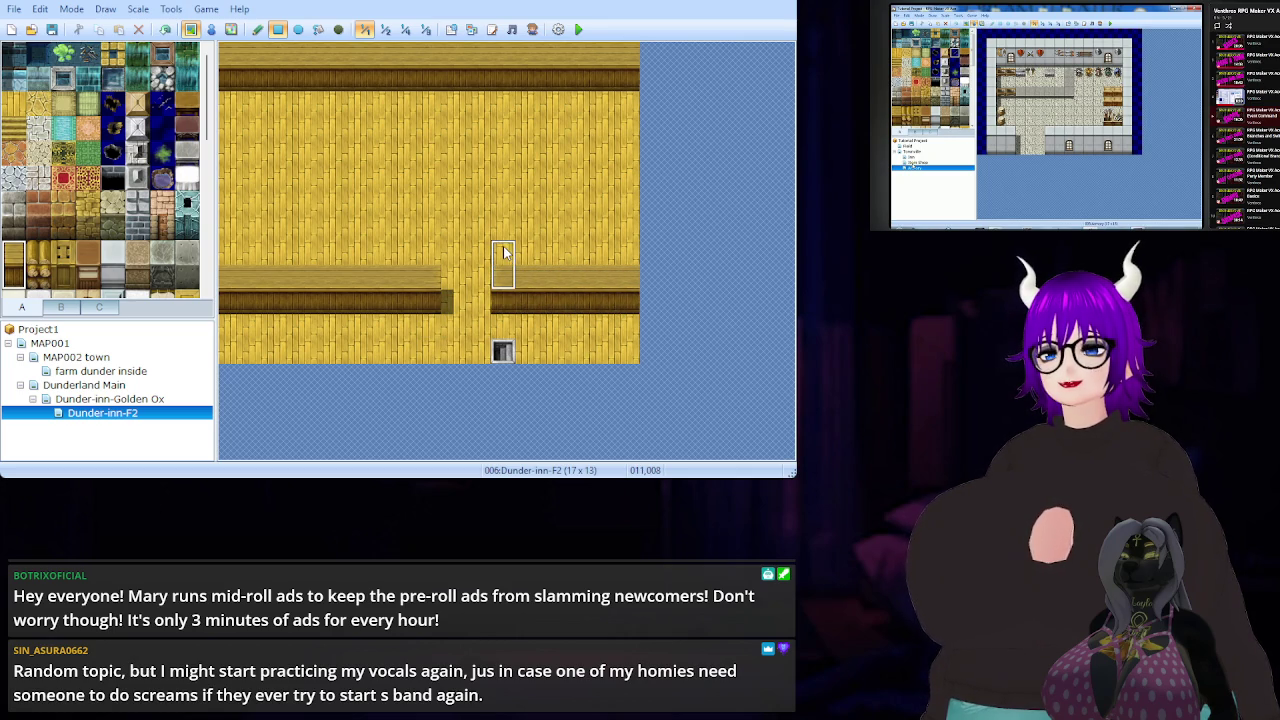
- Add left and right vertical partitions down from the top wall, capped with dark wall-base tiles
click(16, 258)
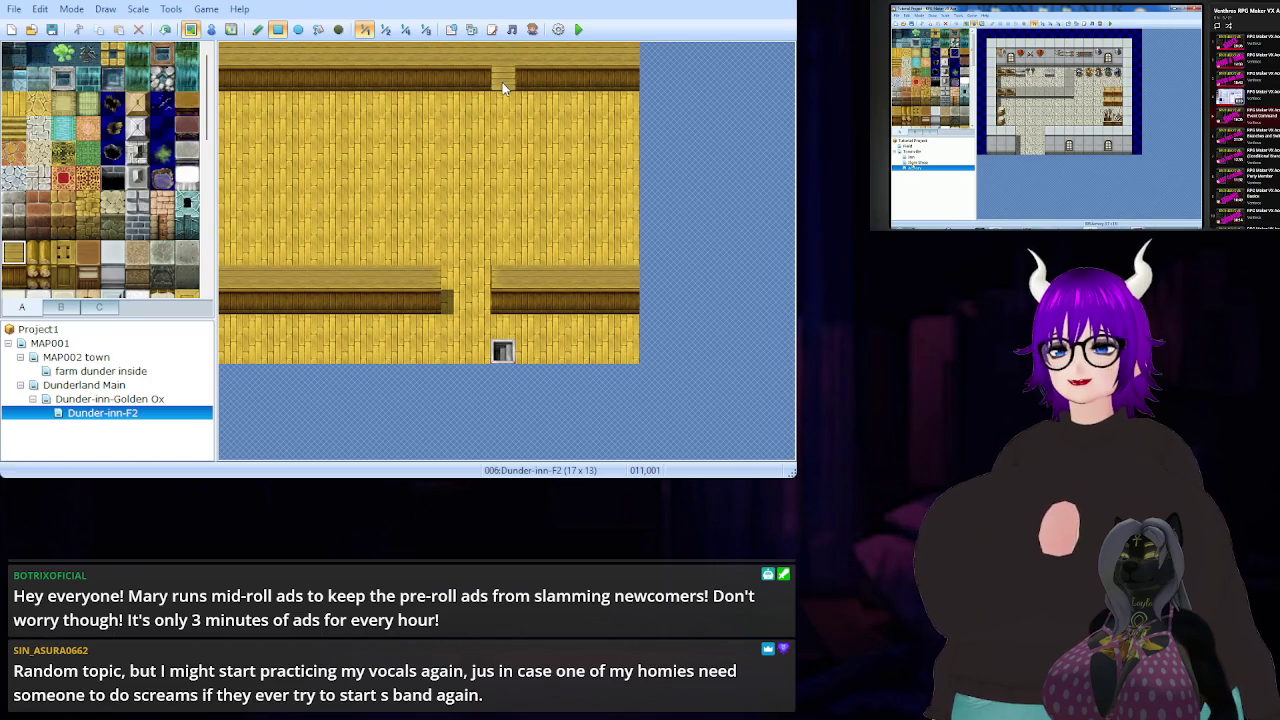
drag(506, 147, 508, 203)
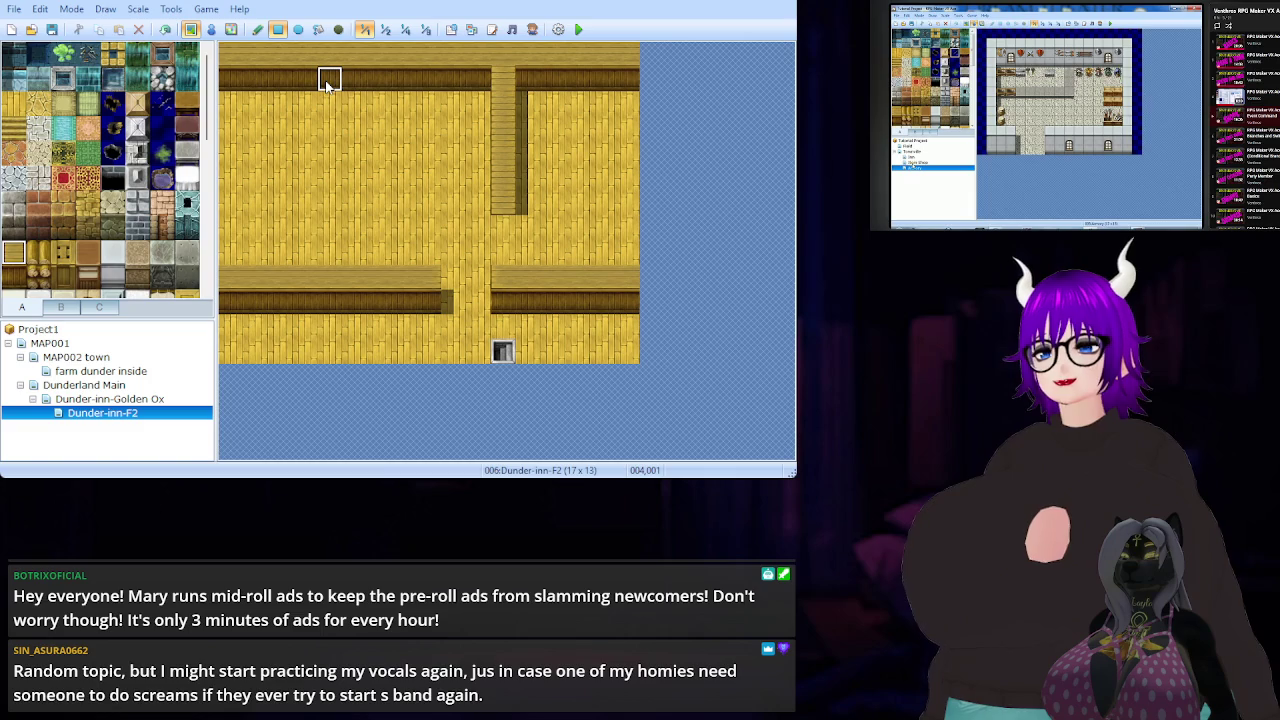
drag(328, 82, 323, 128)
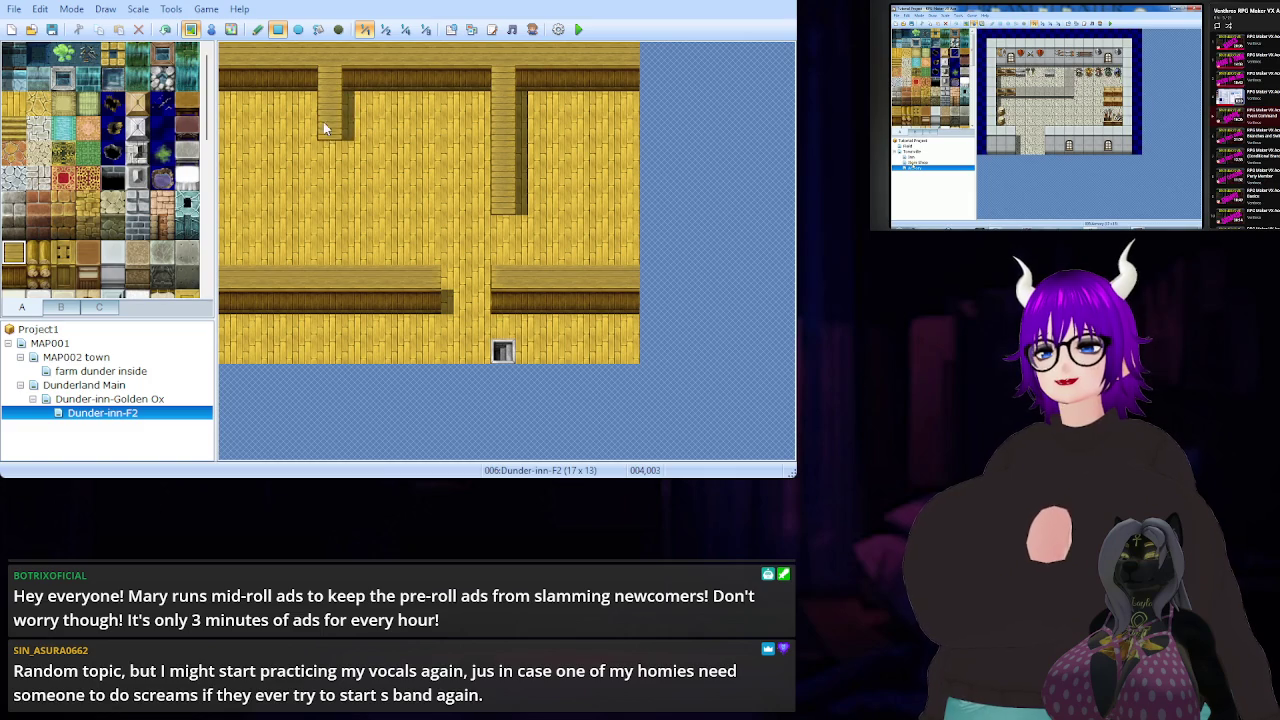
right_click(302, 203)
click(333, 230)
click(512, 230)
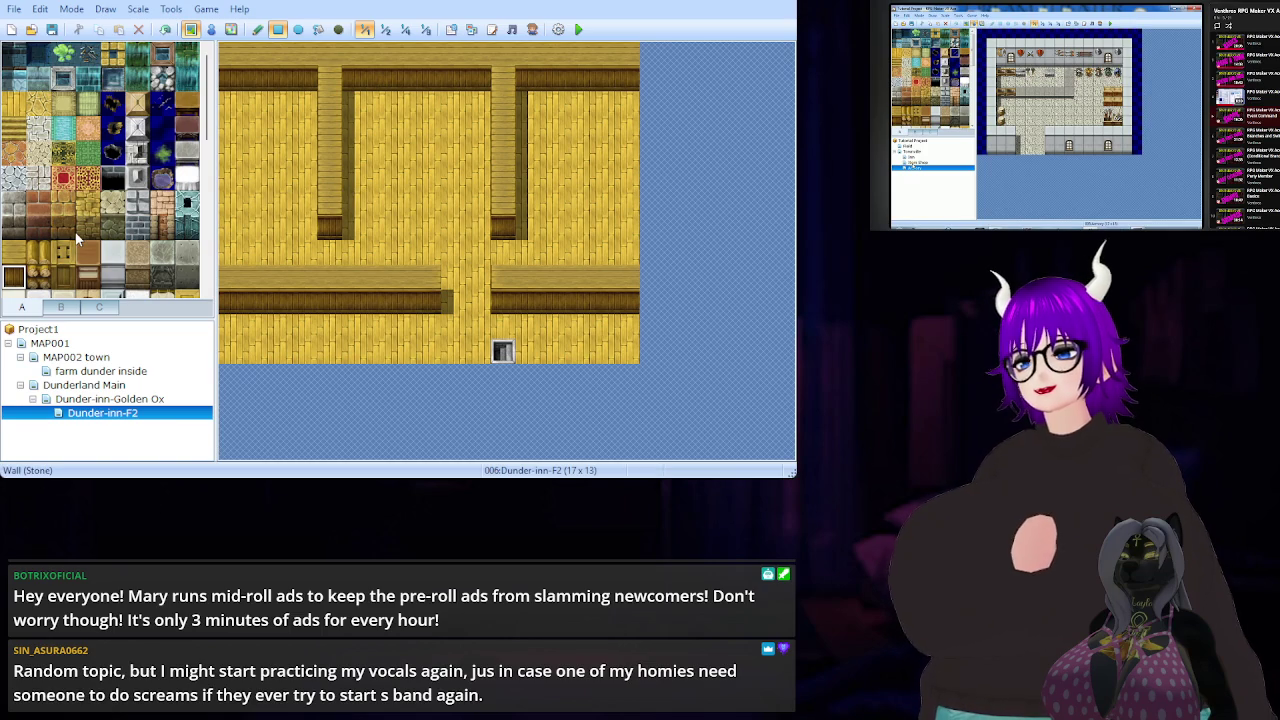
click(107, 401)
click(114, 416)
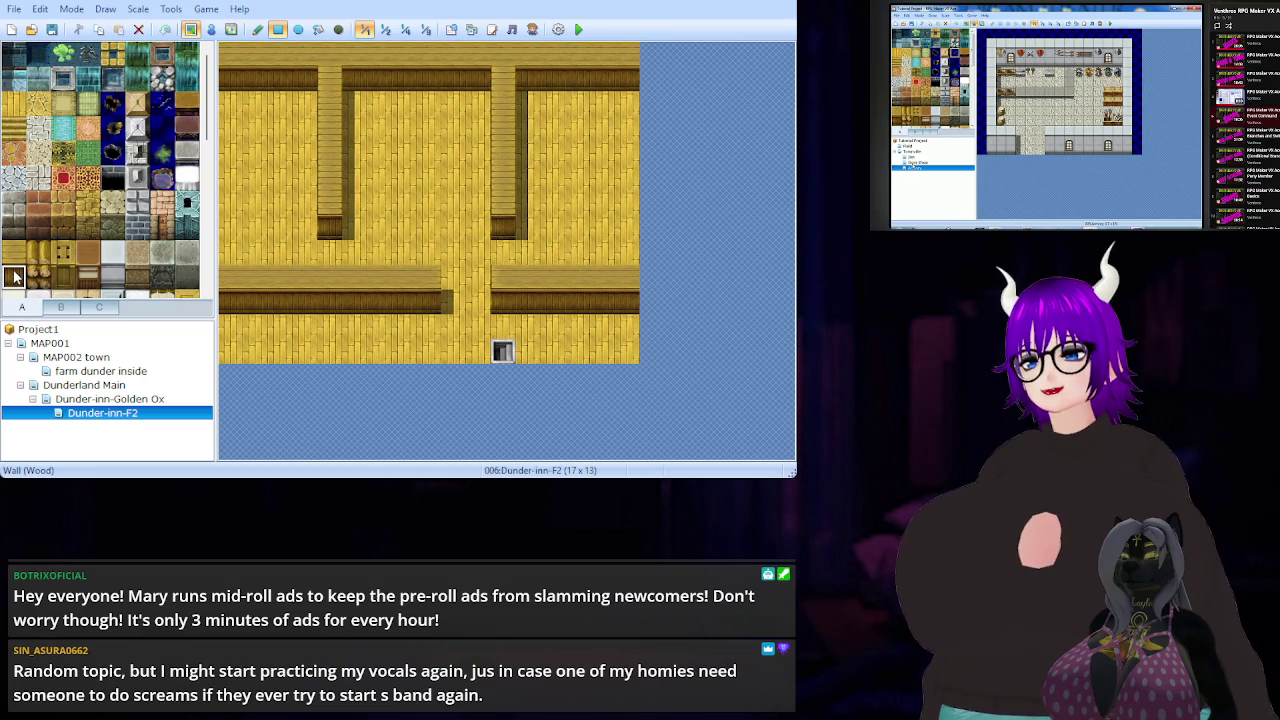
- Erase the right vertical partition by painting over it with Wood Floor
click(143, 399)
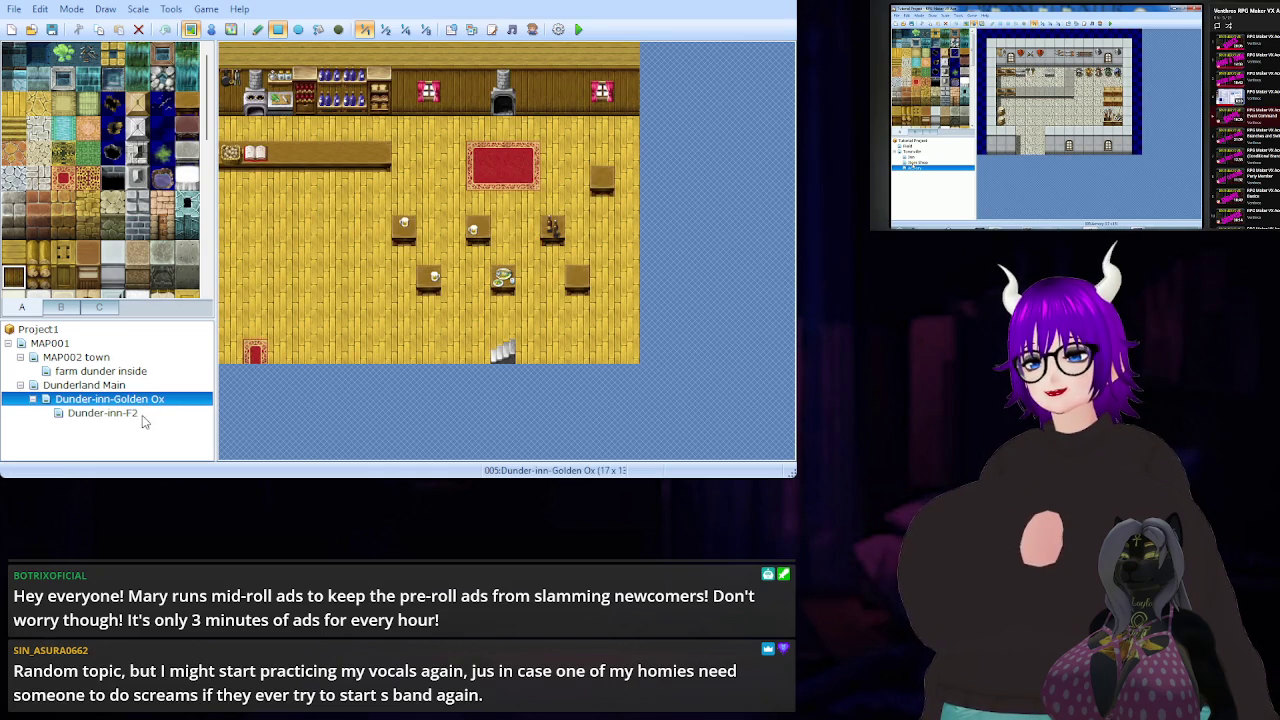
click(143, 415)
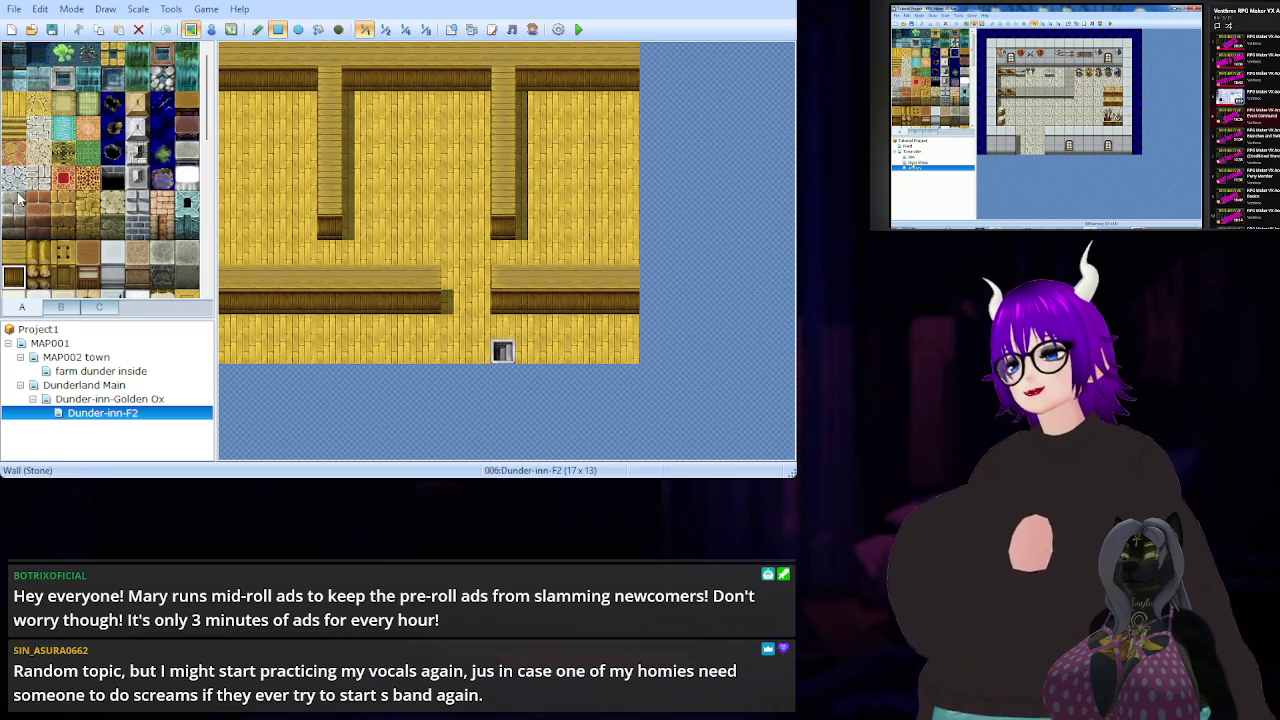
click(15, 102)
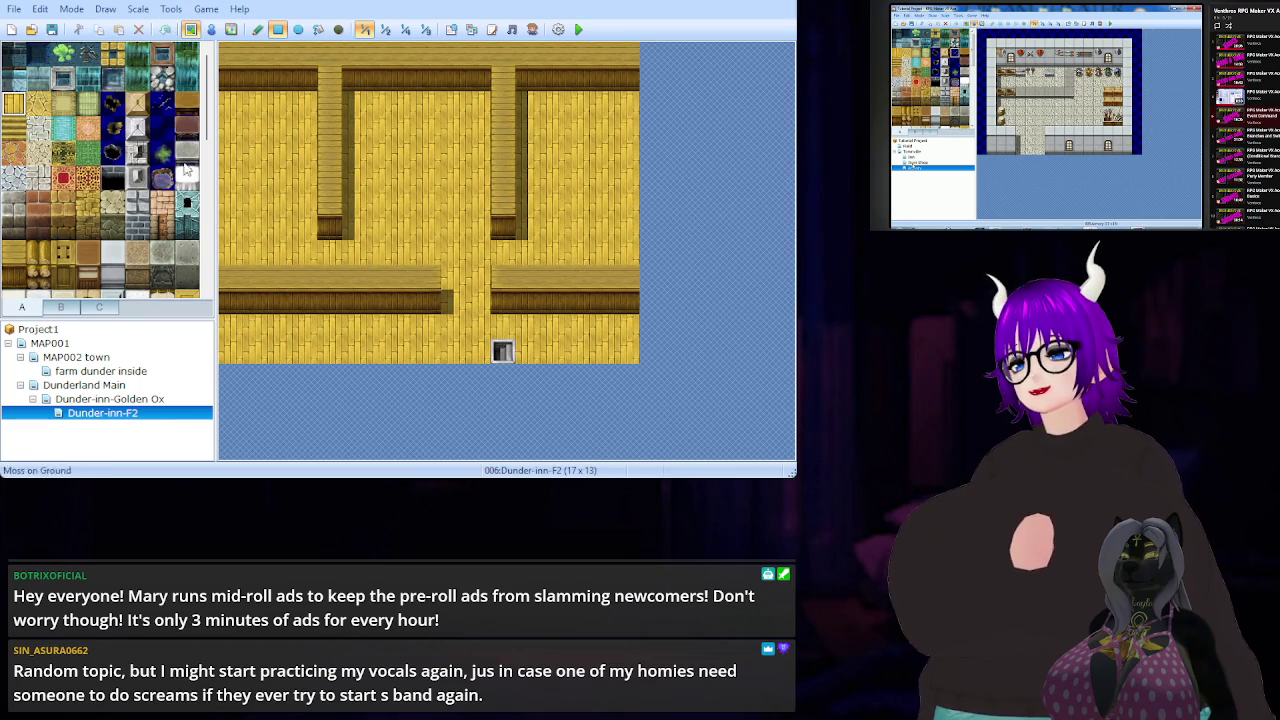
drag(503, 102, 503, 228)
click(503, 227)
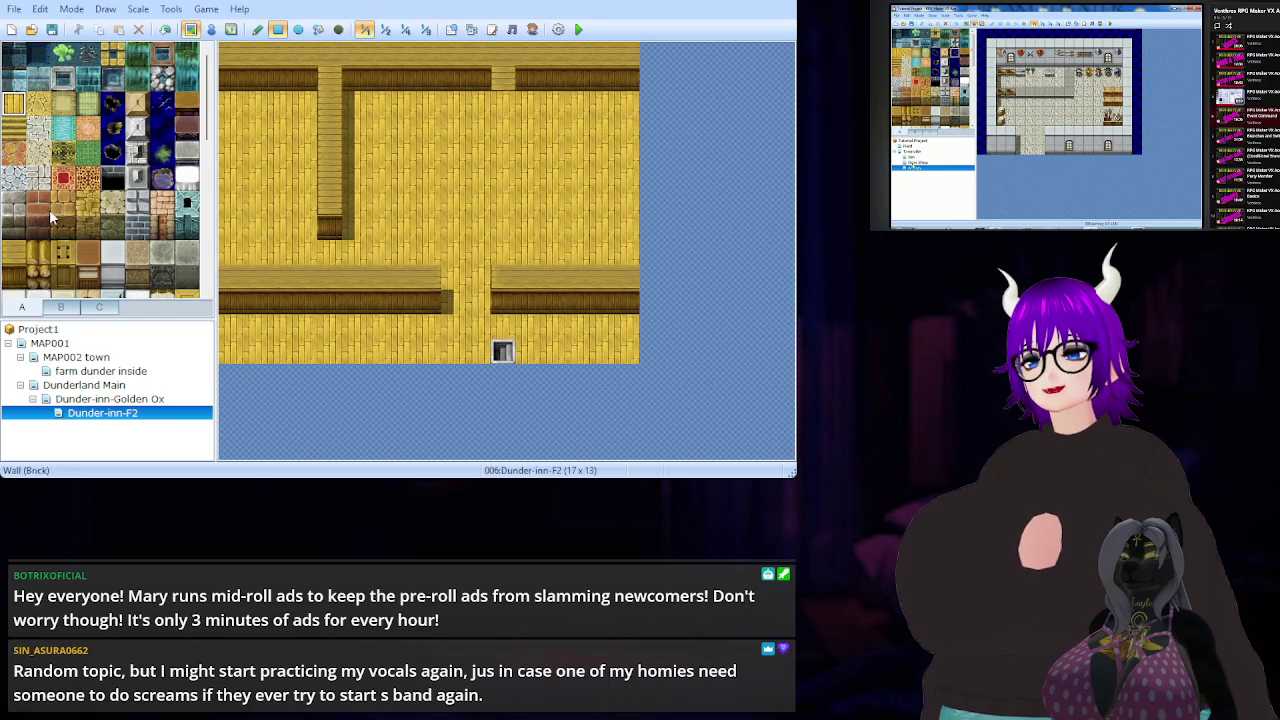
- Fill the top-wall gap above the removed partition with the lighter wood tile
click(13, 254)
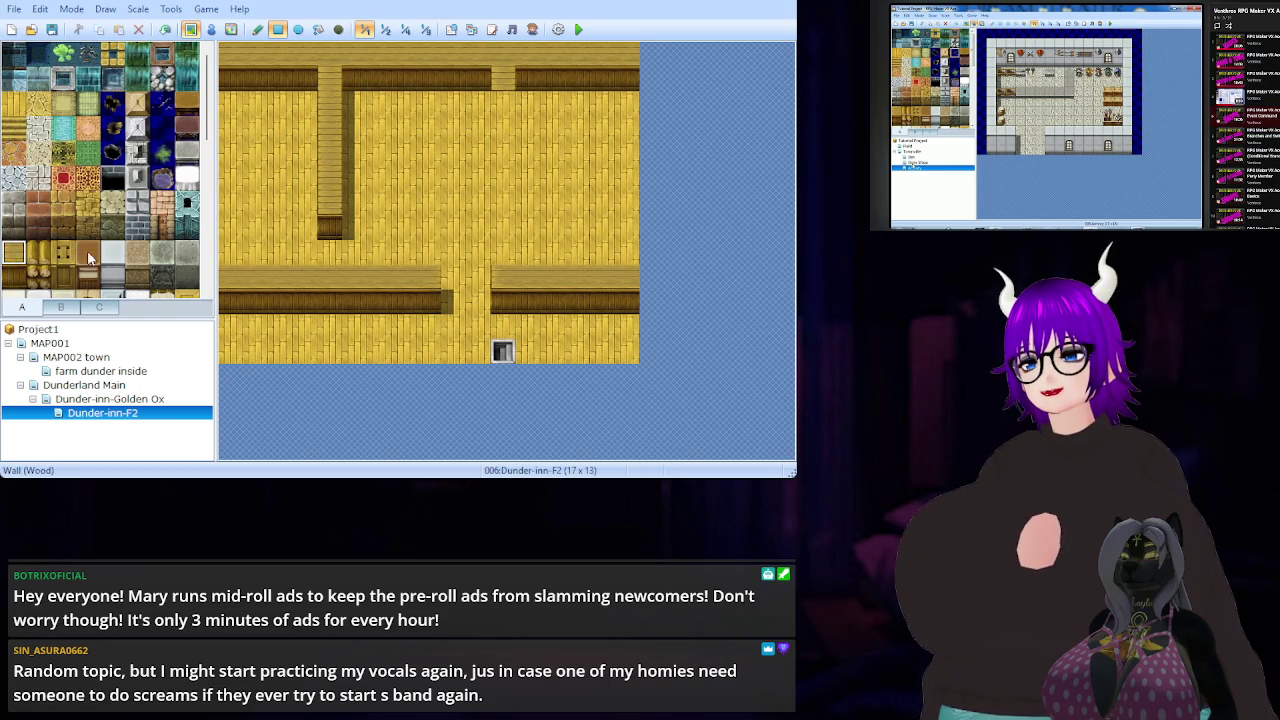
click(14, 277)
click(503, 78)
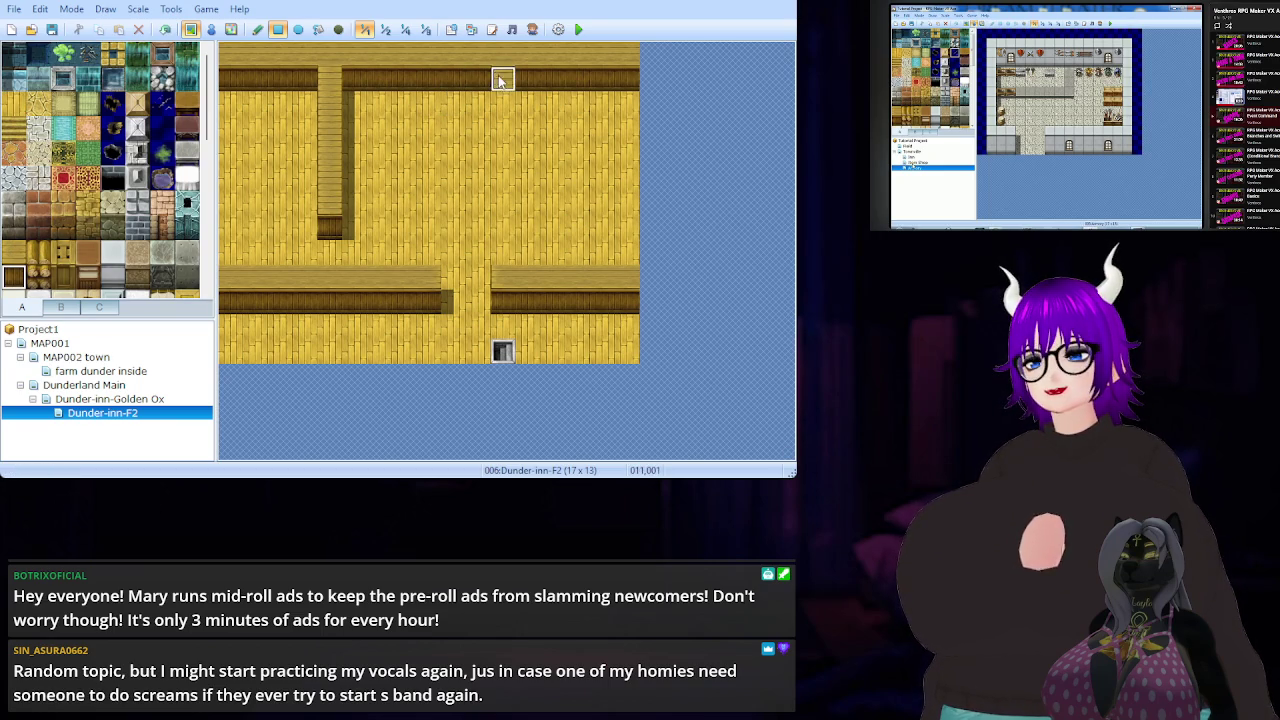
click(13, 252)
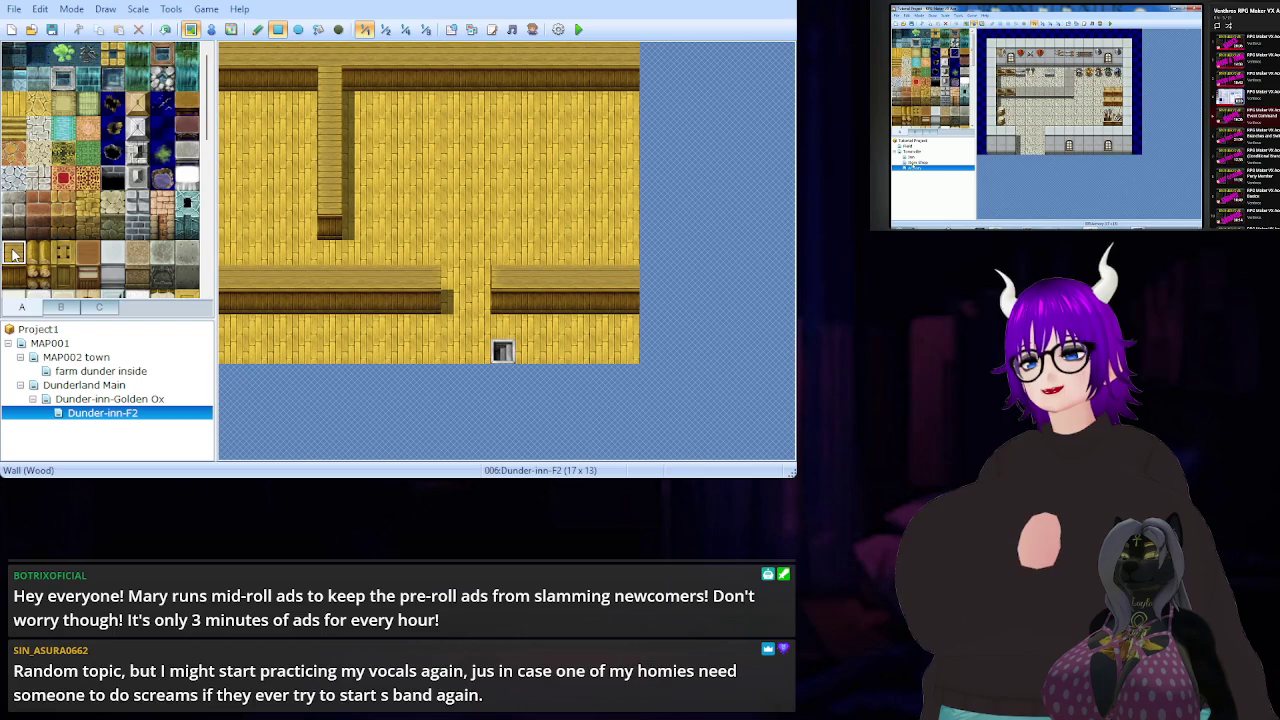
click(503, 78)
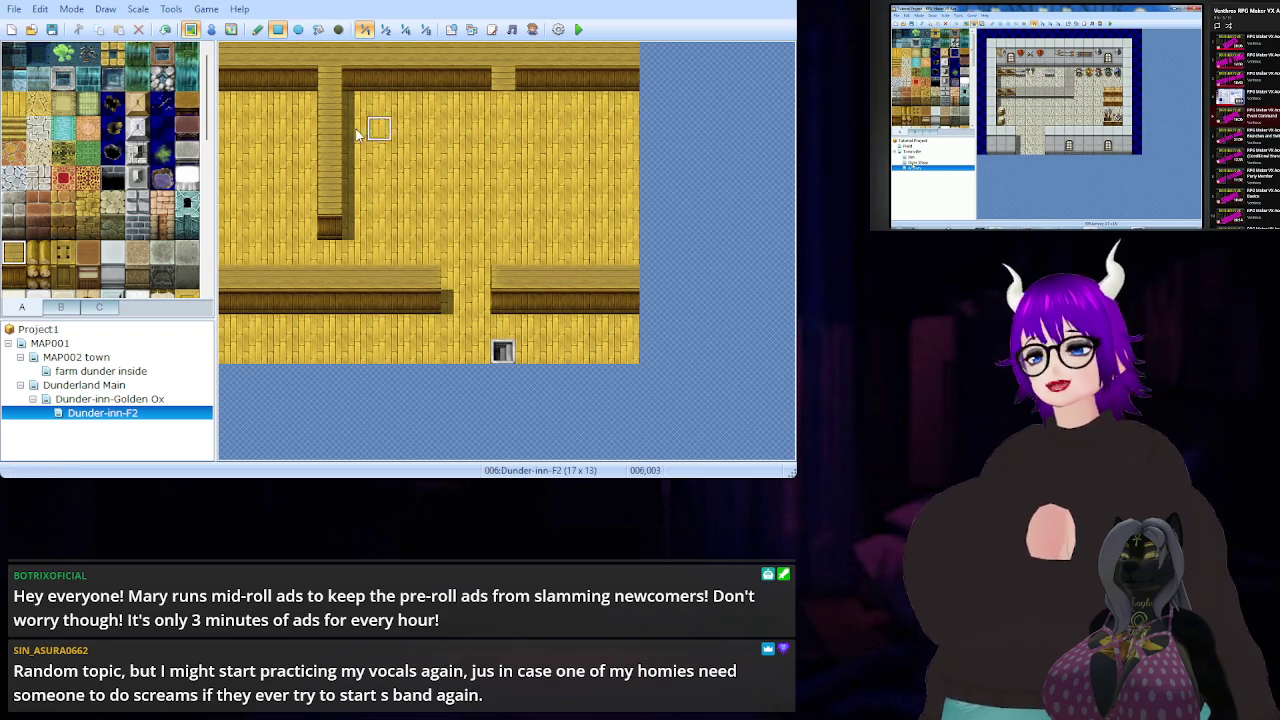
scroll(148, 181, down, 5)
scroll(150, 182, up, 5)
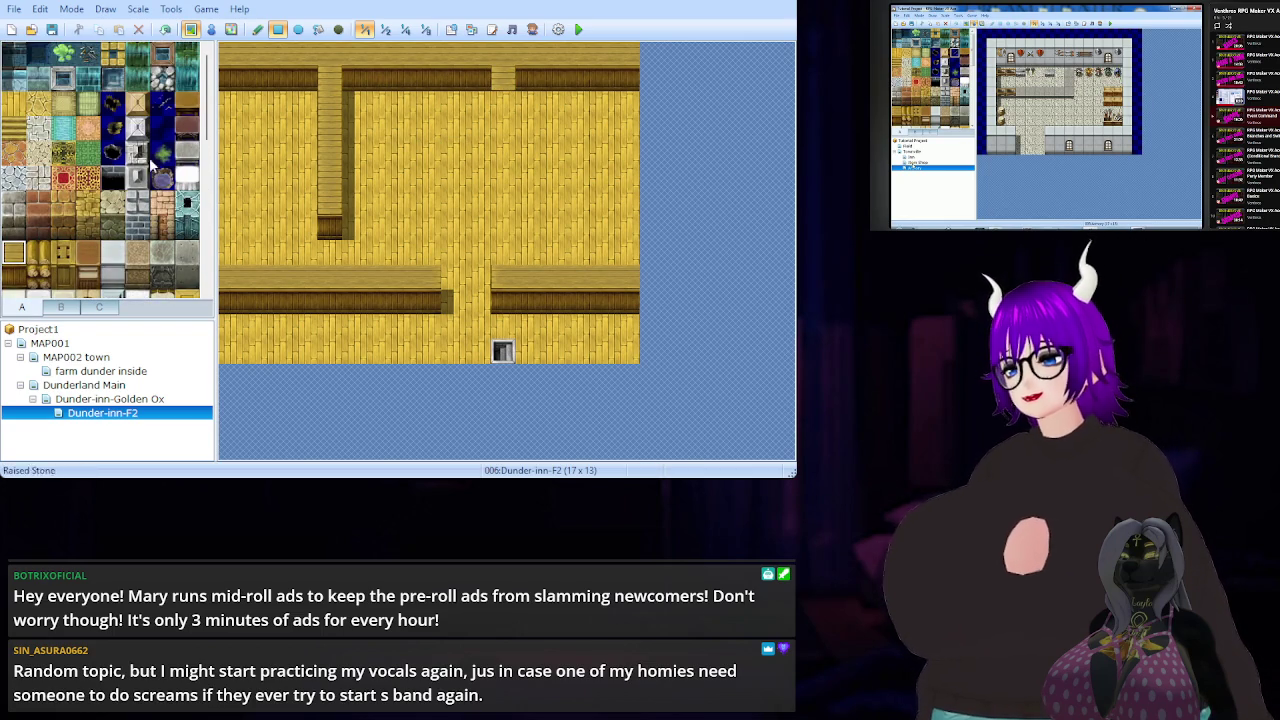
click(63, 309)
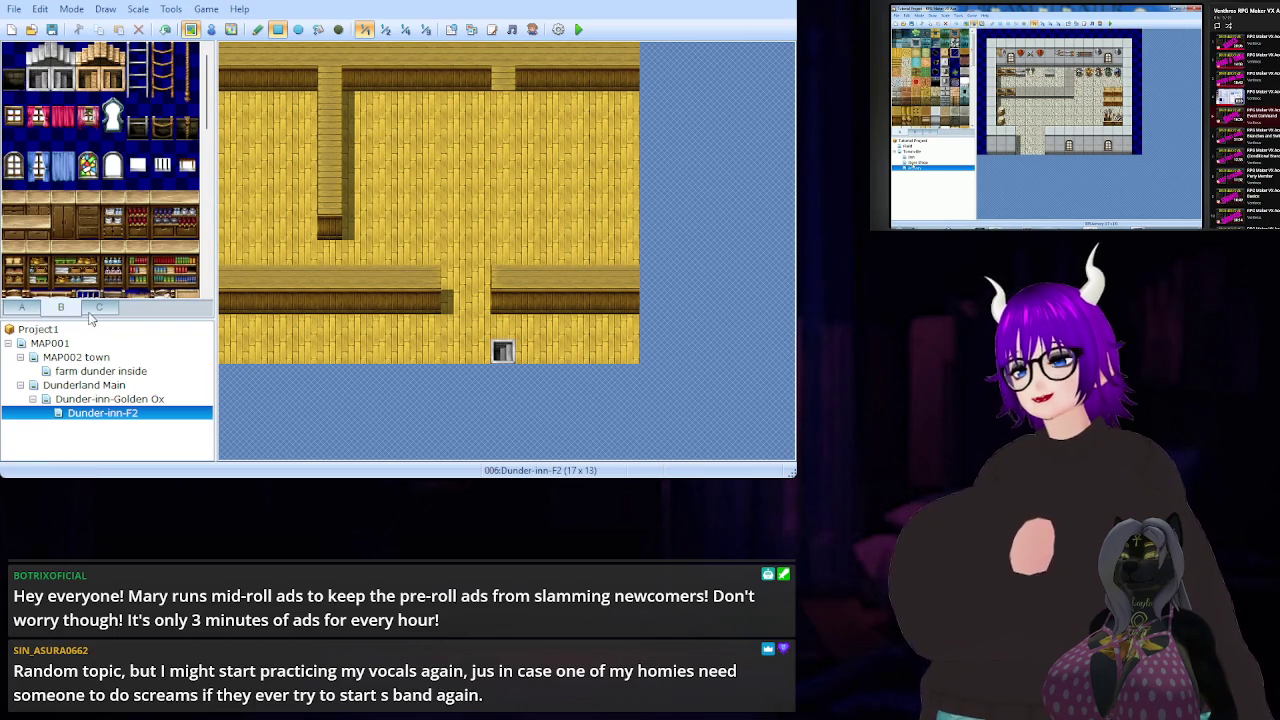
- Place the two-tile stone chimney from tileset B on the top wall of the right room
scroll(91, 178, down, 5)
scroll(91, 175, up, 5)
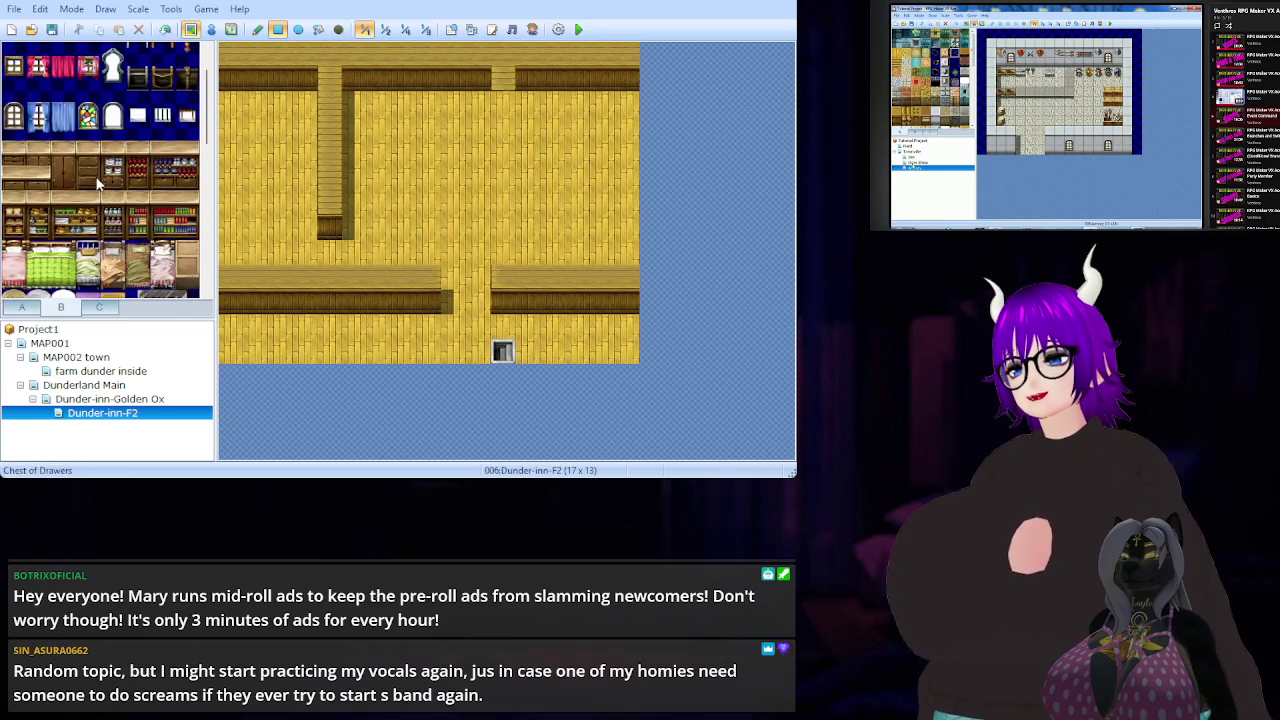
click(113, 310)
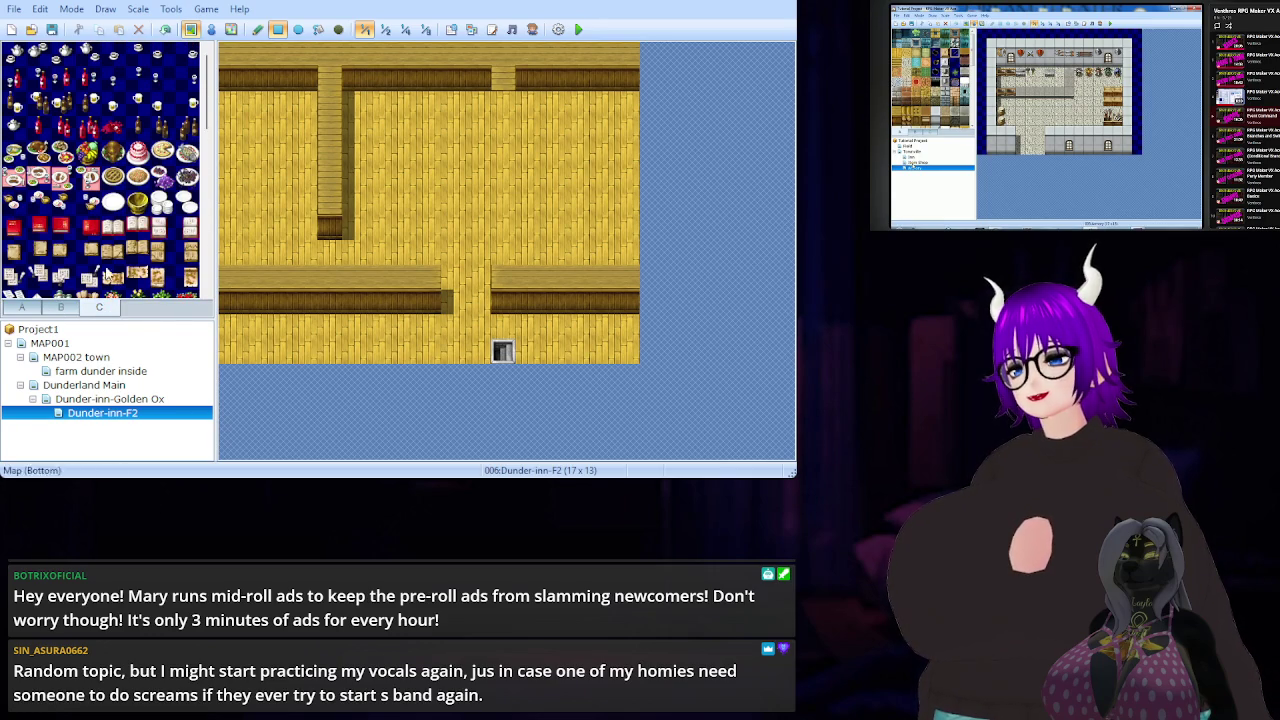
scroll(84, 219, down, 3)
scroll(84, 240, up, 3)
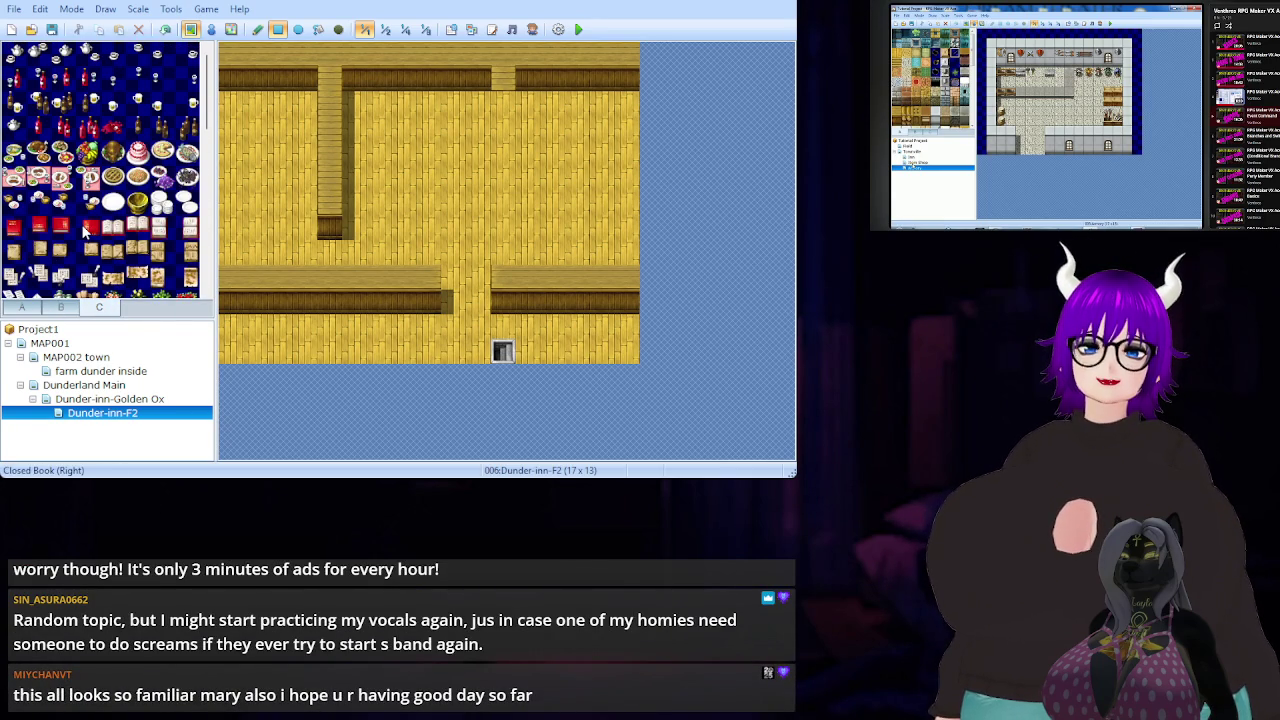
click(61, 308)
scroll(108, 205, down, 3)
scroll(105, 205, down, 2)
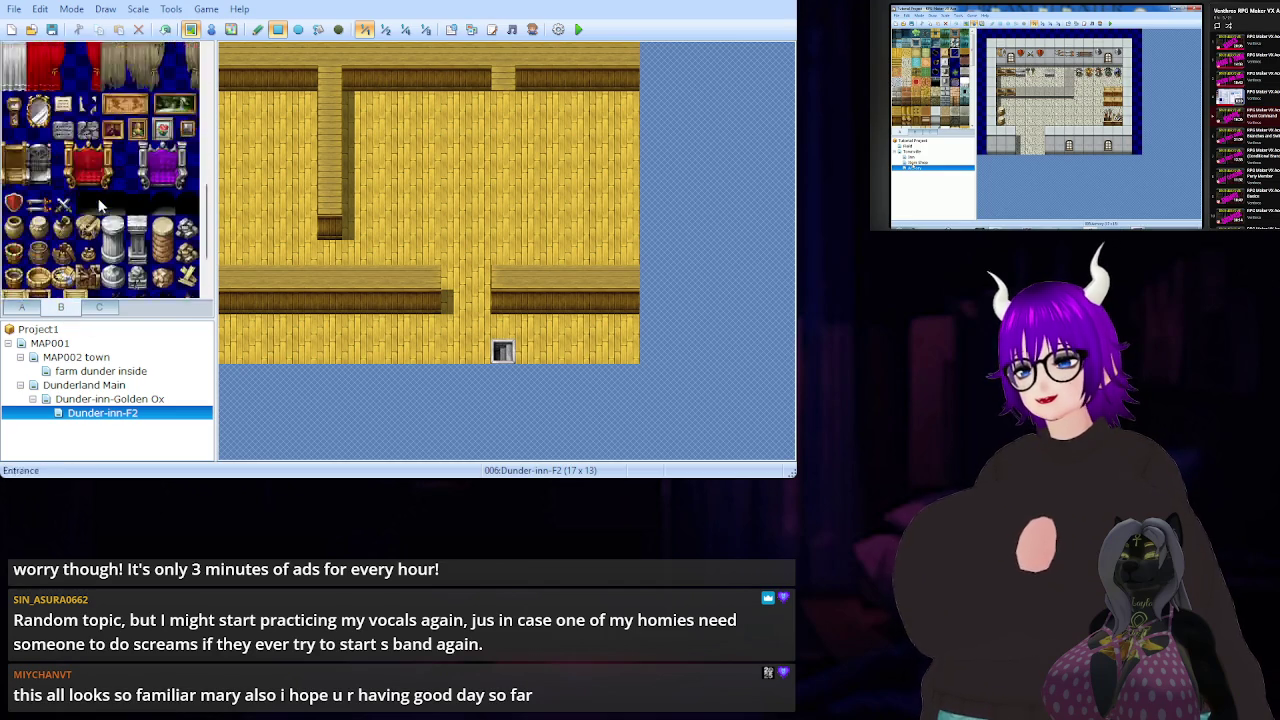
drag(88, 243, 88, 212)
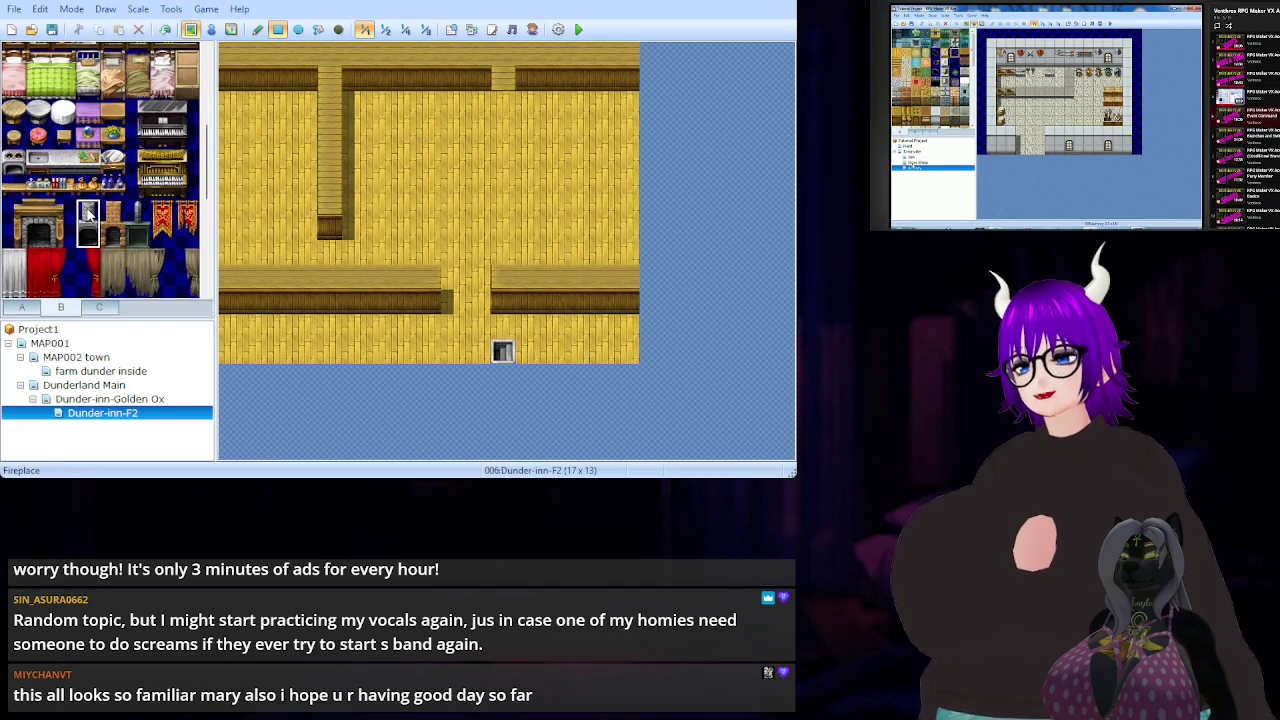
click(503, 66)
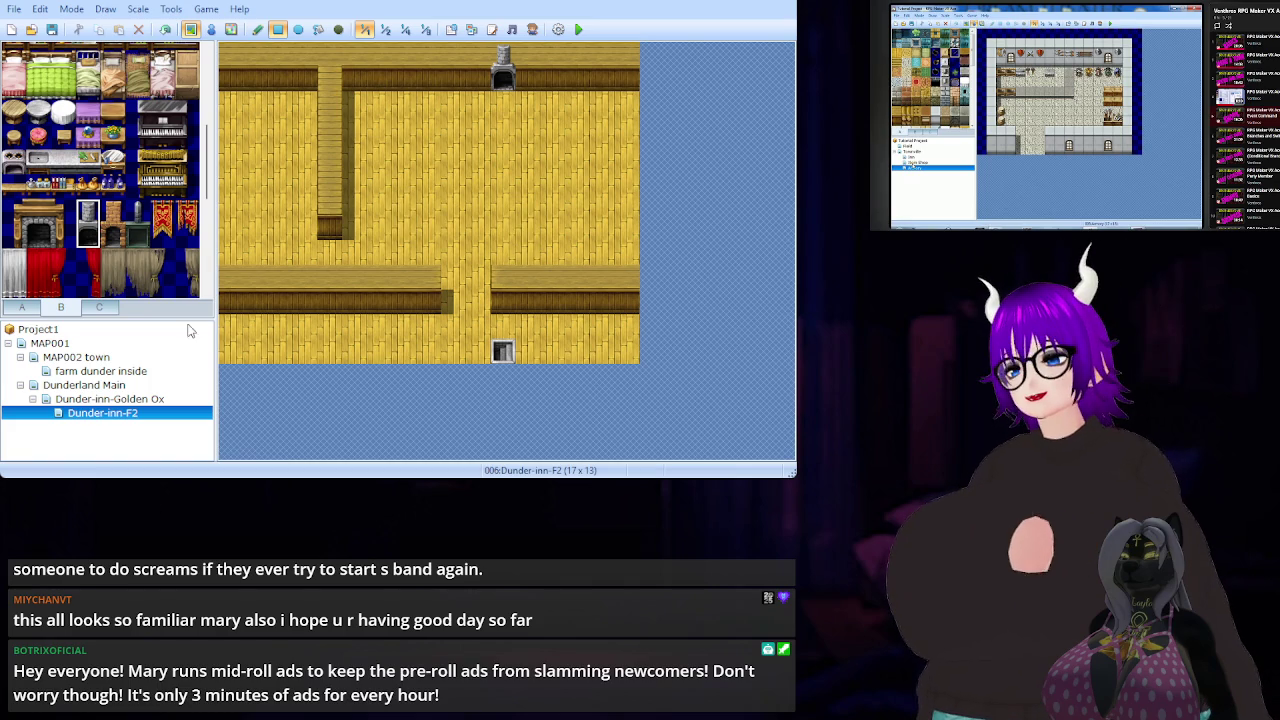
- Check the chimney lines up with the Golden Ox stove, undoing an extra chimney stamp
click(118, 399)
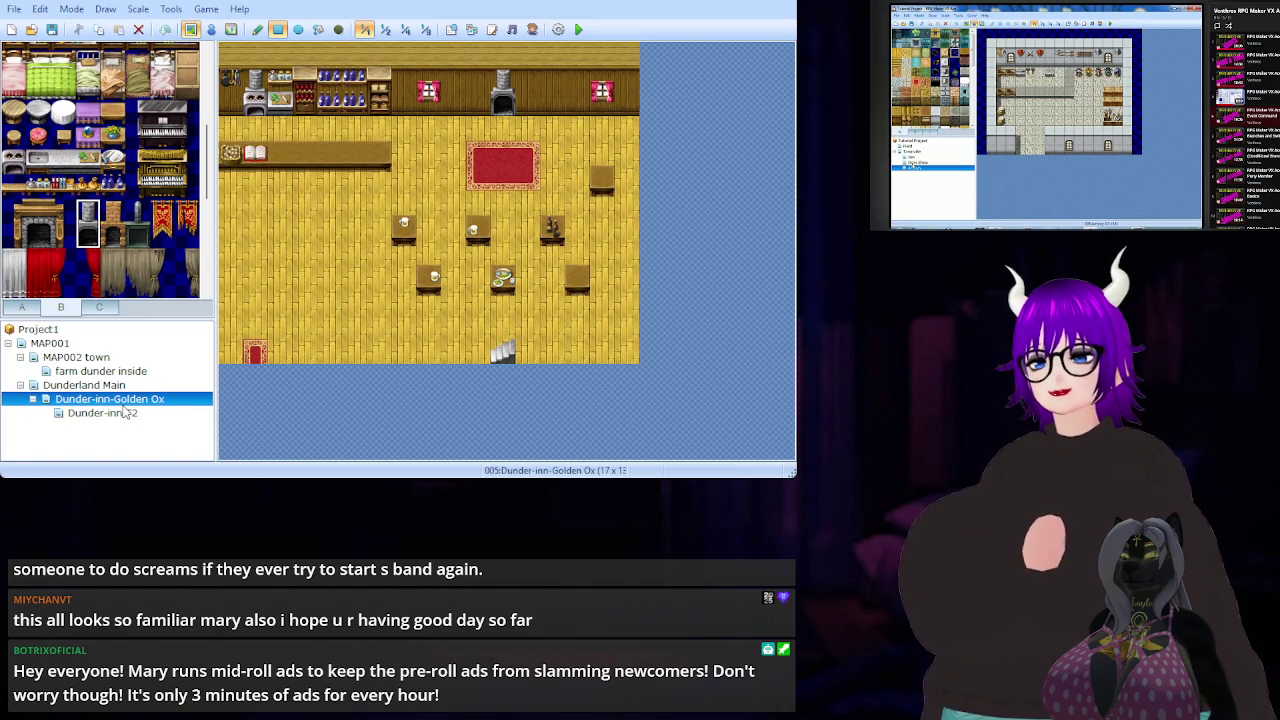
click(128, 413)
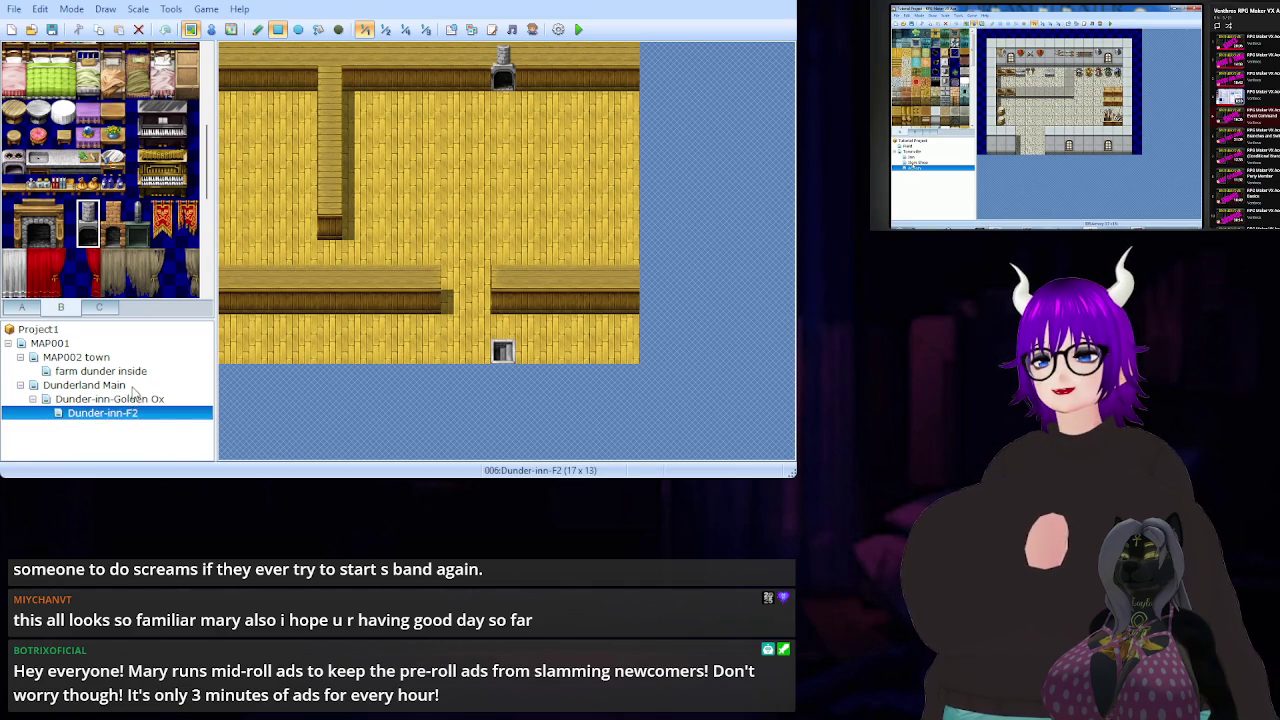
click(133, 389)
click(133, 398)
click(133, 413)
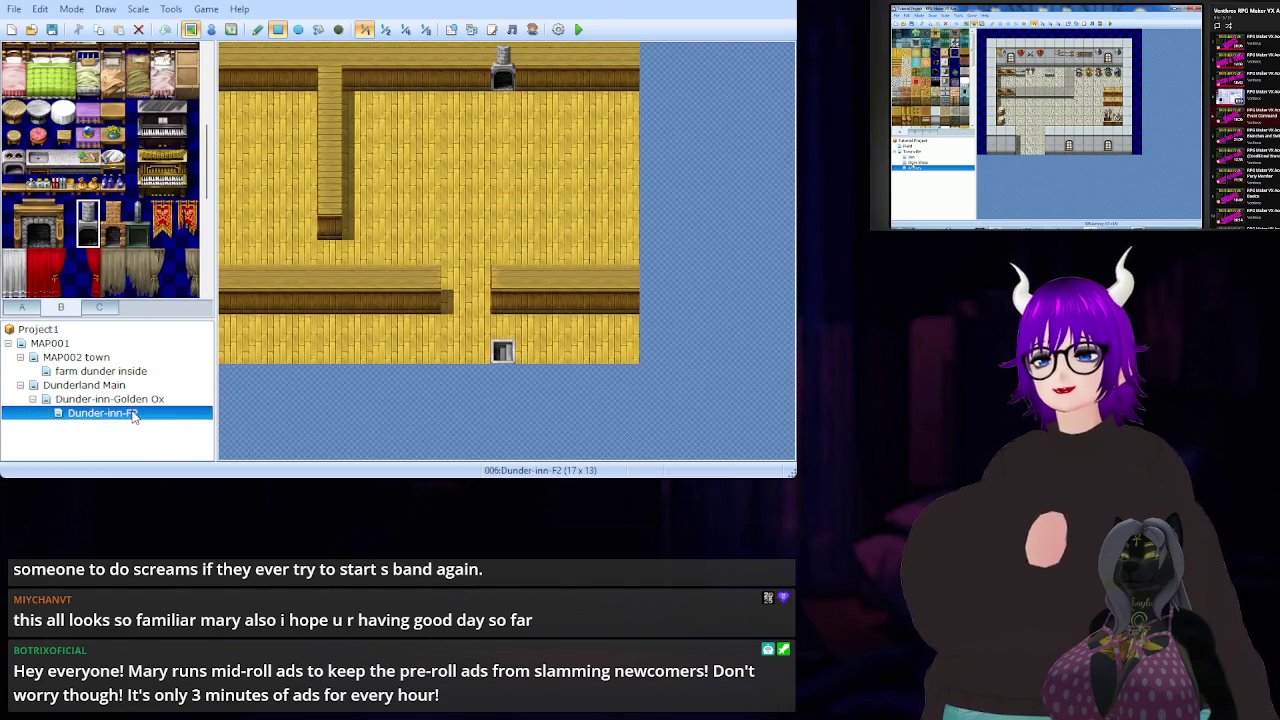
click(134, 399)
click(133, 412)
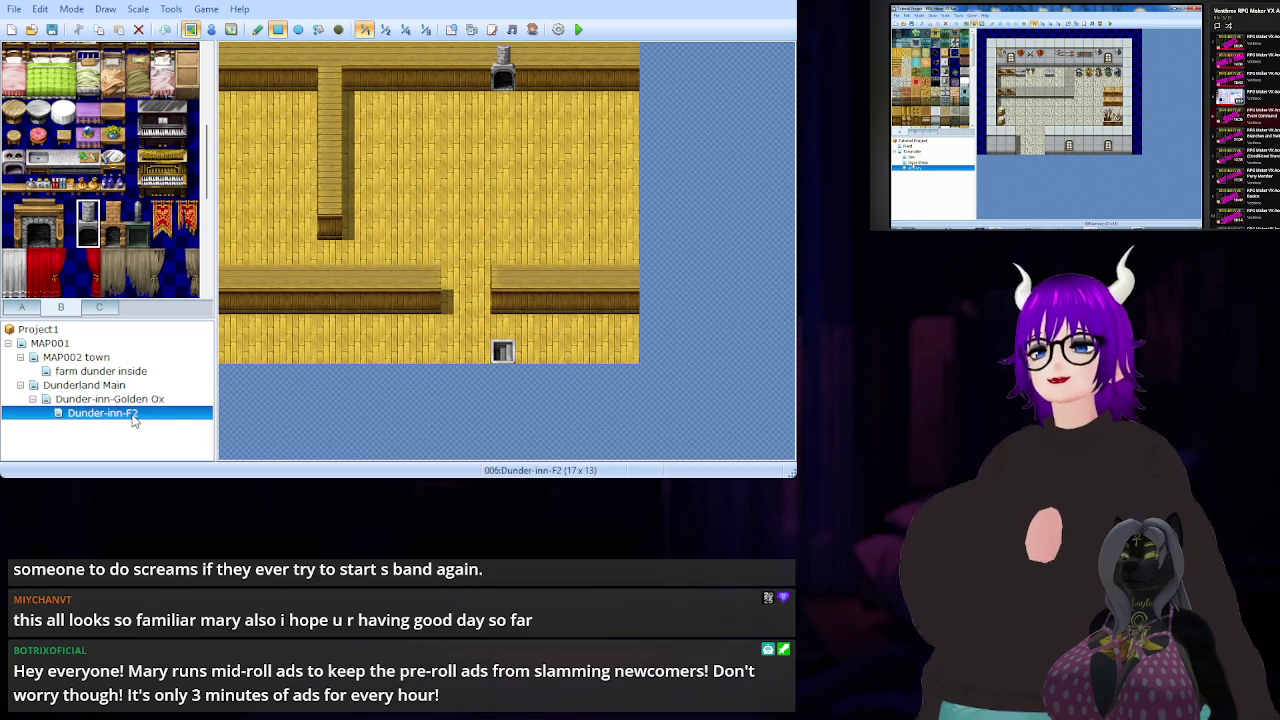
click(134, 399)
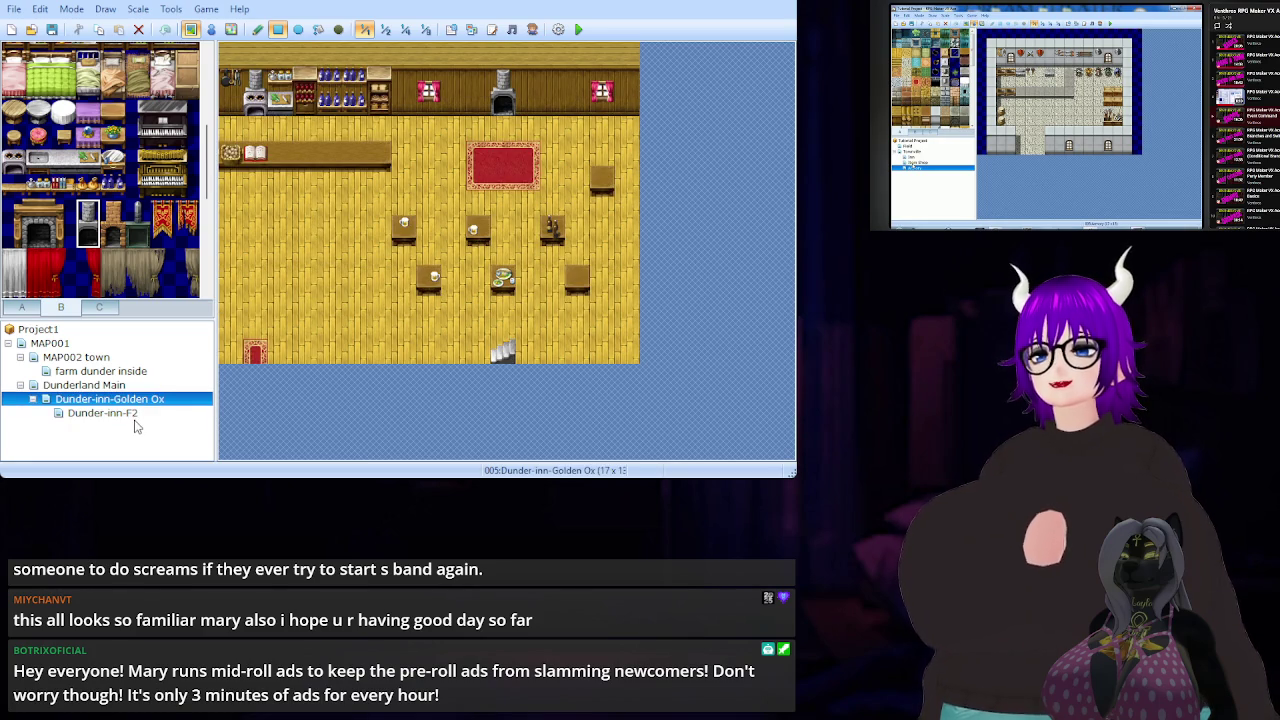
click(135, 416)
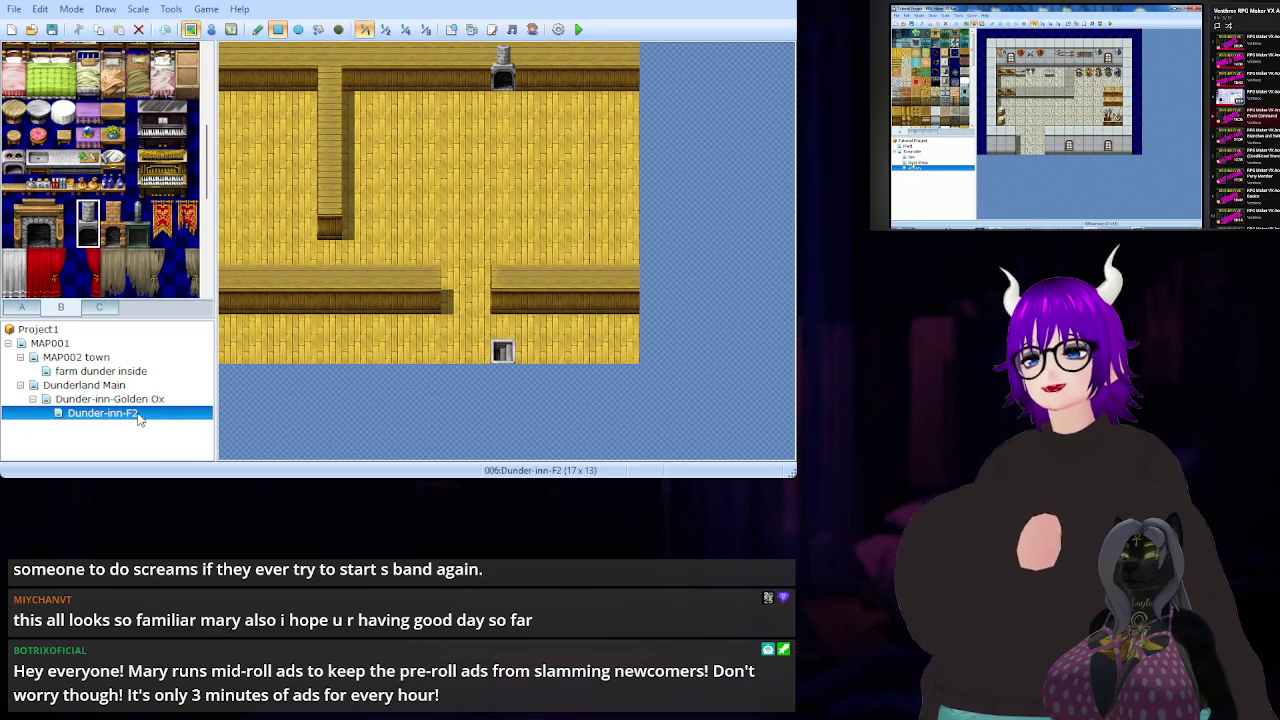
click(509, 82)
key(ctrl+z)
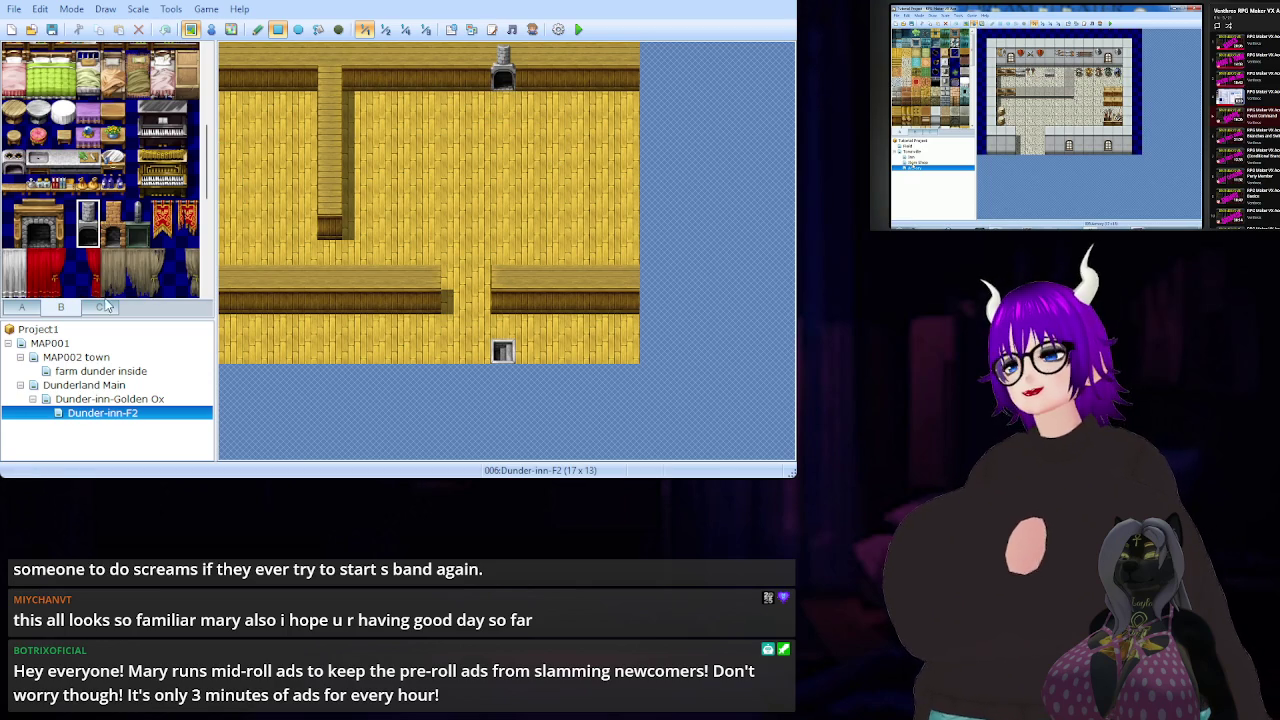
- Repaint the top wall rows in dark wood across the full width and last column
click(24, 308)
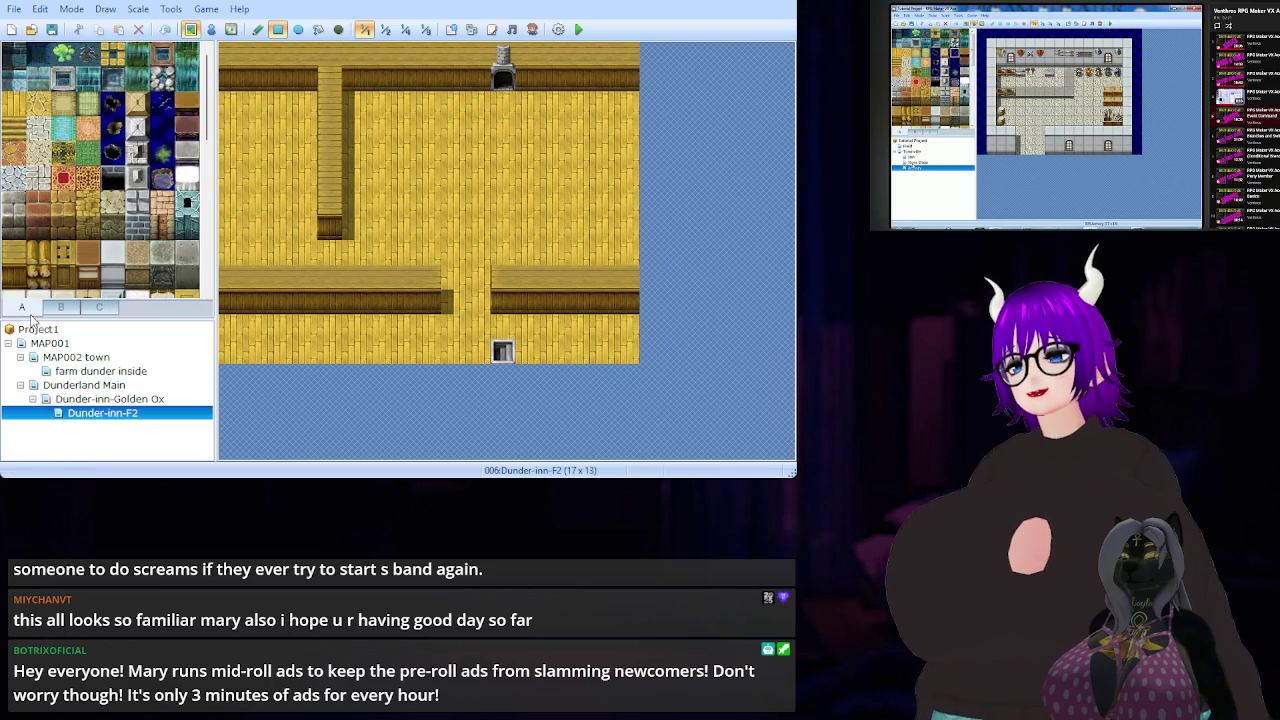
click(14, 254)
mouse_move(232, 75)
mouse_down()
mouse_move(412, 63)
mouse_move(611, 77)
mouse_move(499, 65)
mouse_up()
click(18, 277)
drag(228, 104, 296, 110)
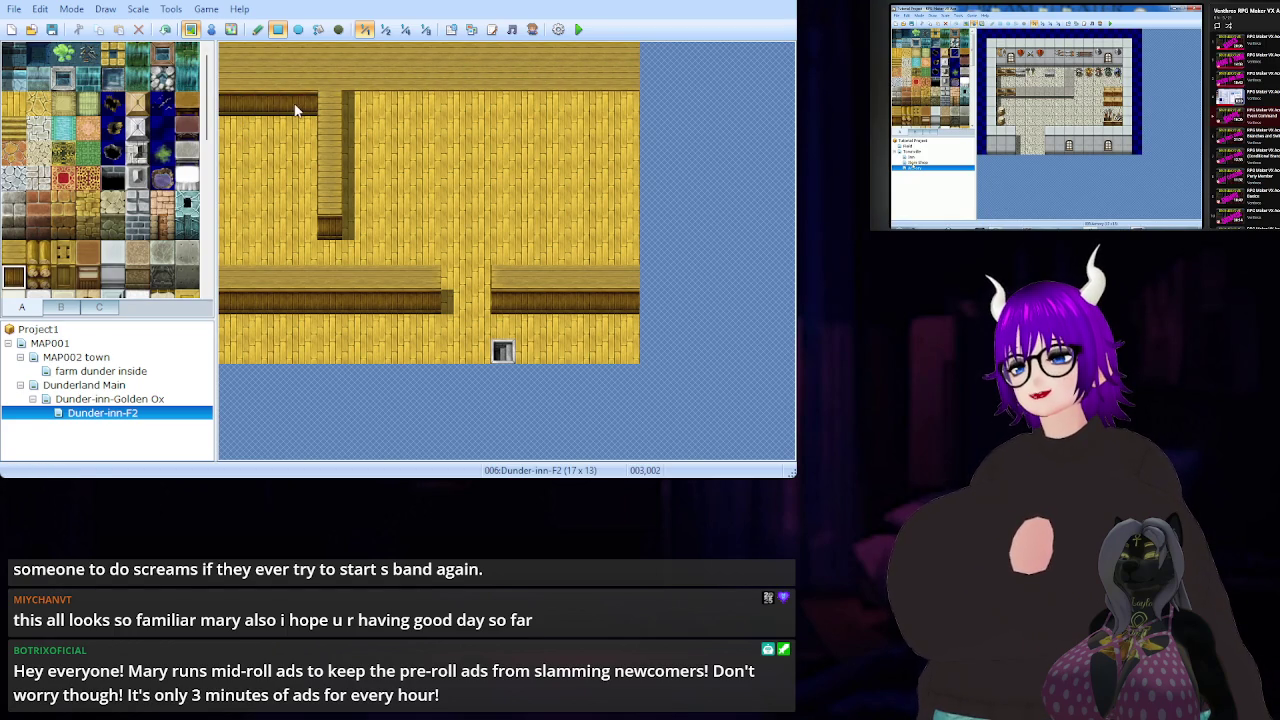
drag(231, 68, 630, 100)
click(14, 252)
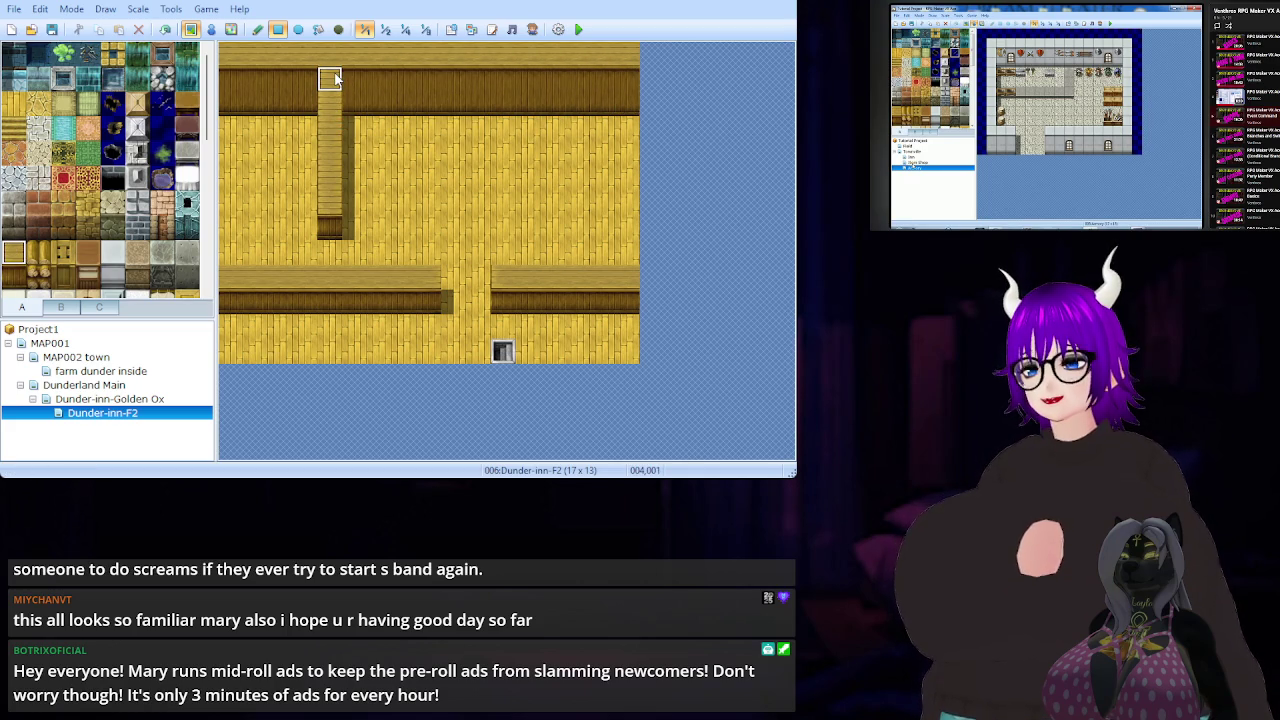
click(334, 80)
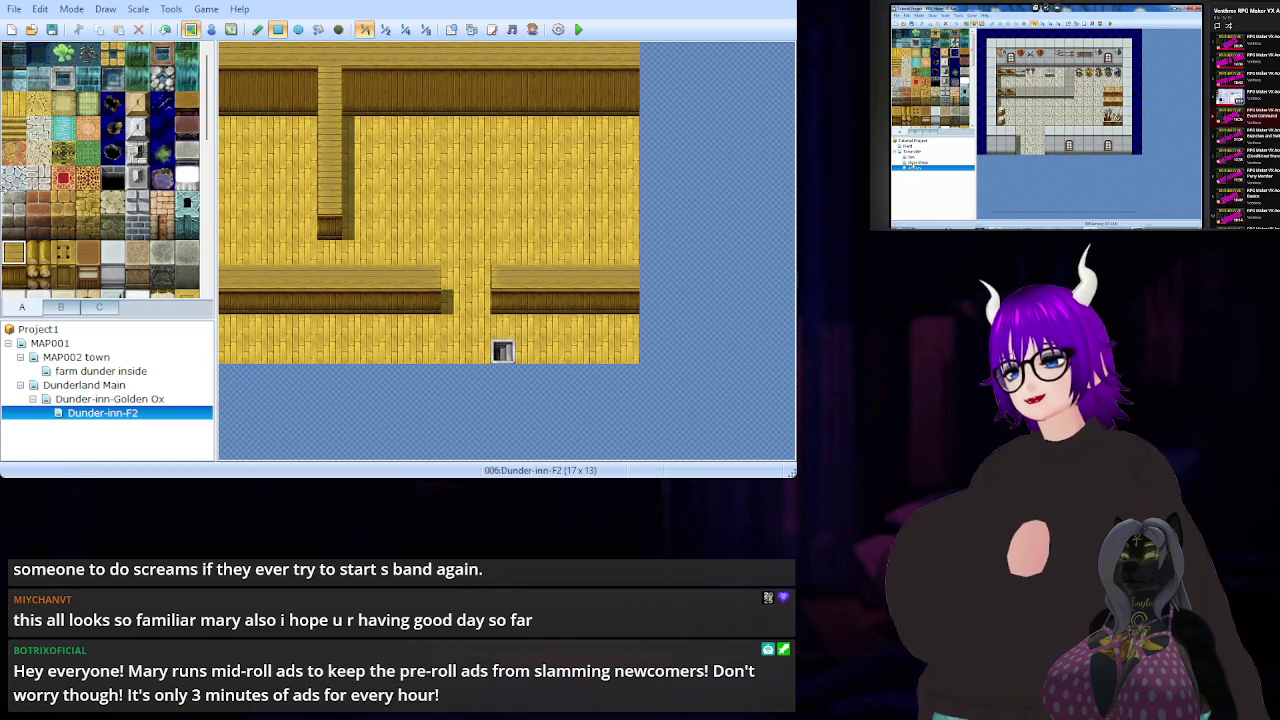
- Lay wood wall-top tiles along row 8 and dark wood wall along row 9
click(13, 103)
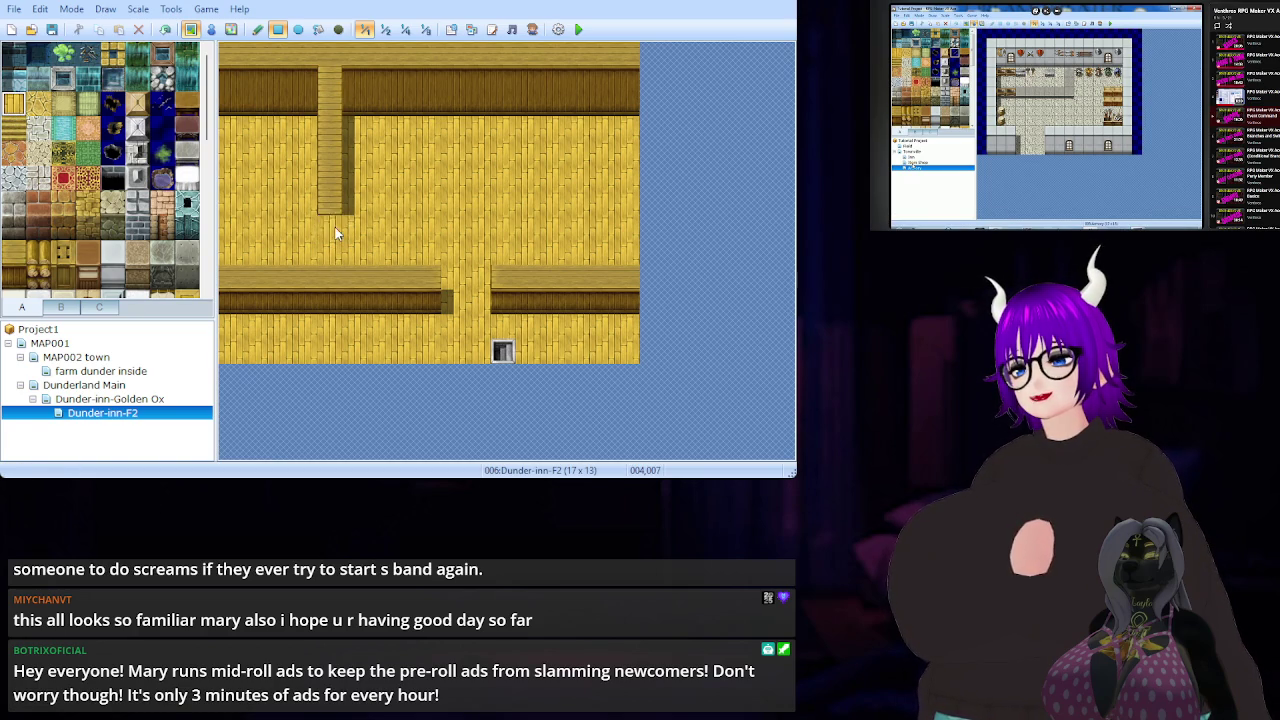
click(13, 277)
click(329, 178)
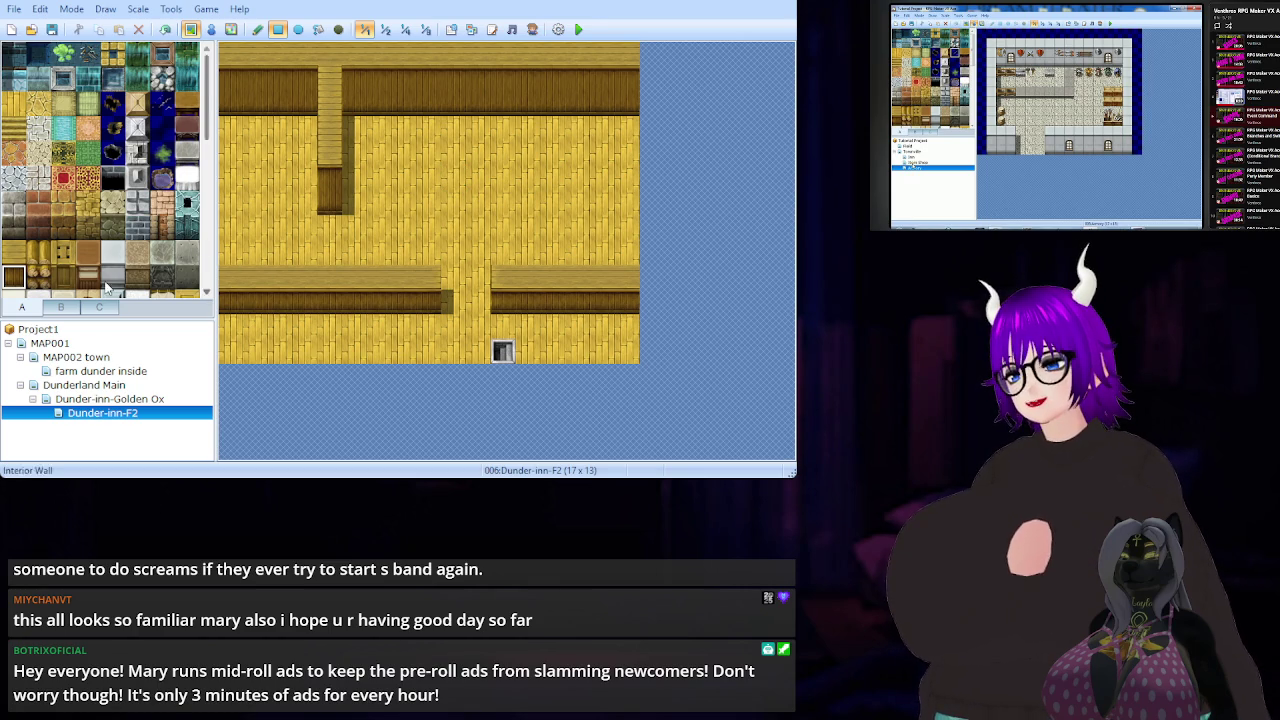
click(13, 258)
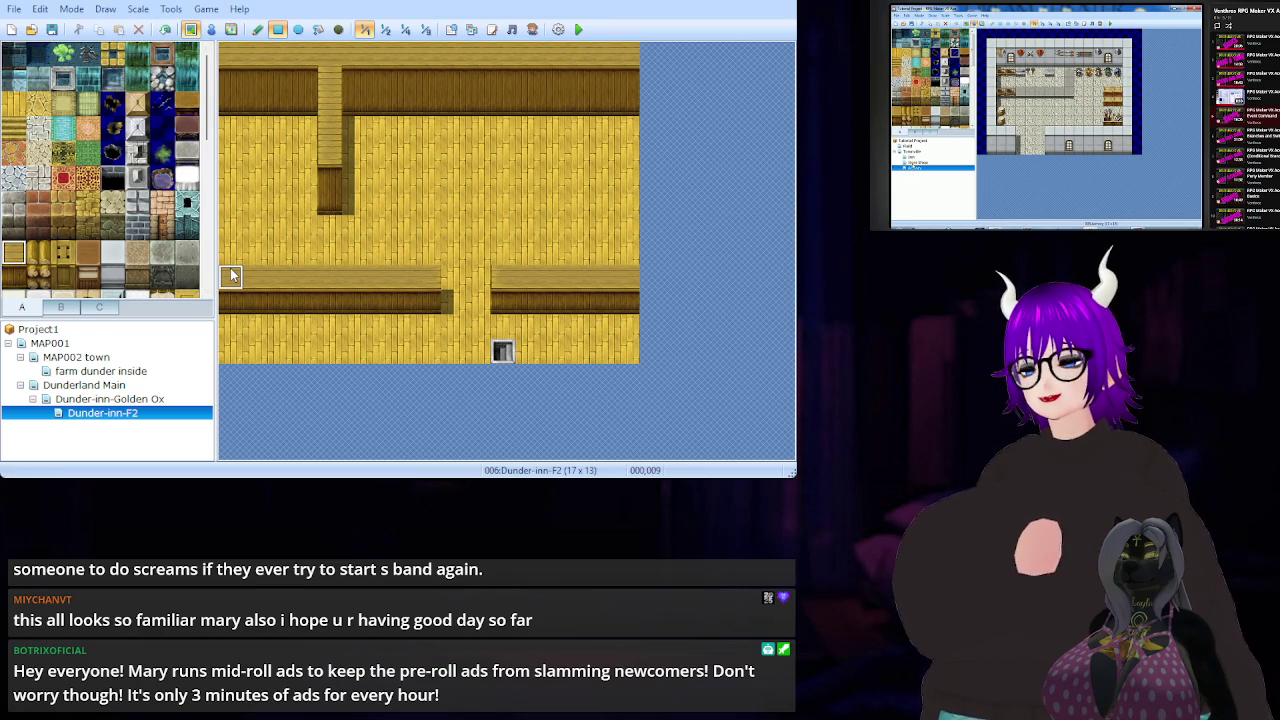
drag(230, 263, 434, 262)
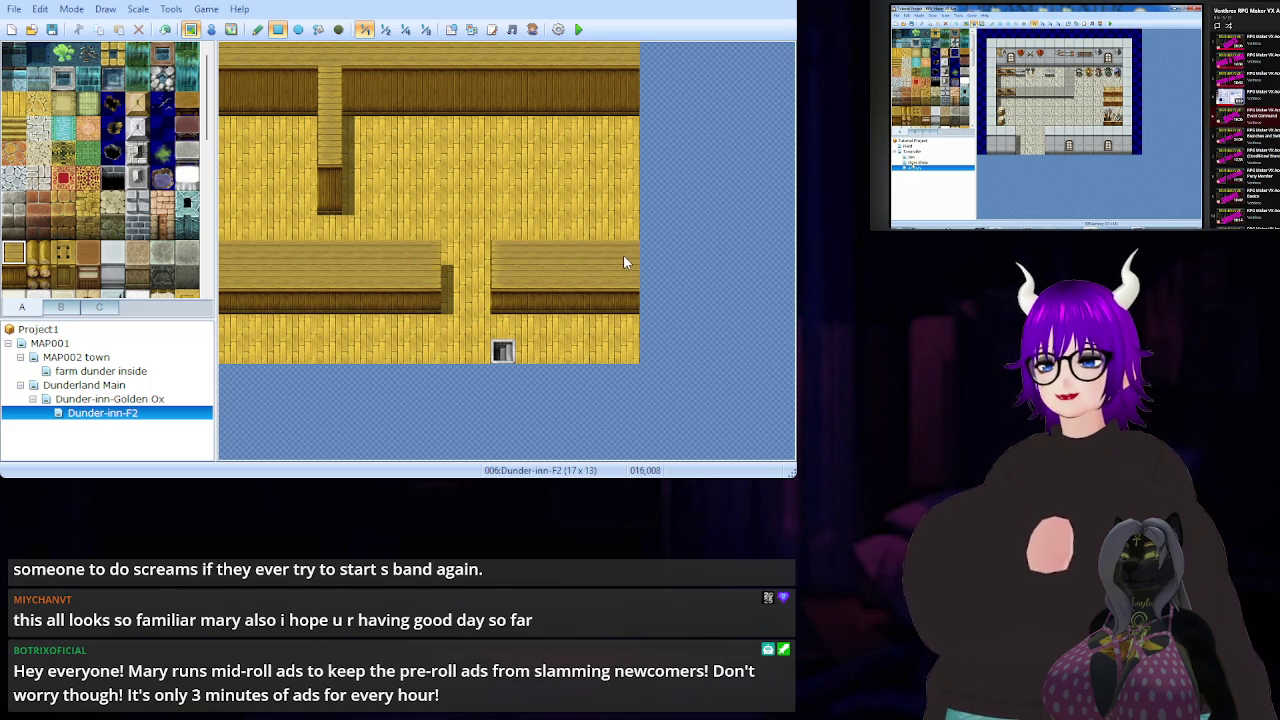
click(13, 277)
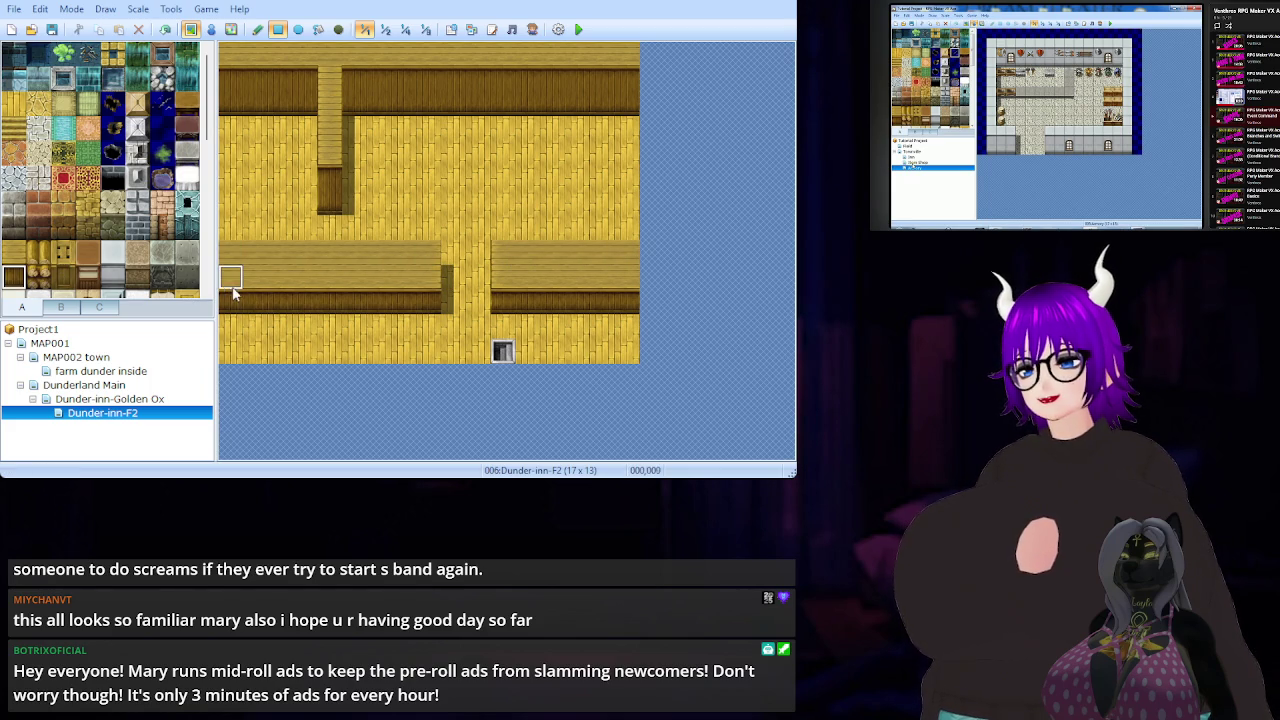
drag(232, 288, 609, 283)
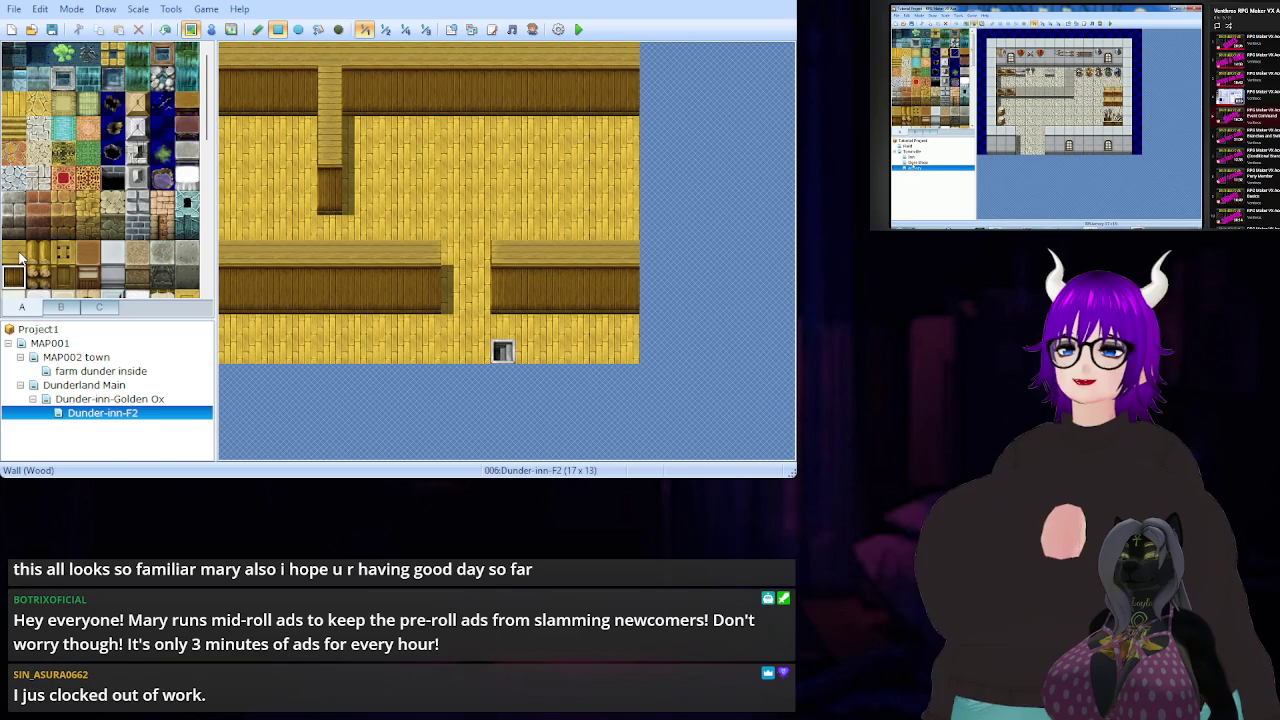
- Place the small fireplace from tileset B on the back wall of Dunder-inn-F2
scroll(140, 200, down, 5)
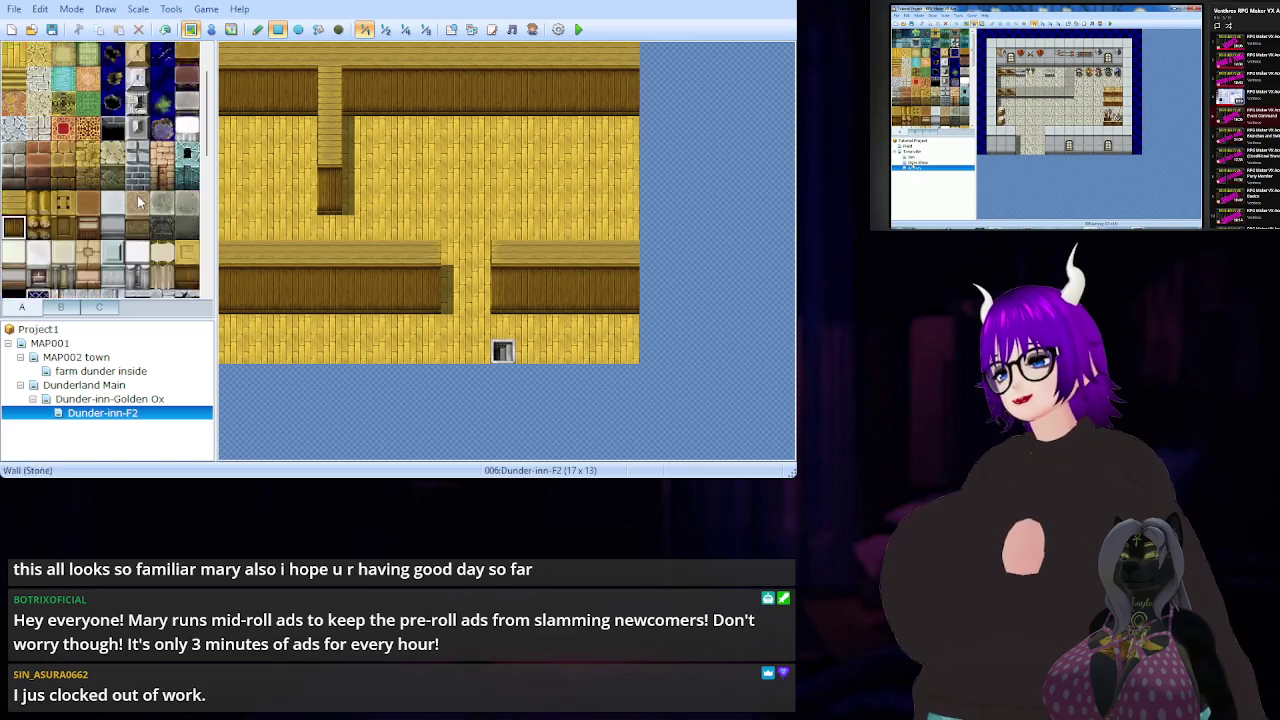
scroll(143, 188, down, 5)
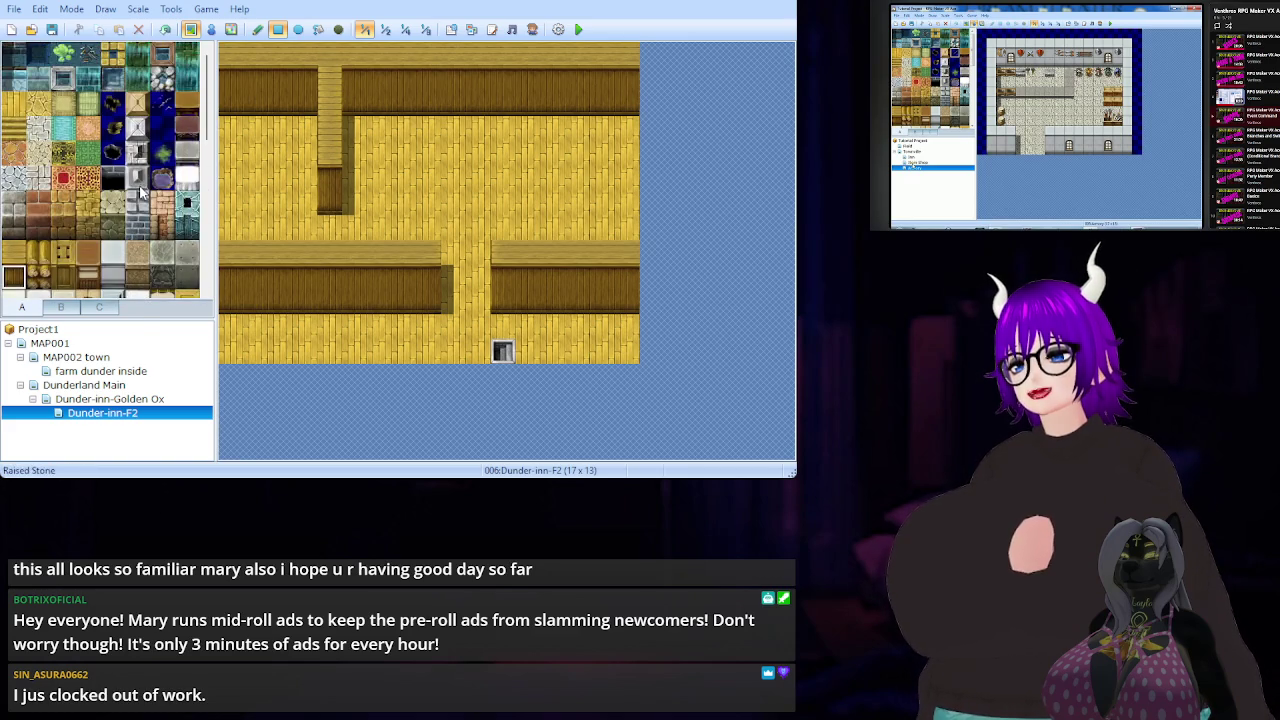
click(59, 308)
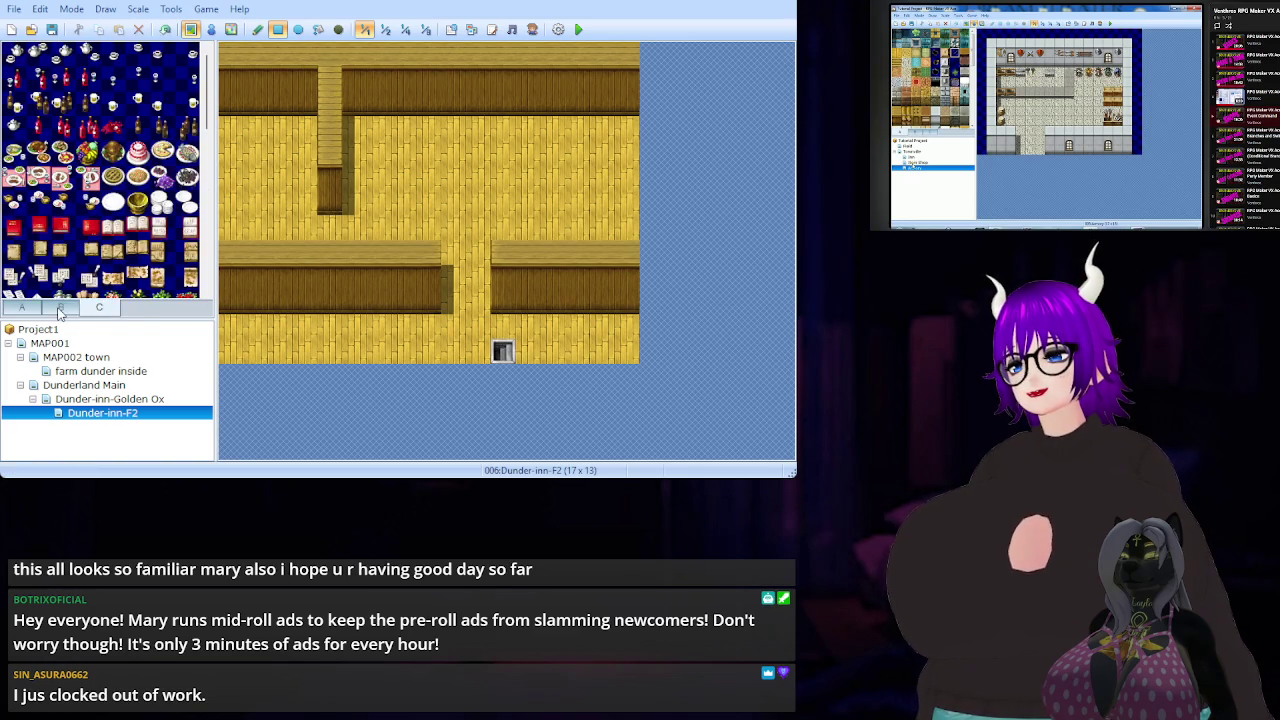
scroll(125, 172, down, 3)
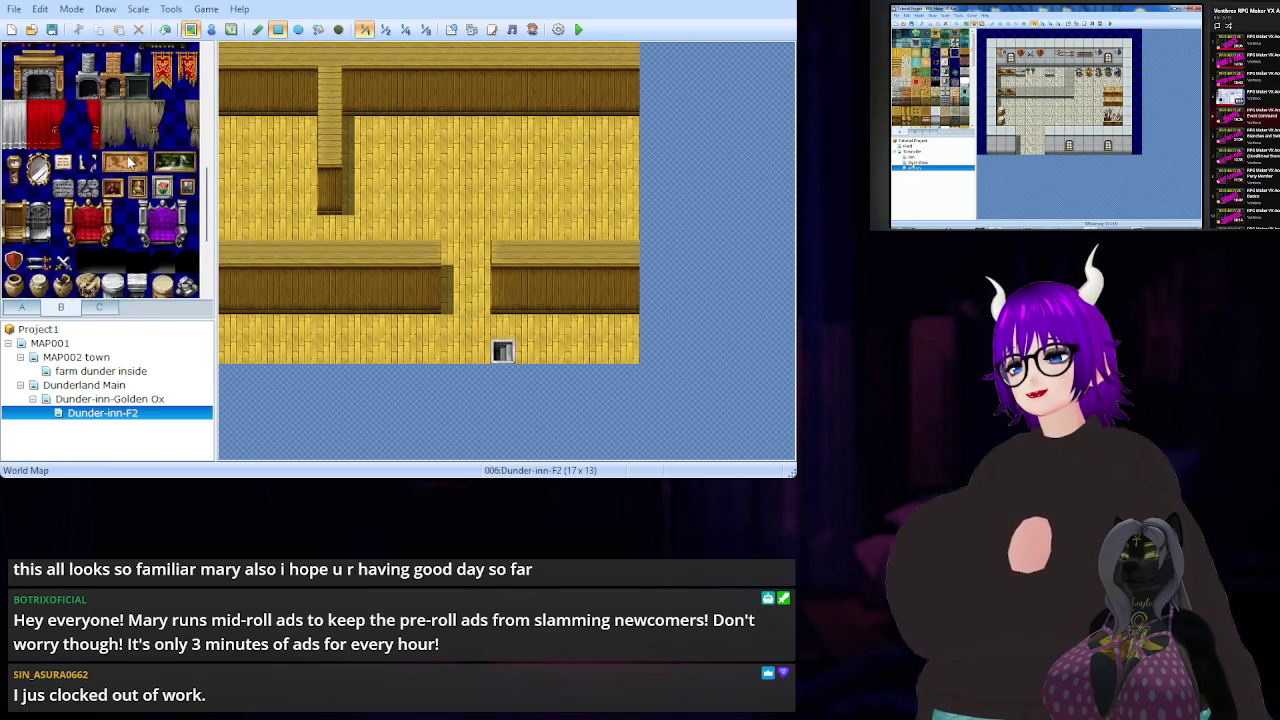
scroll(125, 172, up, 2)
drag(88, 240, 88, 212)
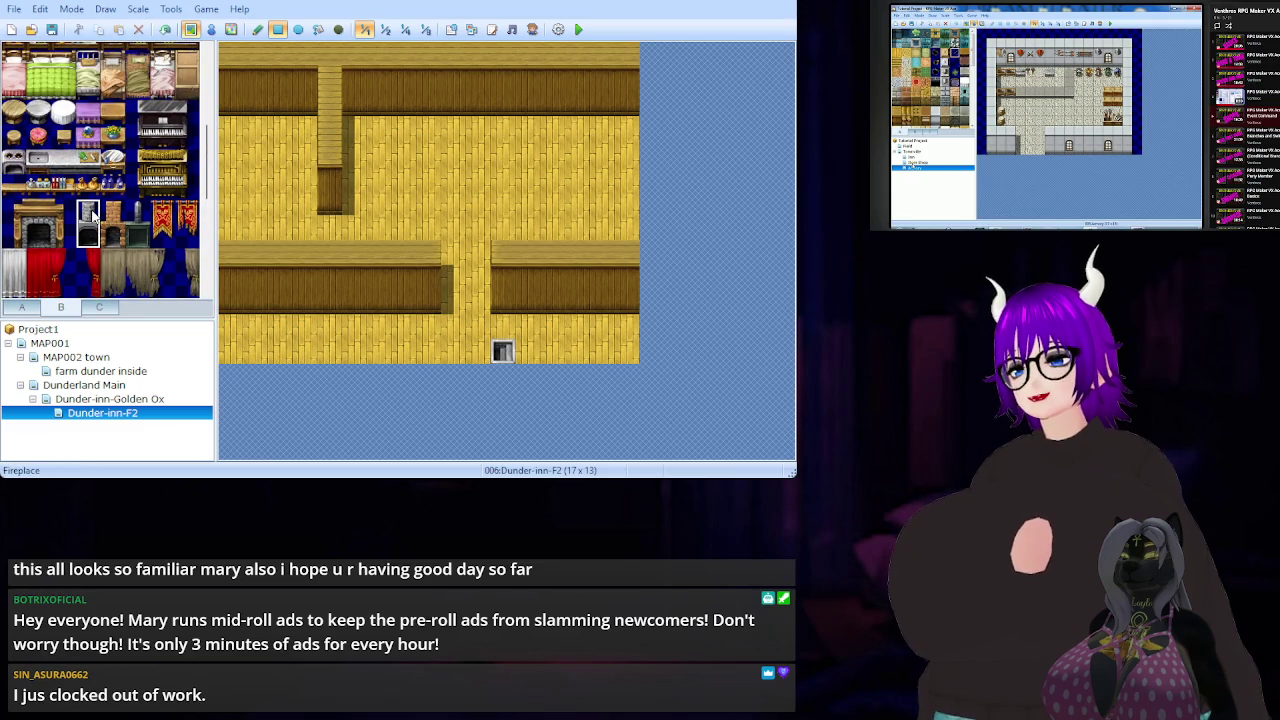
click(503, 85)
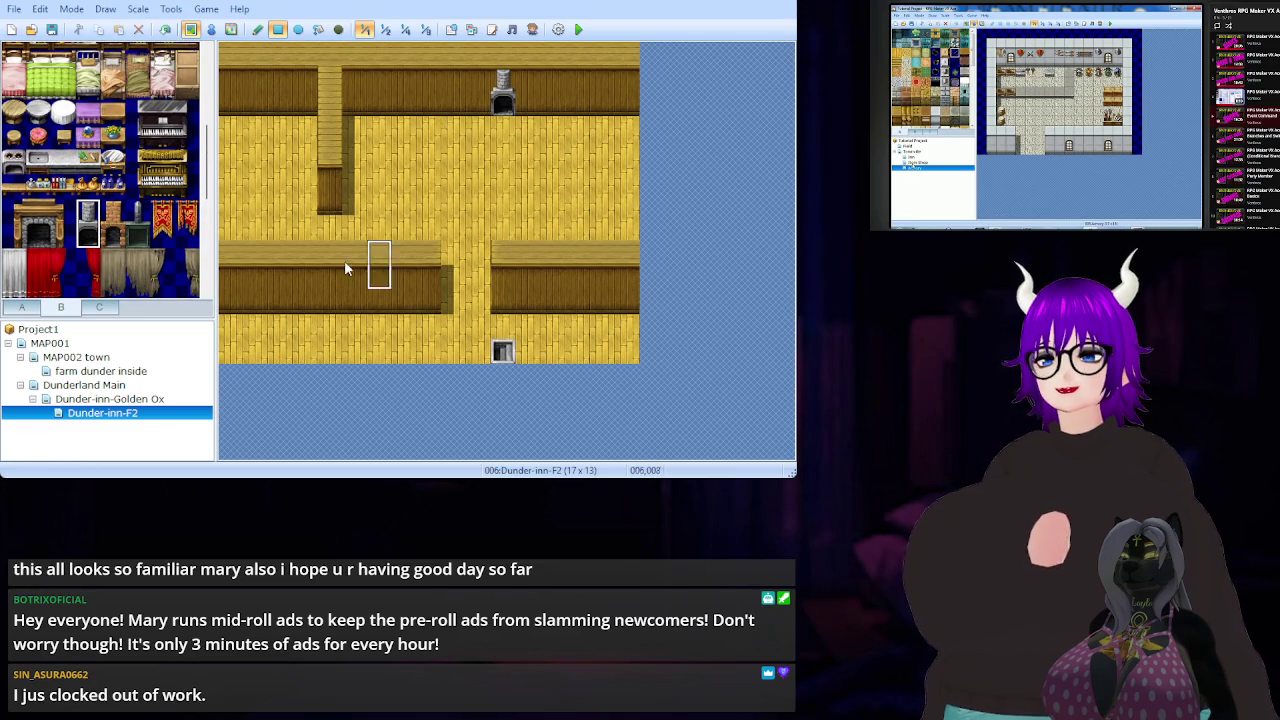
click(82, 399)
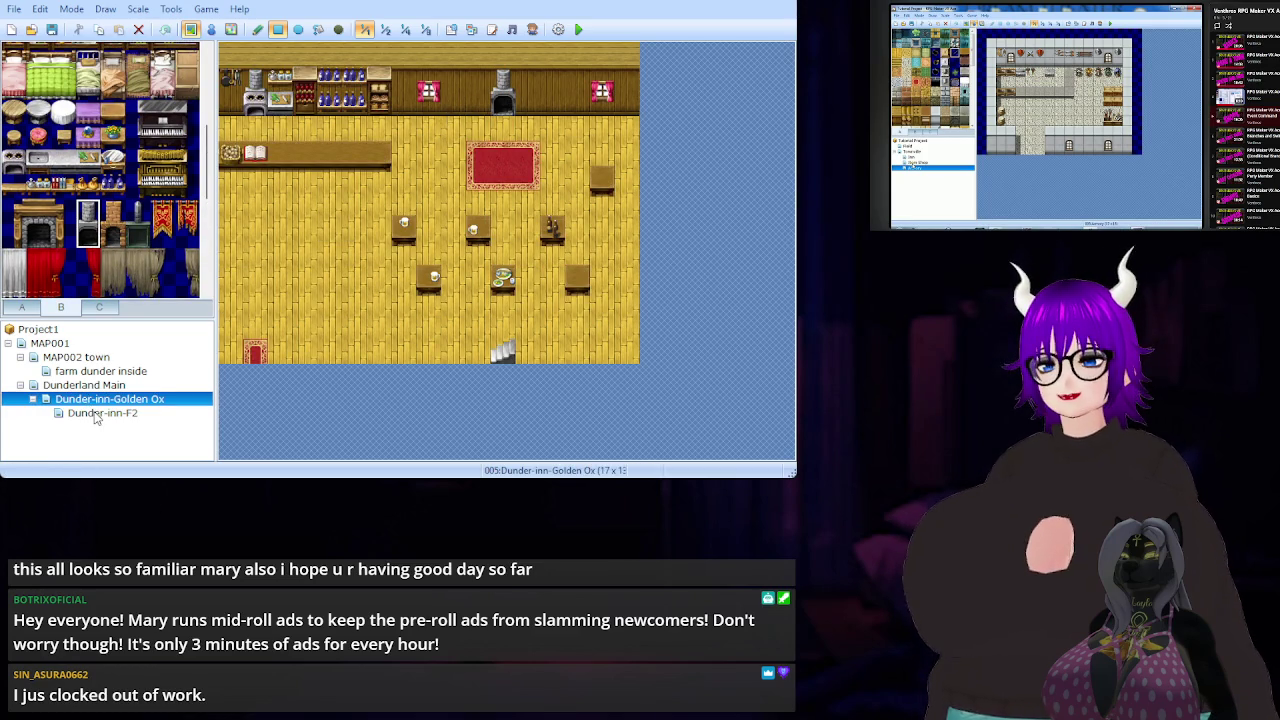
click(96, 414)
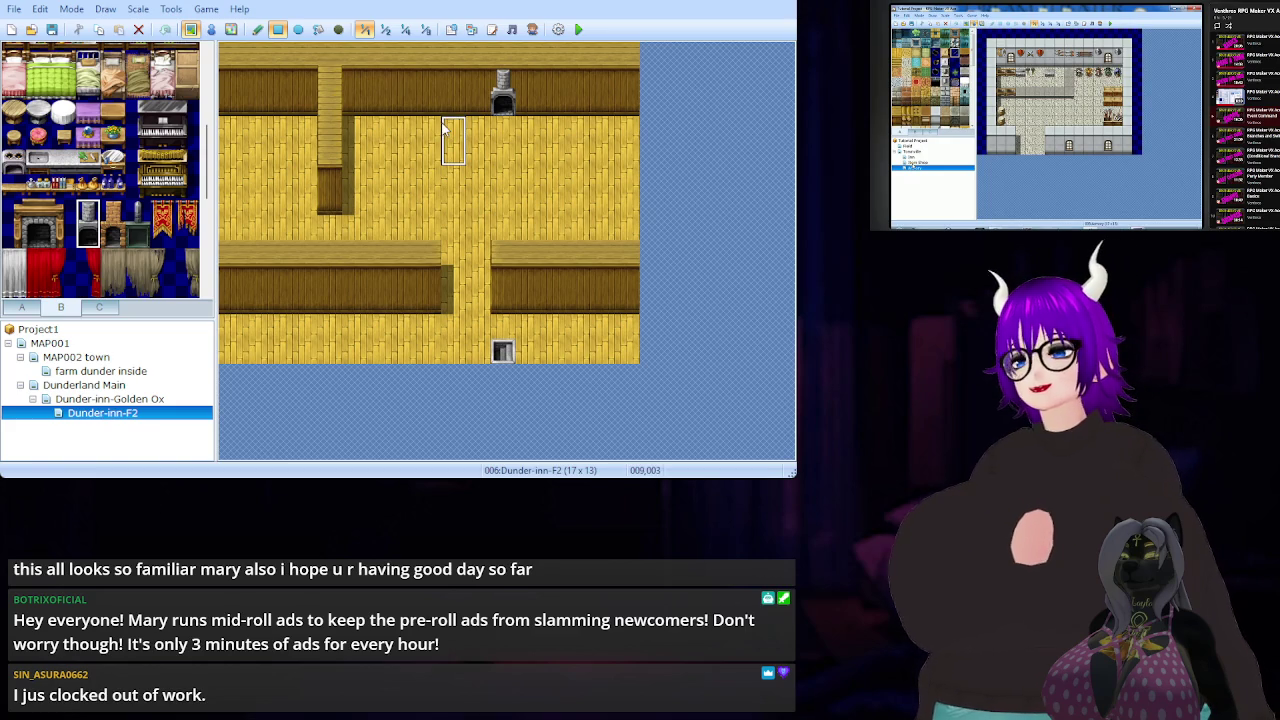
- Hang the two-tile mirror on the back wall beside the fireplace
scroll(98, 176, down, 3)
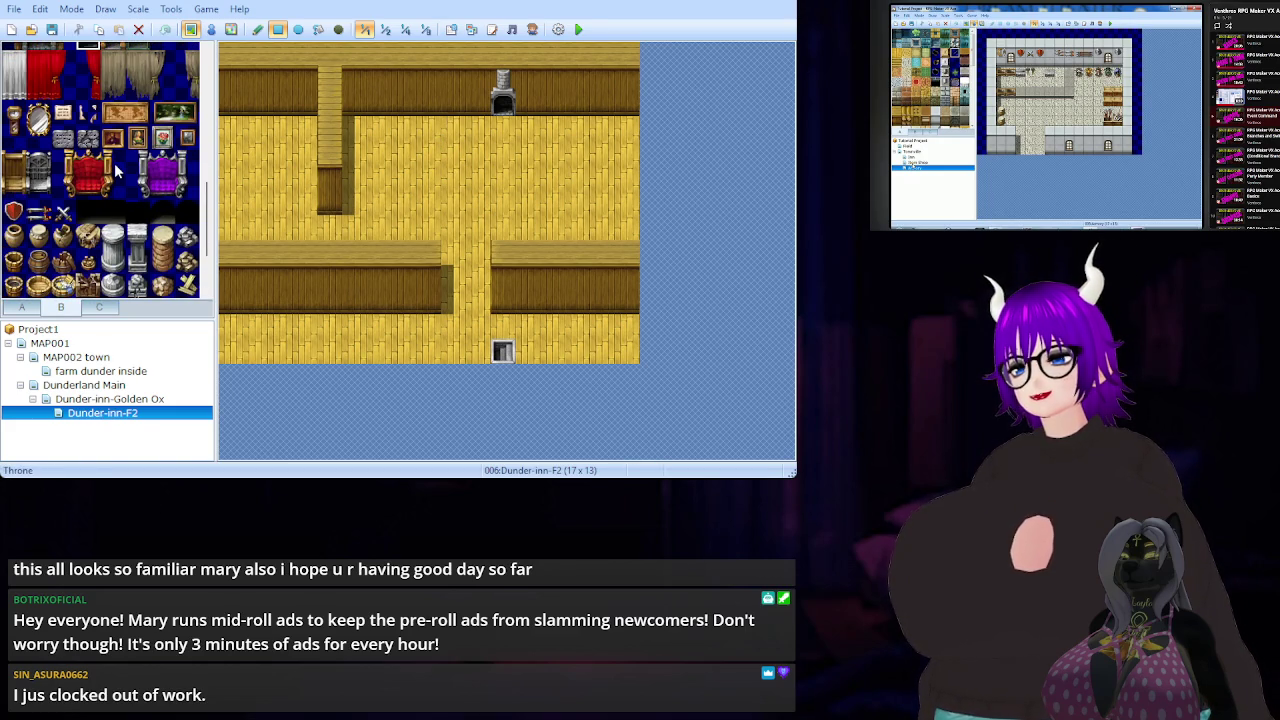
scroll(116, 172, up, 1)
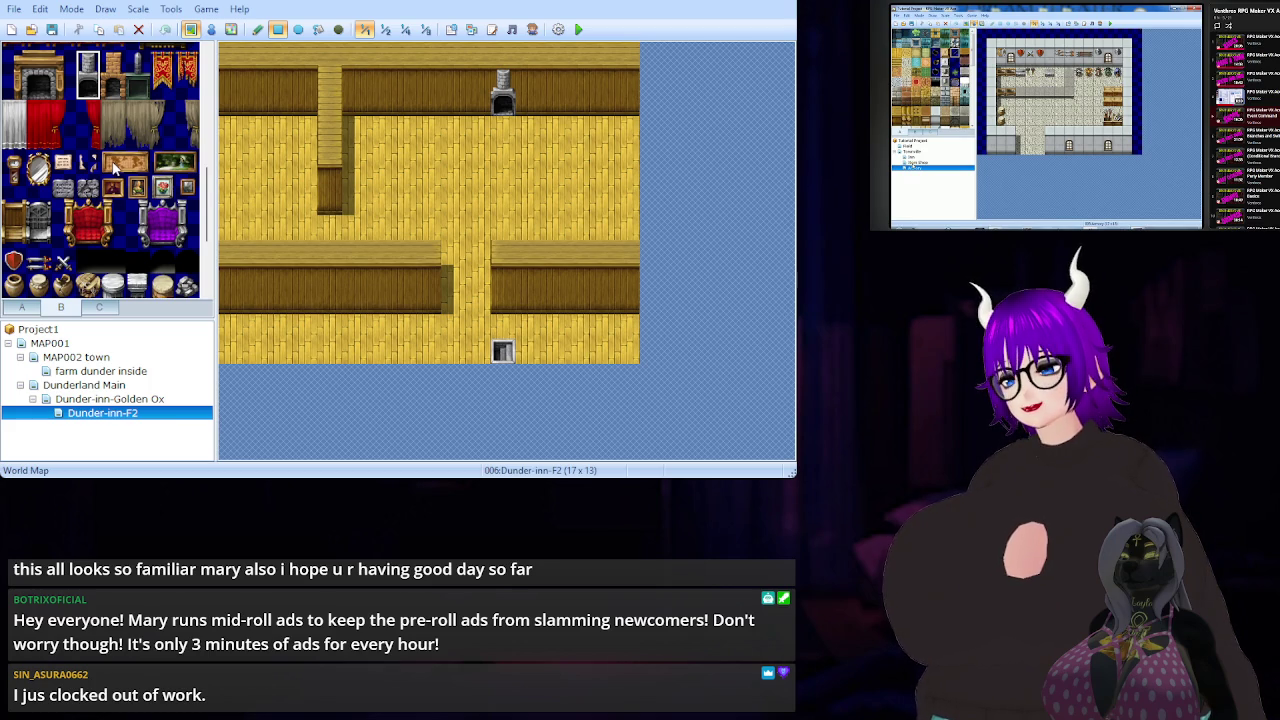
drag(15, 162, 16, 188)
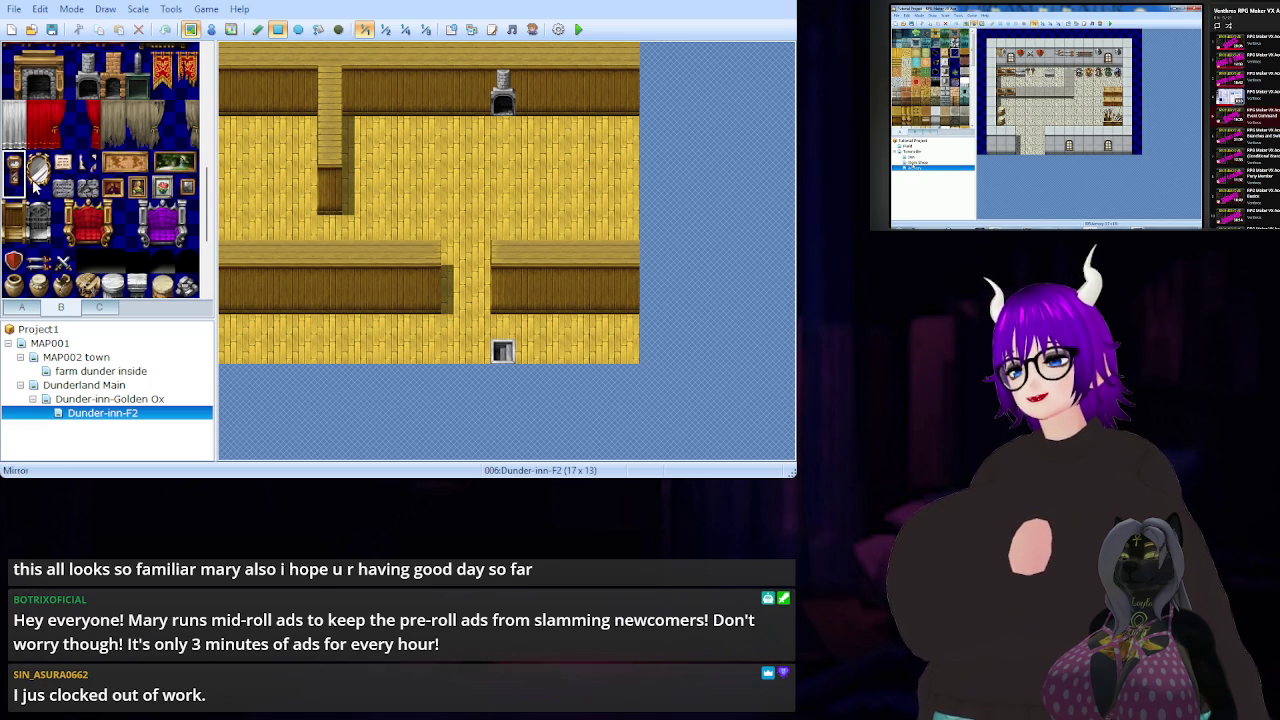
click(460, 82)
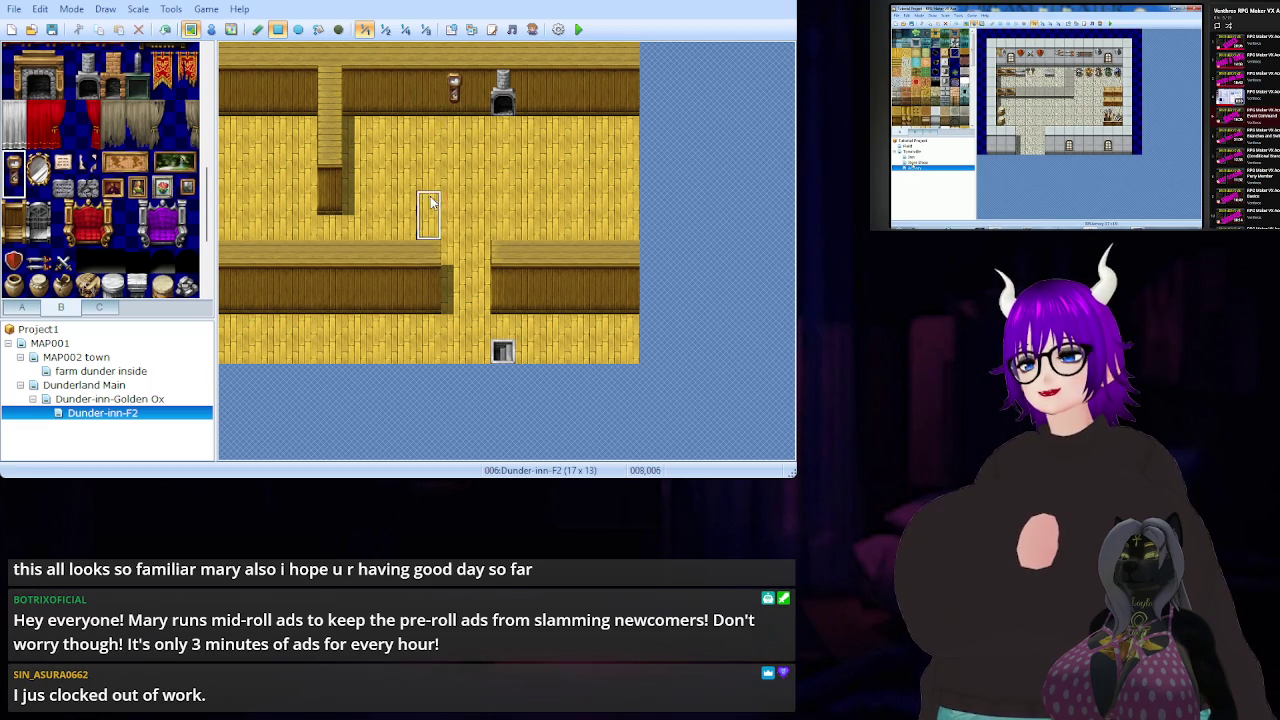
scroll(90, 230, down, 5)
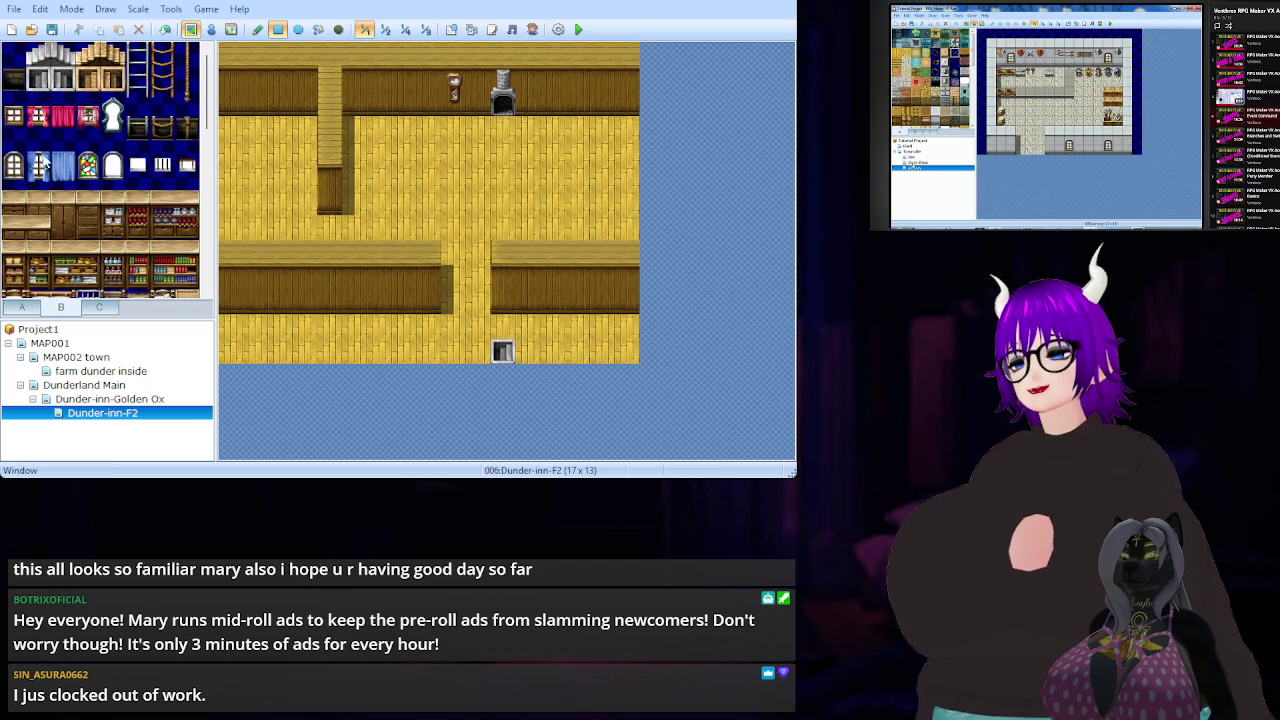
- Select the pink-curtained window tile and compare window positions with the Golden Ox ground floor
click(38, 116)
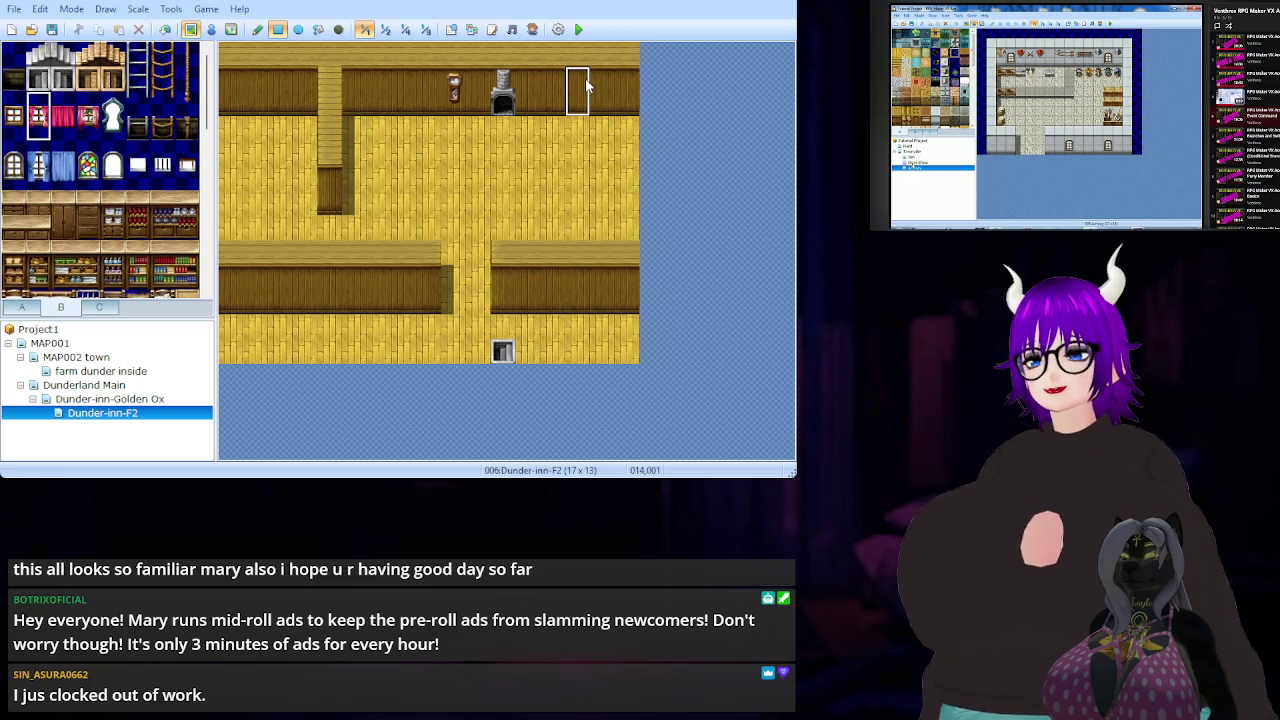
click(123, 399)
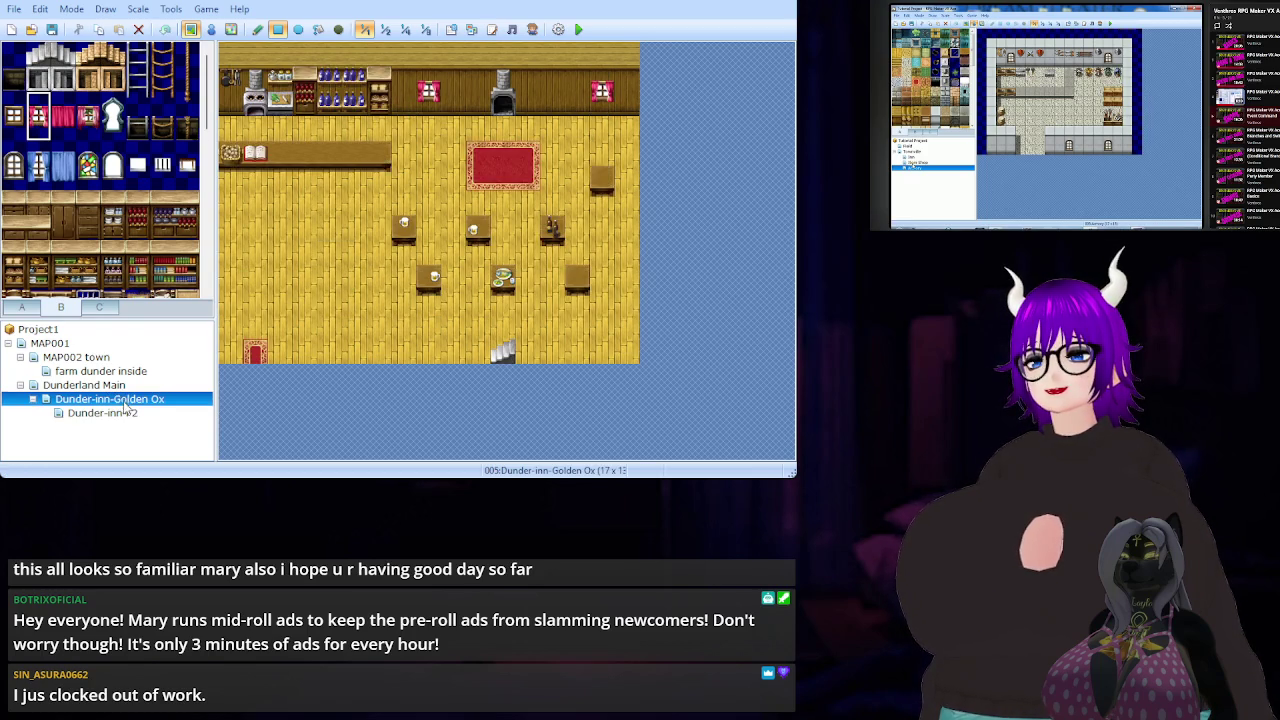
click(125, 416)
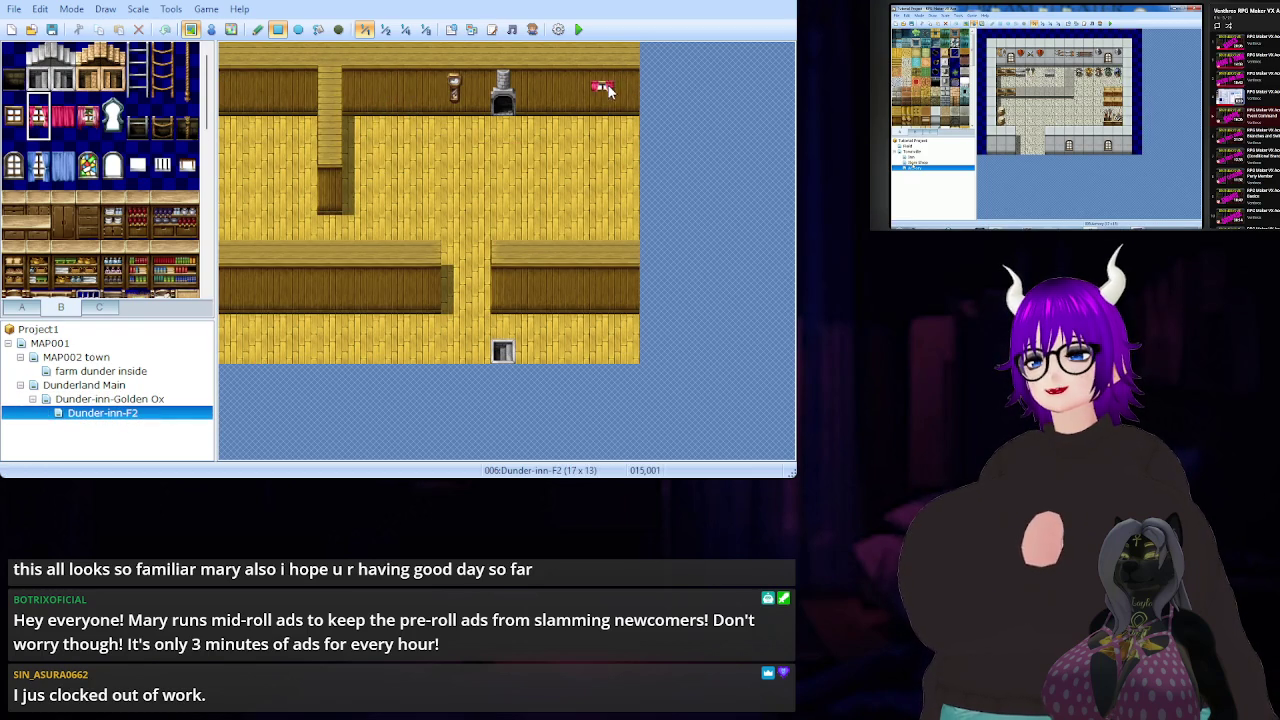
click(139, 402)
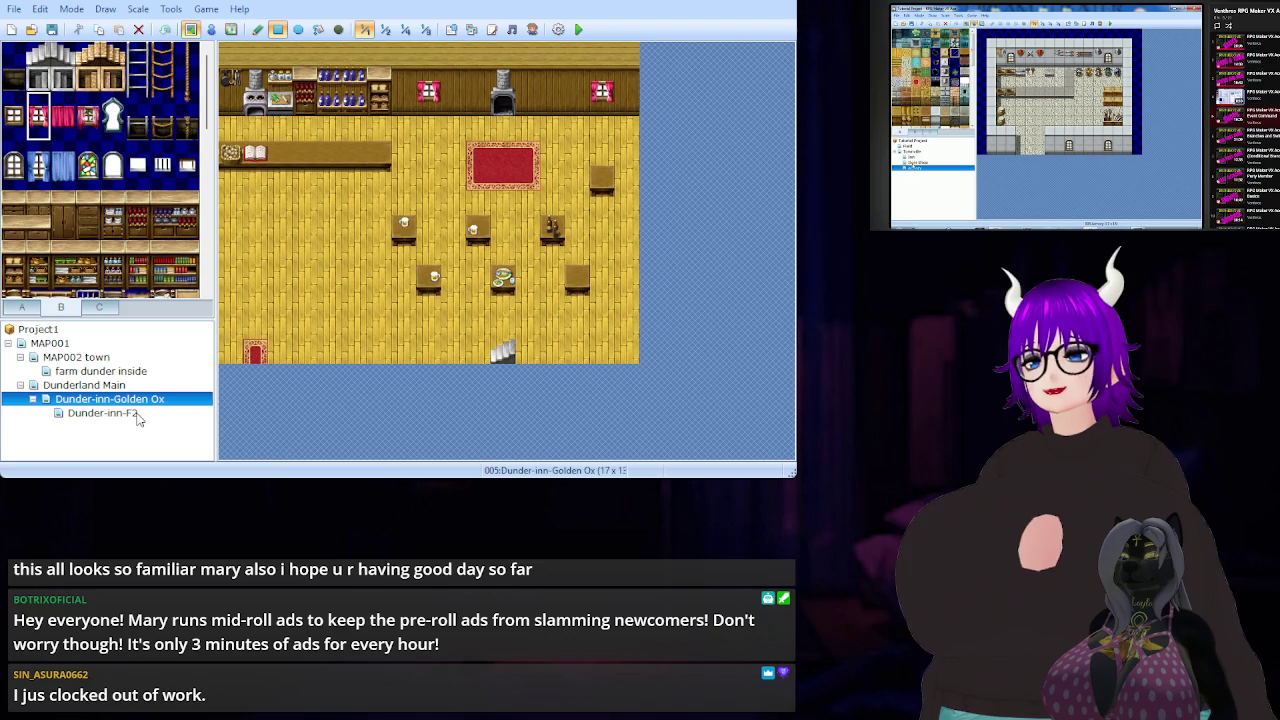
click(138, 416)
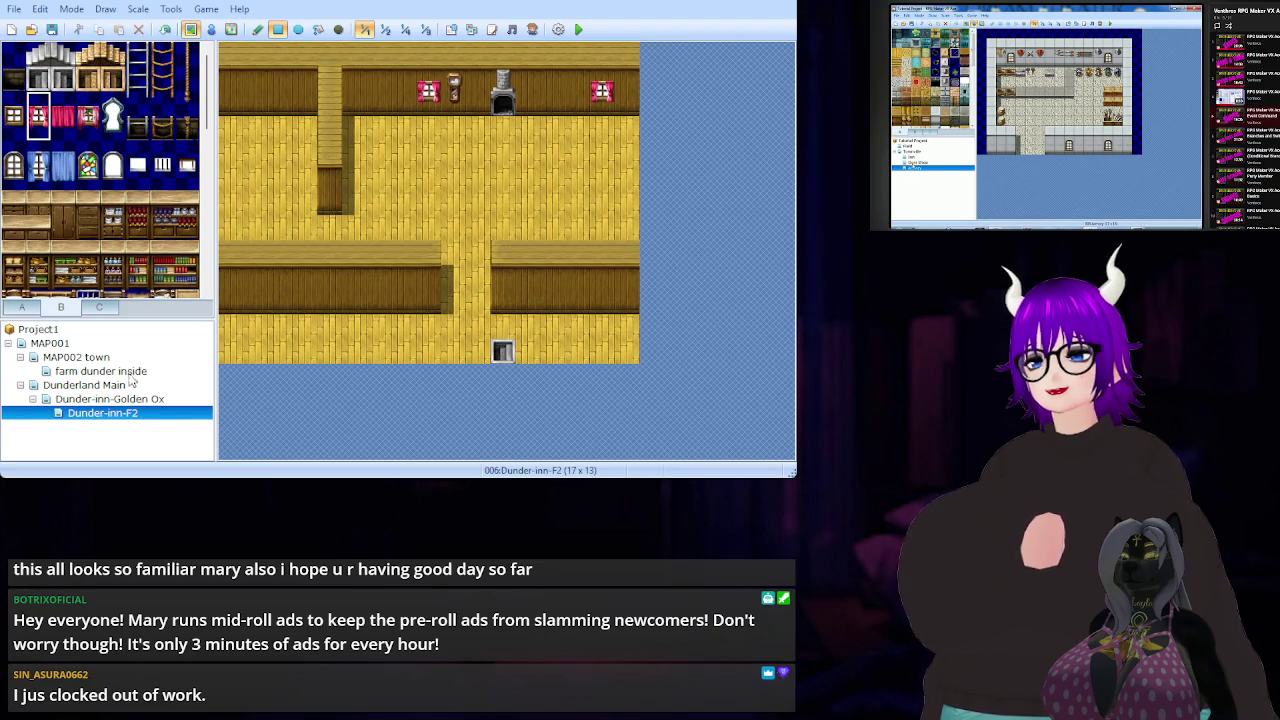
click(104, 401)
click(116, 417)
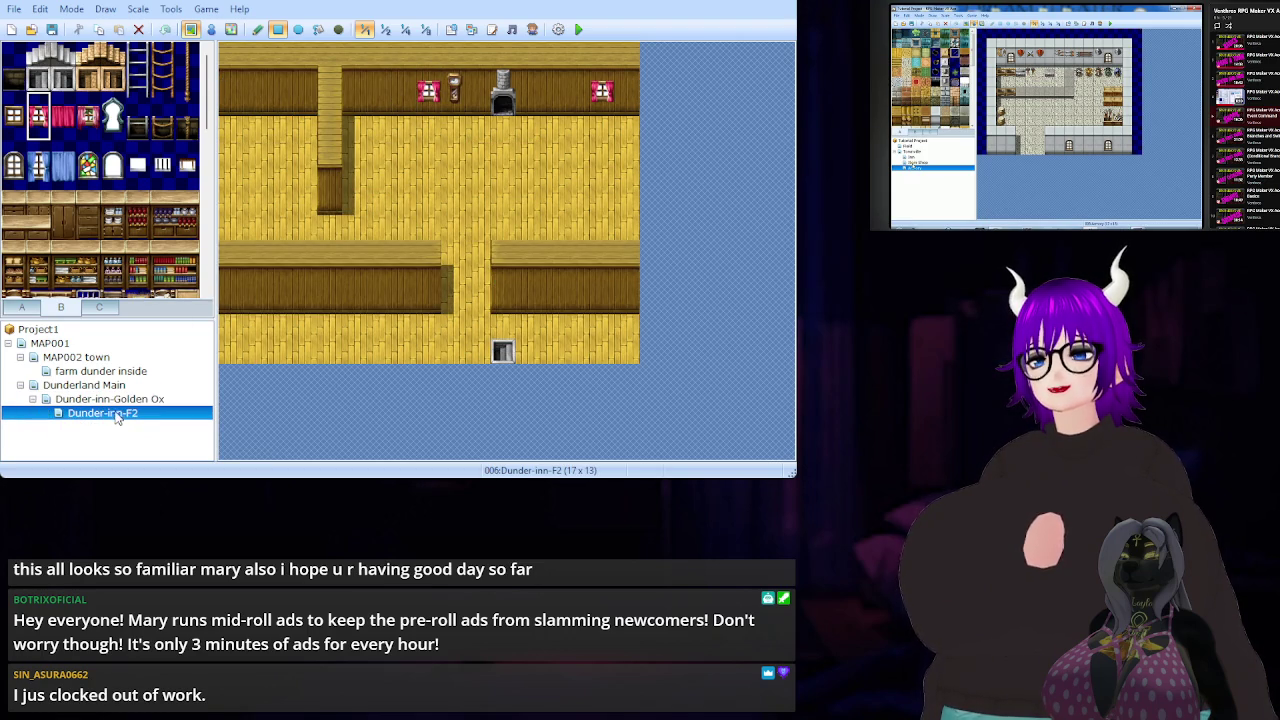
click(128, 403)
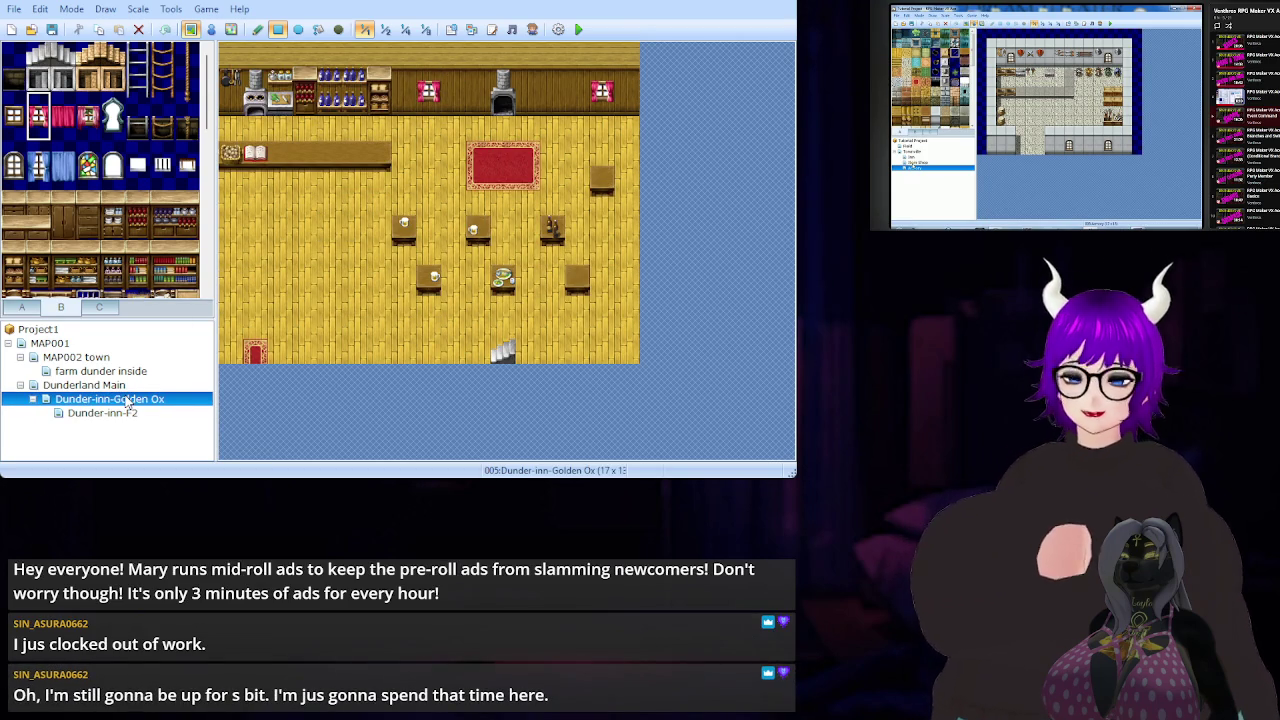
click(130, 414)
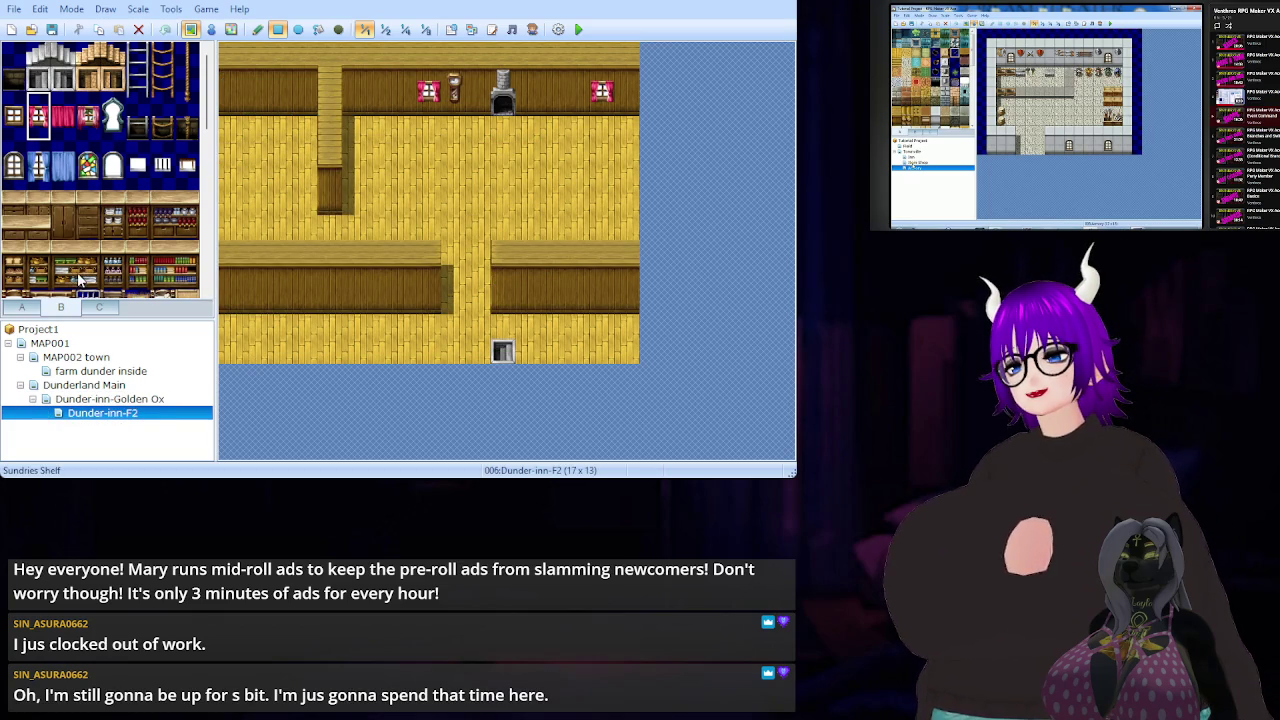
- Scroll through tileset B and open the Golden Ox ground floor map
scroll(90, 150, down, 5)
scroll(86, 155, up, 5)
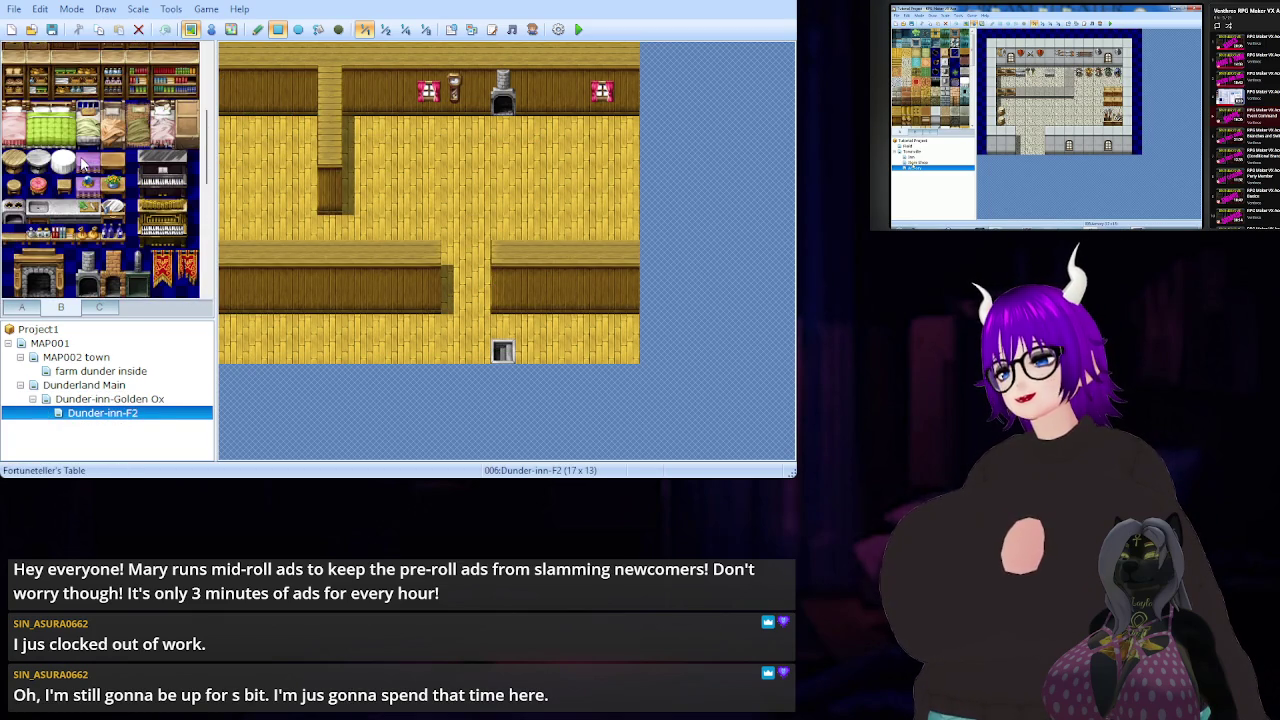
scroll(84, 163, down, 6)
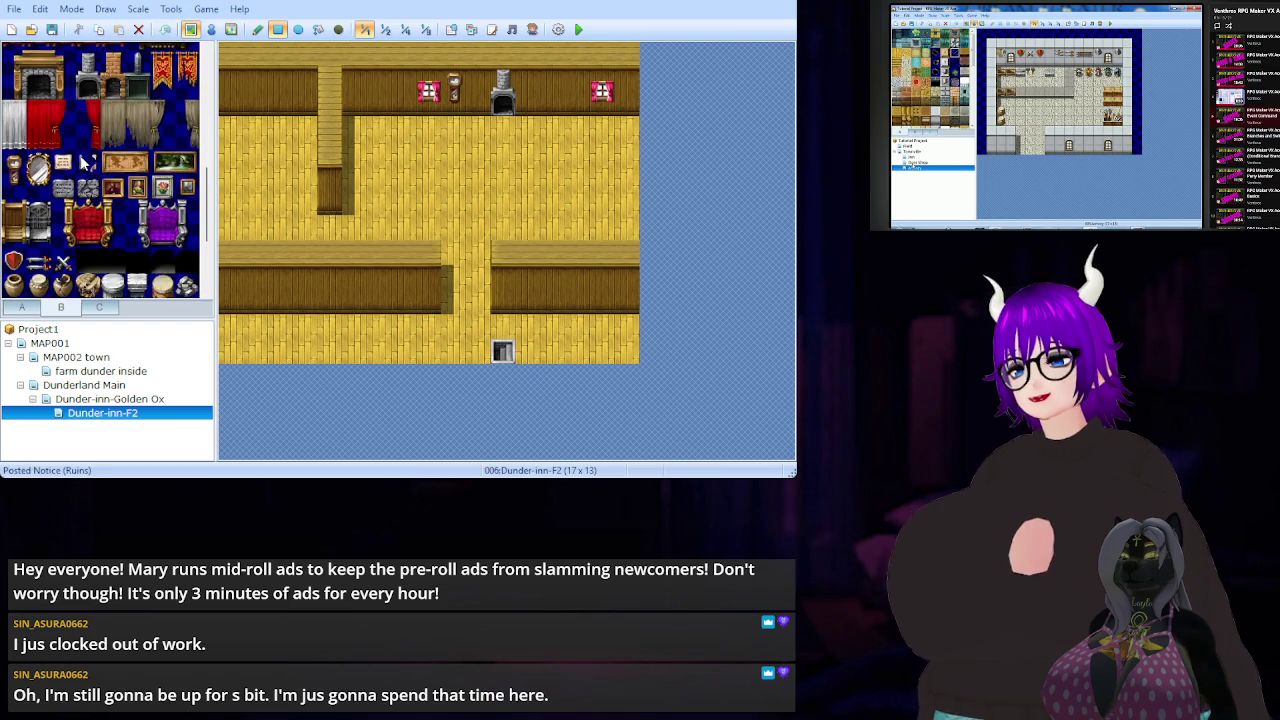
scroll(82, 157, down, 2)
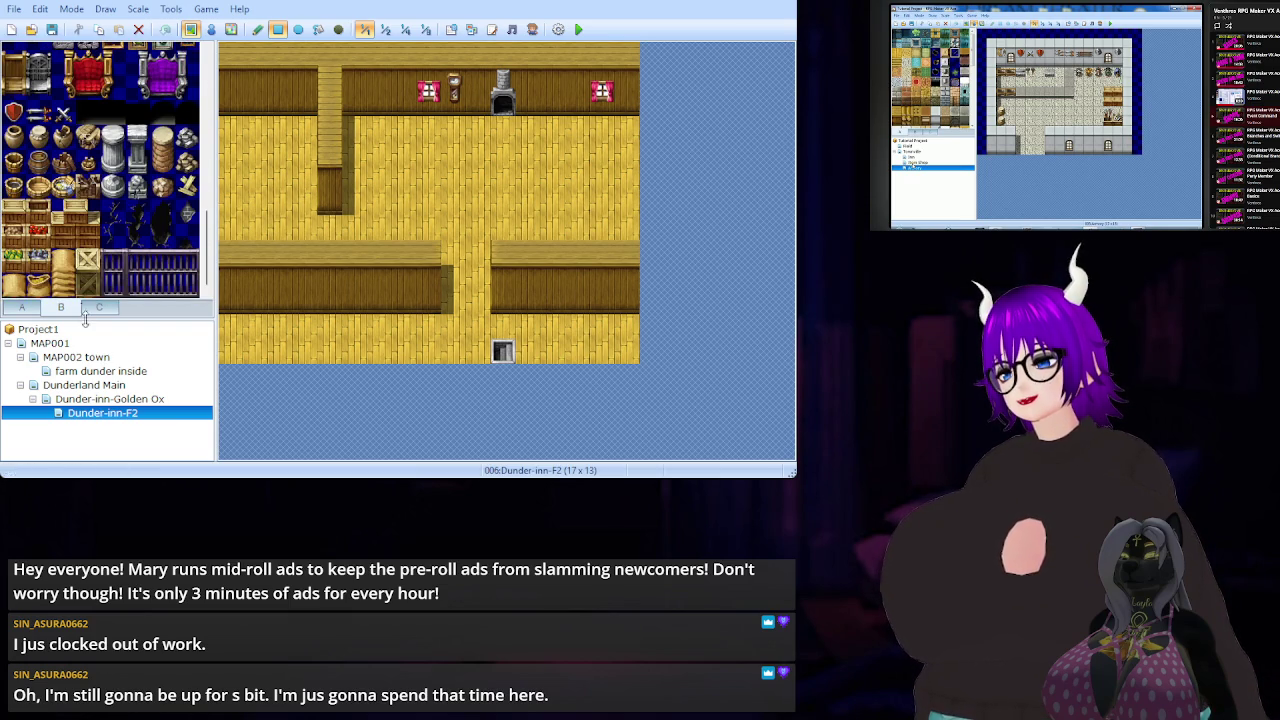
click(112, 400)
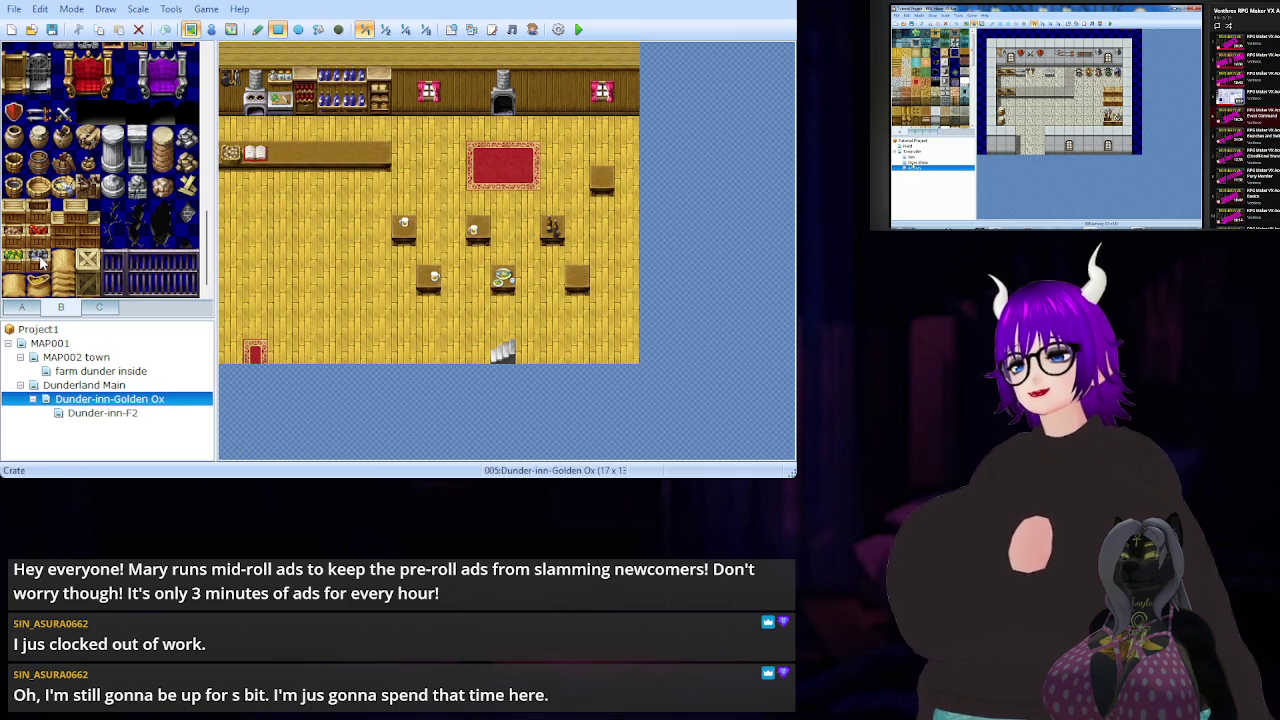
- Undo crates stamped on the counter and paint two barrels in the bottom-right corner
drag(36, 234, 16, 246)
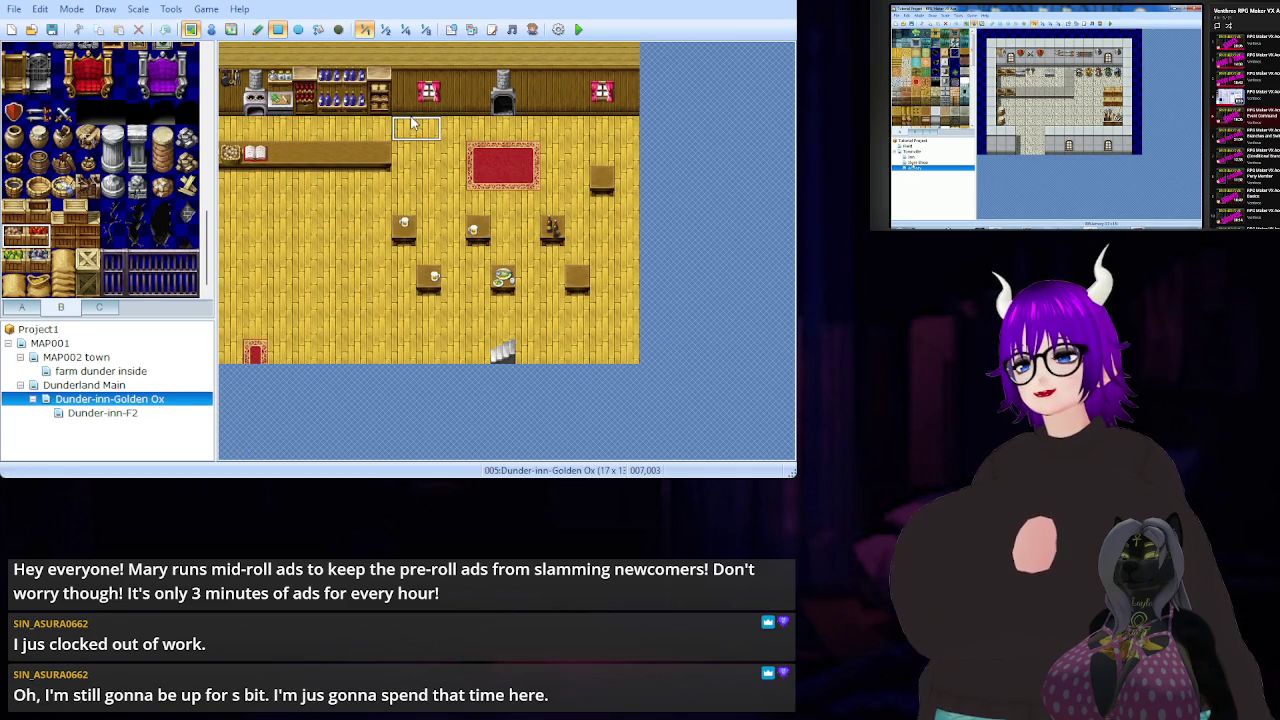
click(416, 152)
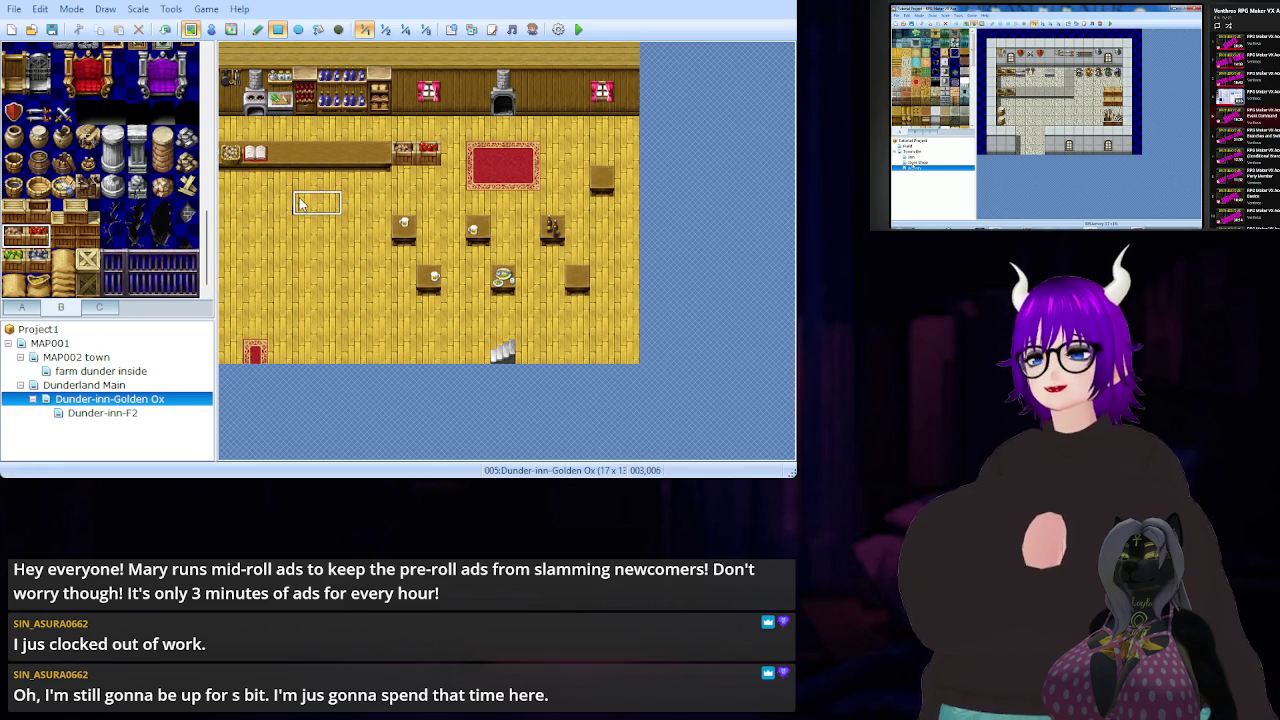
key(ctrl+z)
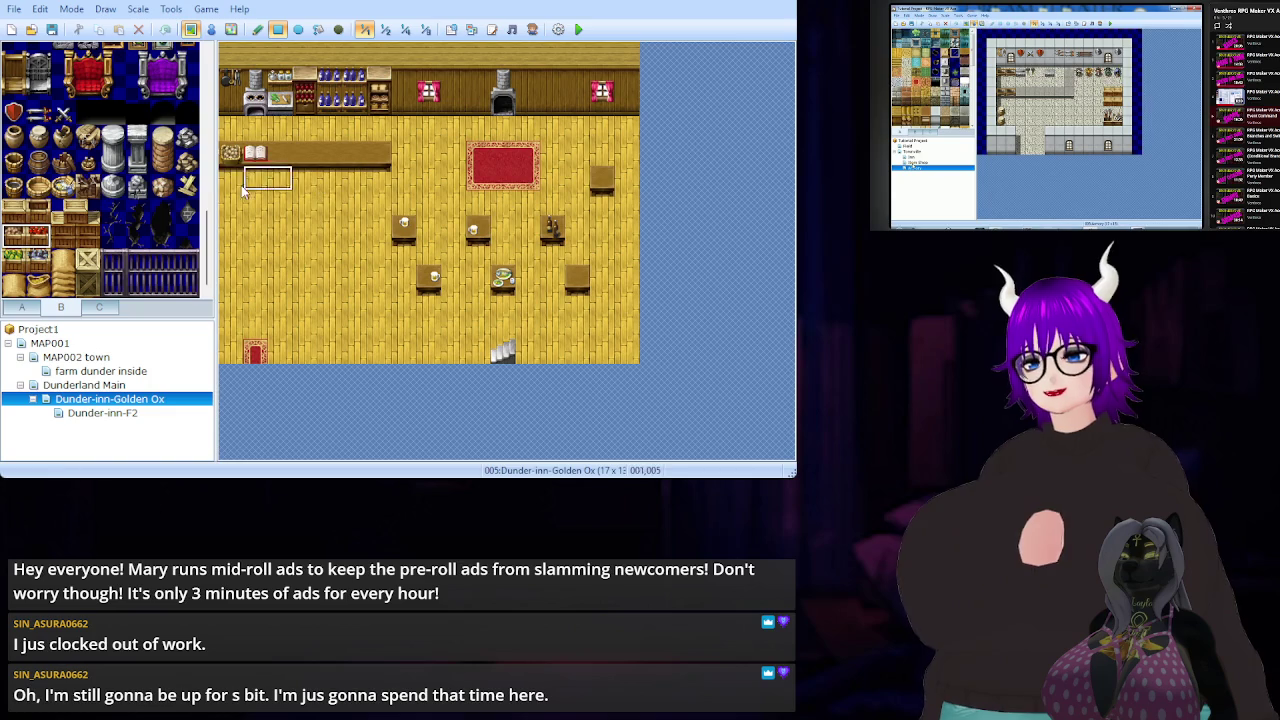
click(39, 161)
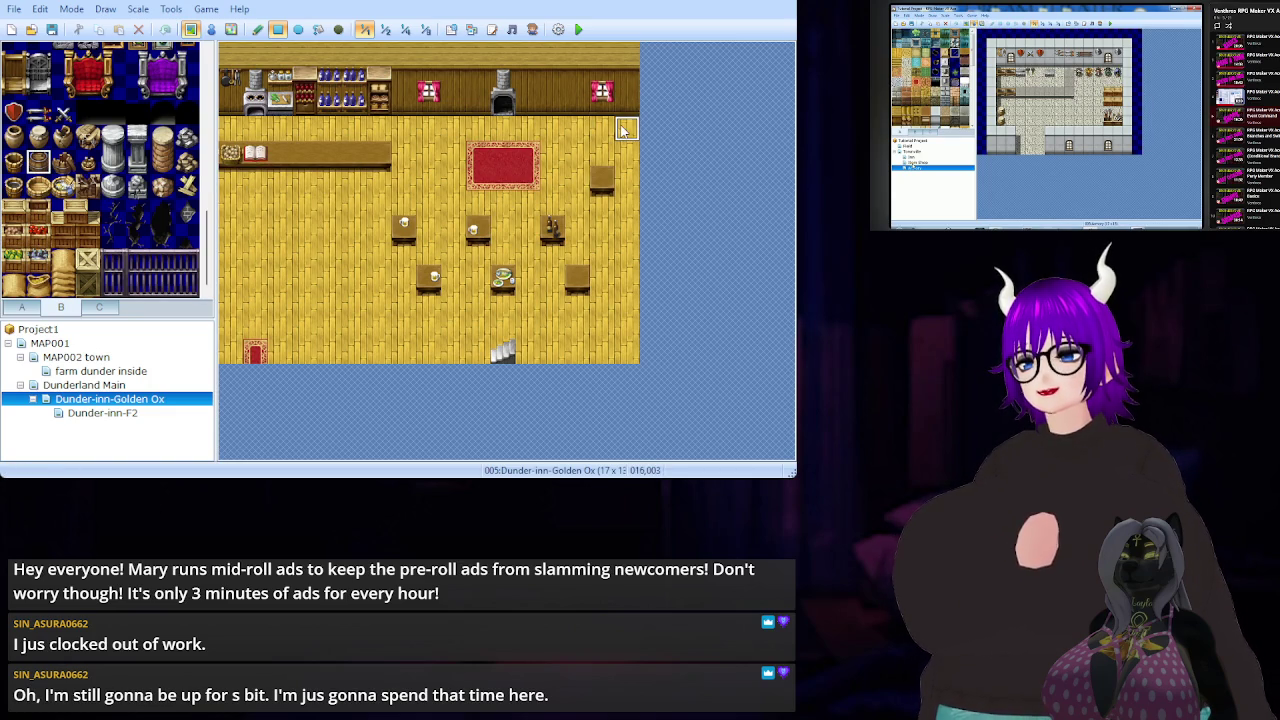
click(627, 352)
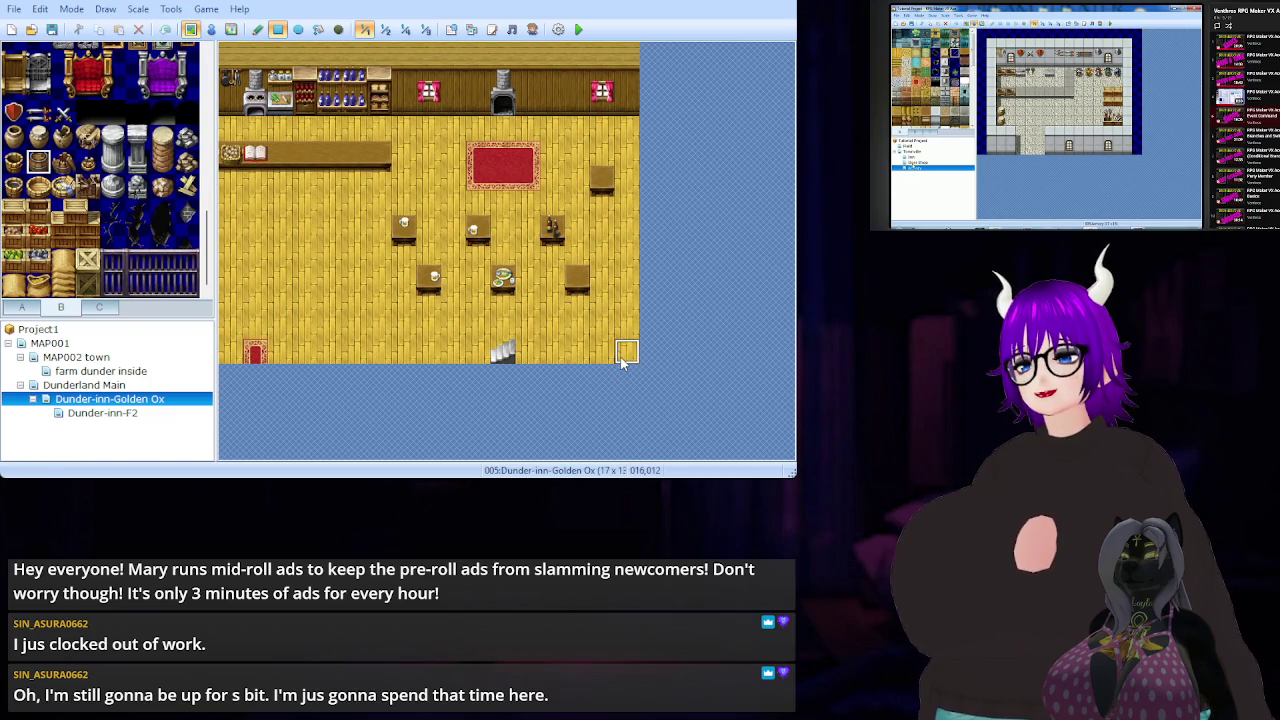
click(603, 352)
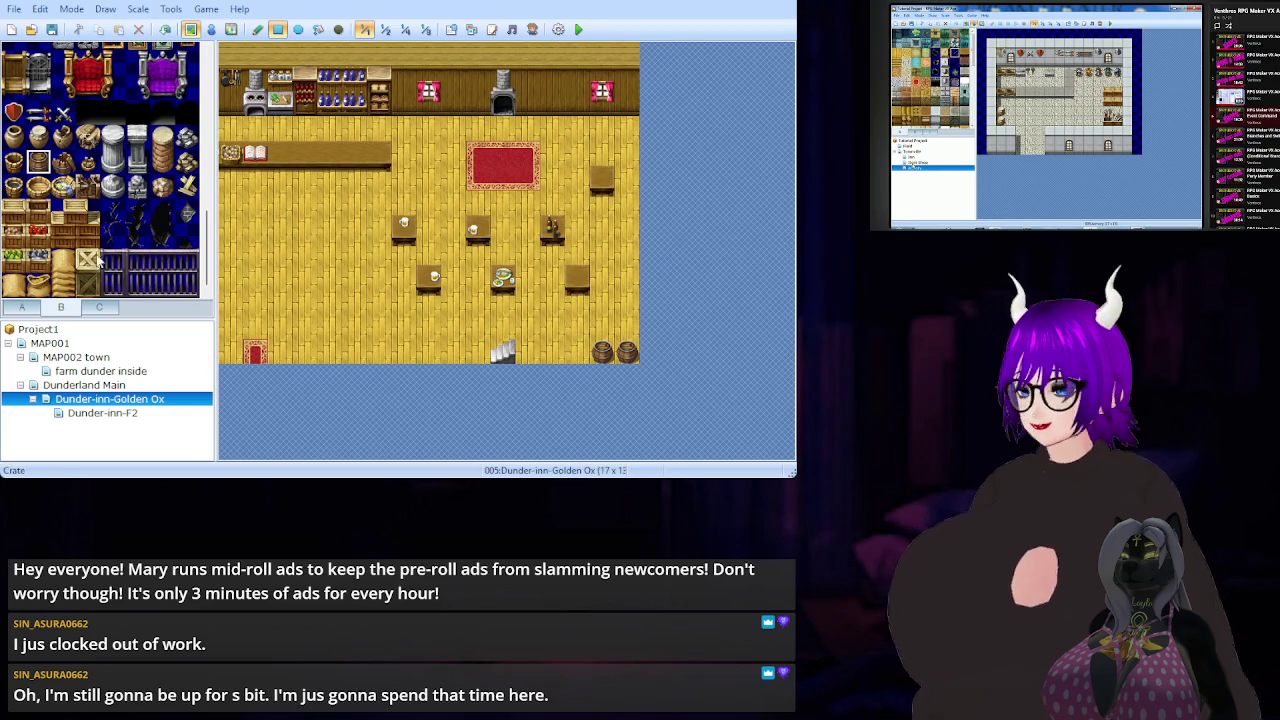
- Paint a 2x2 crate stack by the bottom wall with a single crate beside it
drag(72, 228, 90, 208)
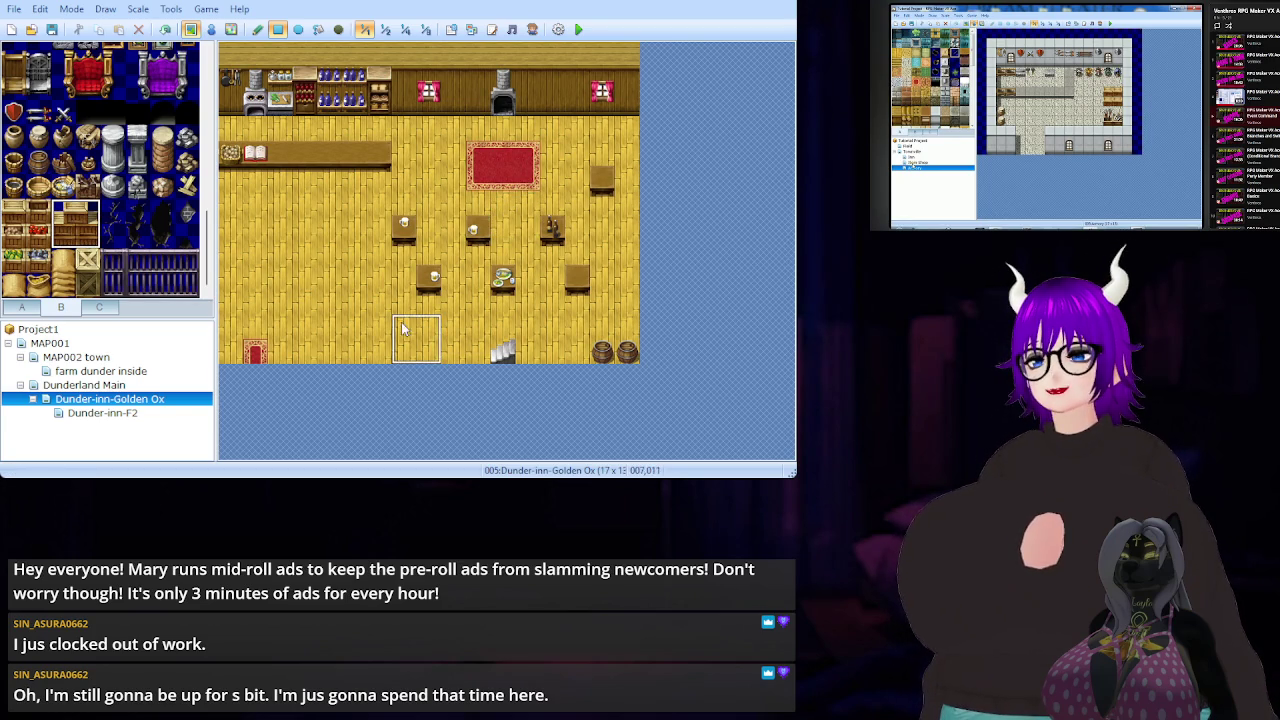
click(340, 332)
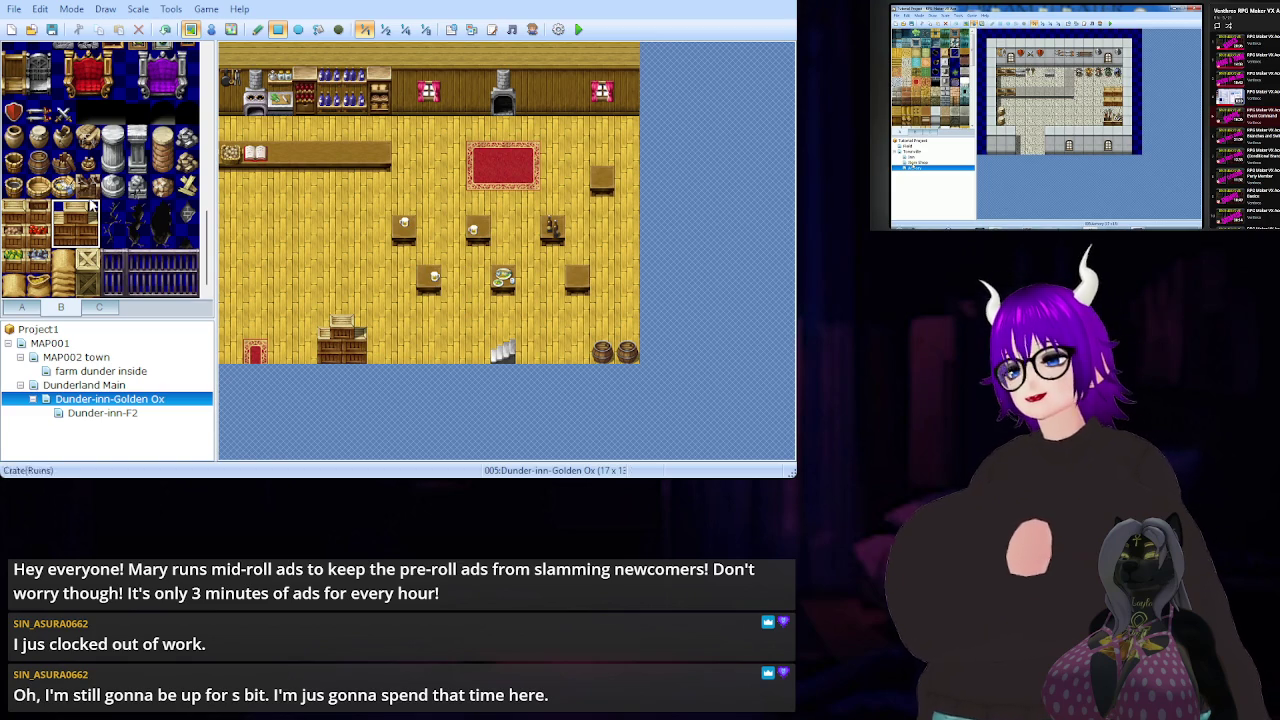
click(14, 210)
click(379, 352)
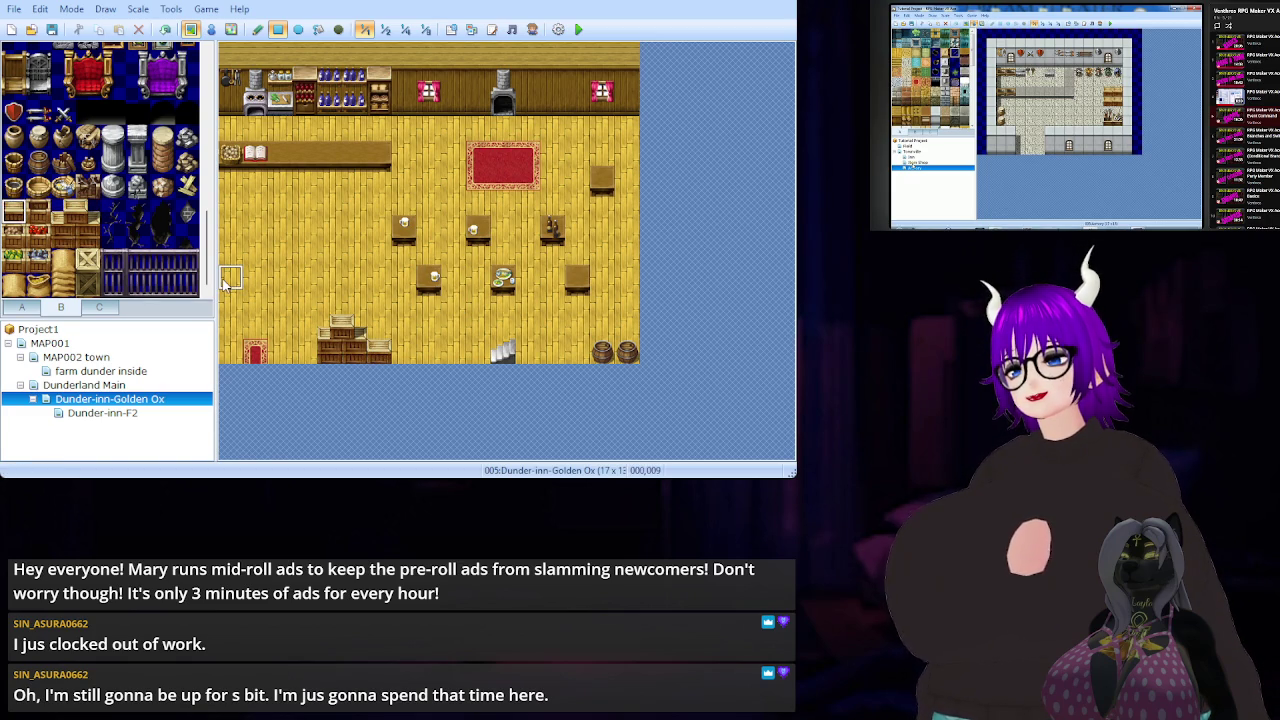
- Put a jar on the end of the counter, redoing a misplaced first attempt
scroll(53, 231, up, 3)
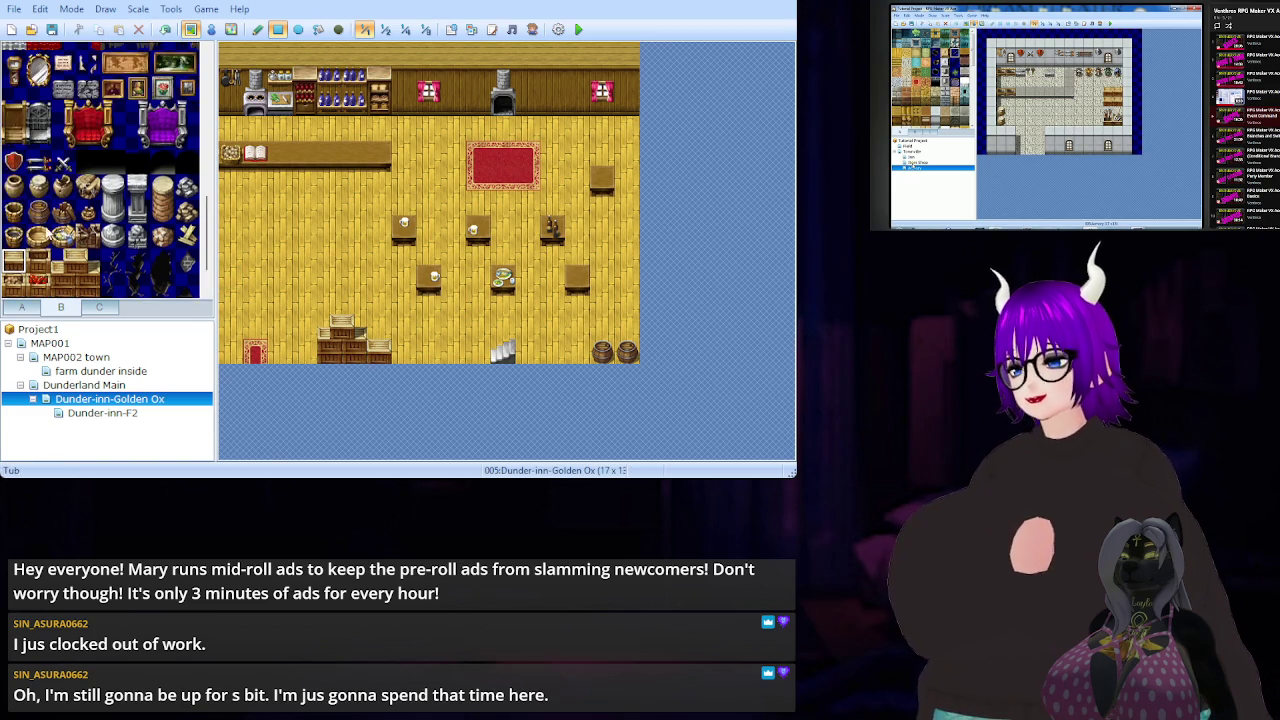
click(38, 236)
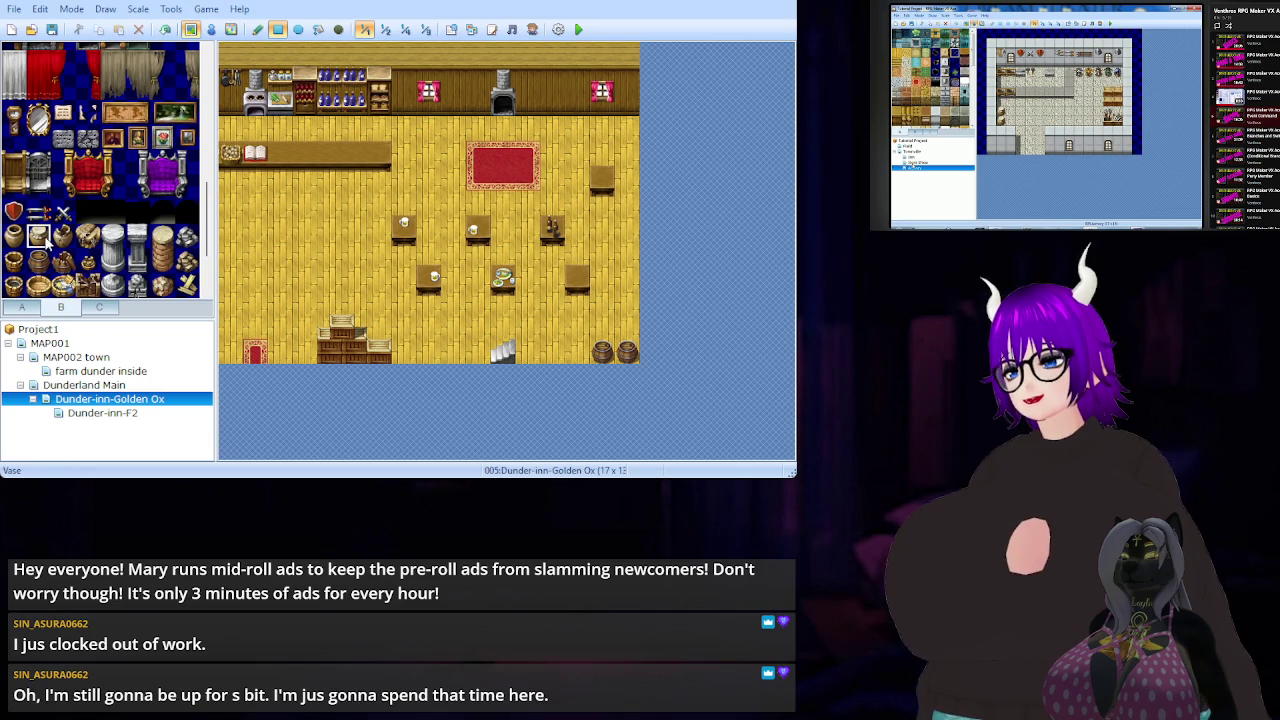
click(402, 138)
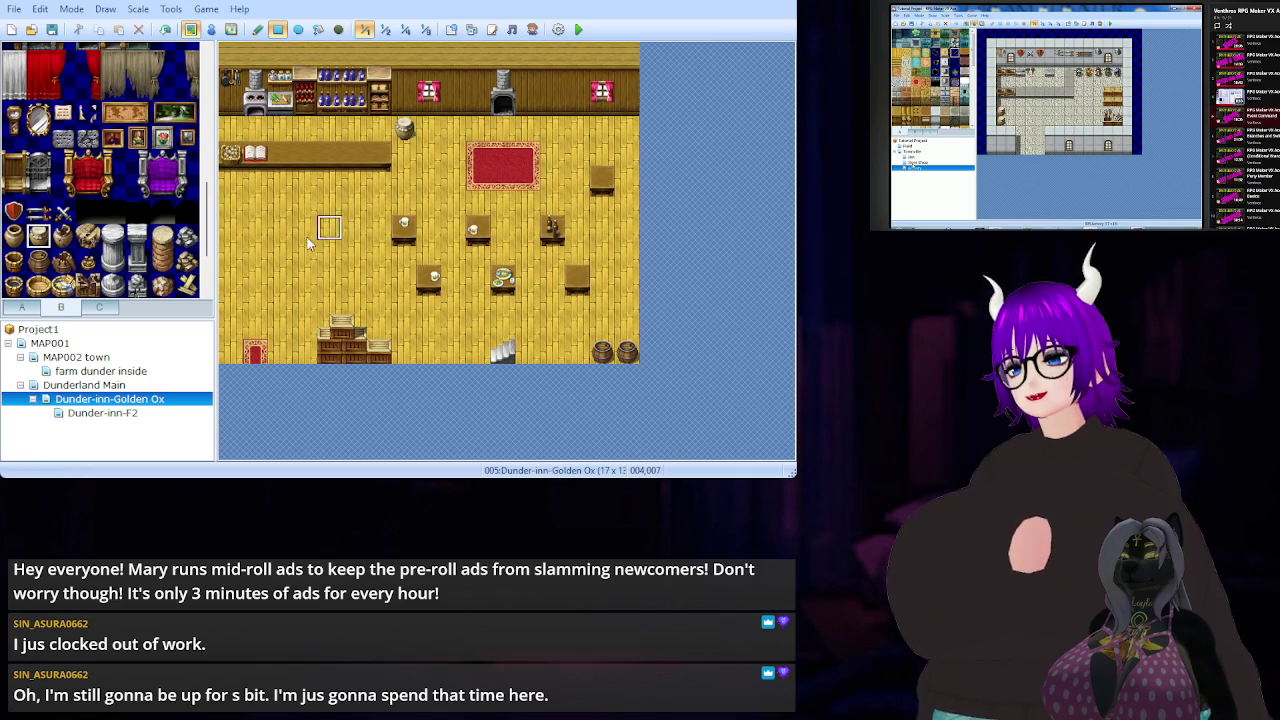
key(ctrl+z)
click(404, 155)
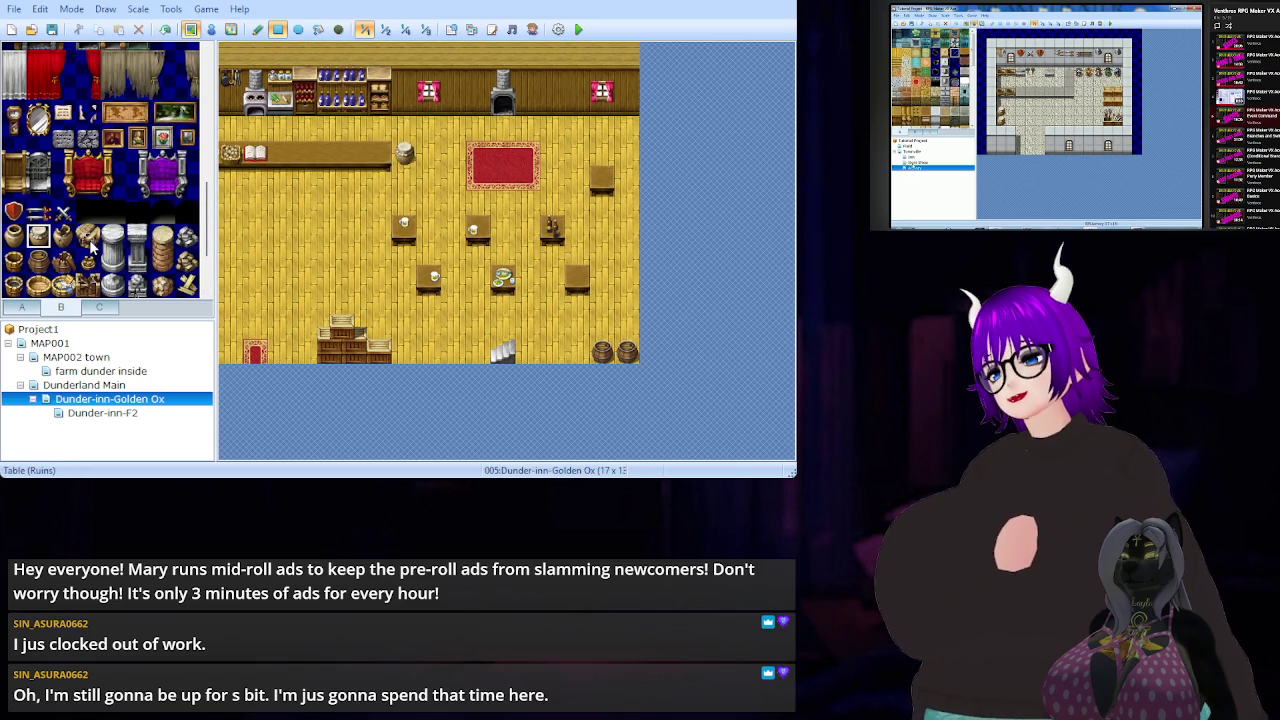
- Pick the green large bed tile and reopen the Dunder-inn-F2 map
scroll(91, 233, up, 5)
scroll(93, 228, down, 4)
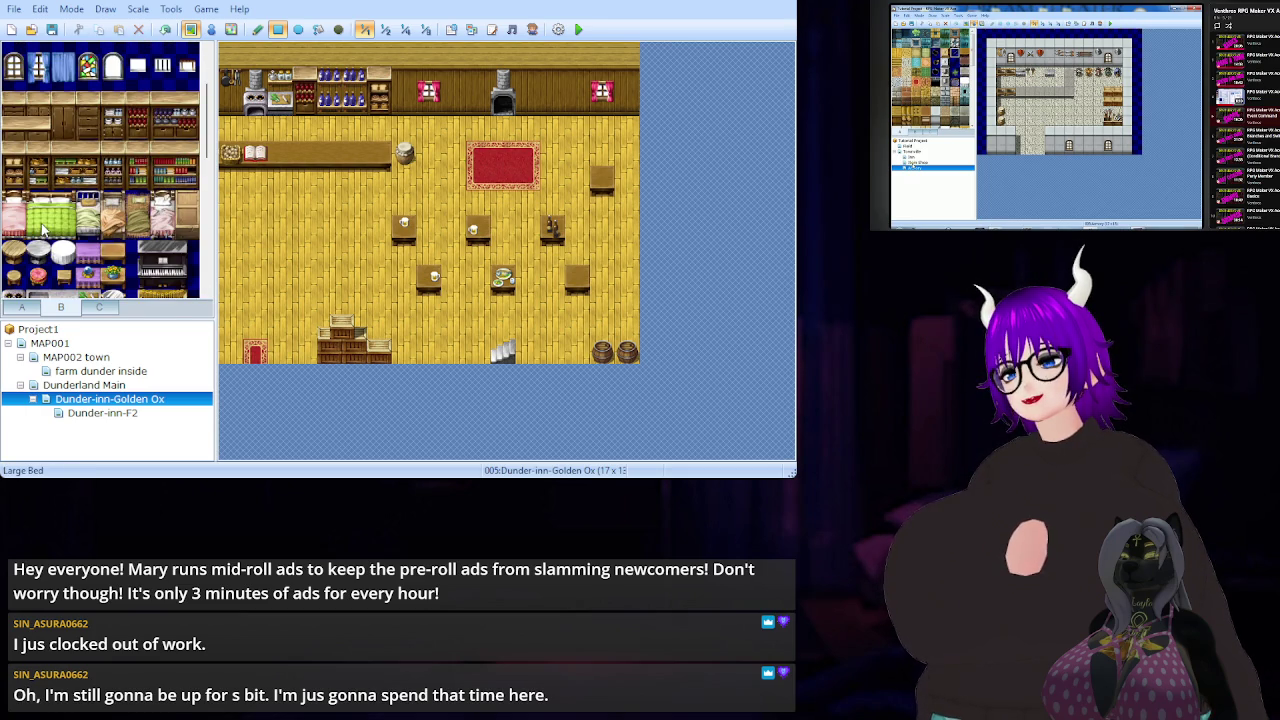
click(40, 230)
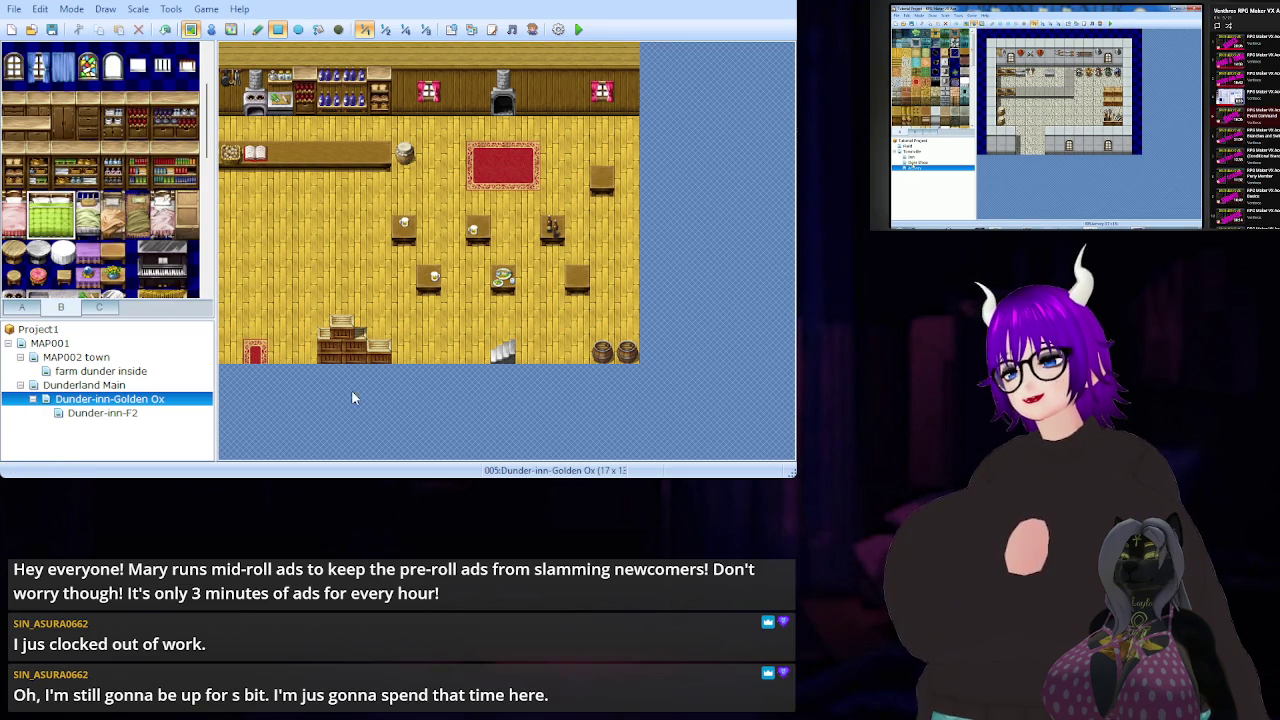
click(102, 413)
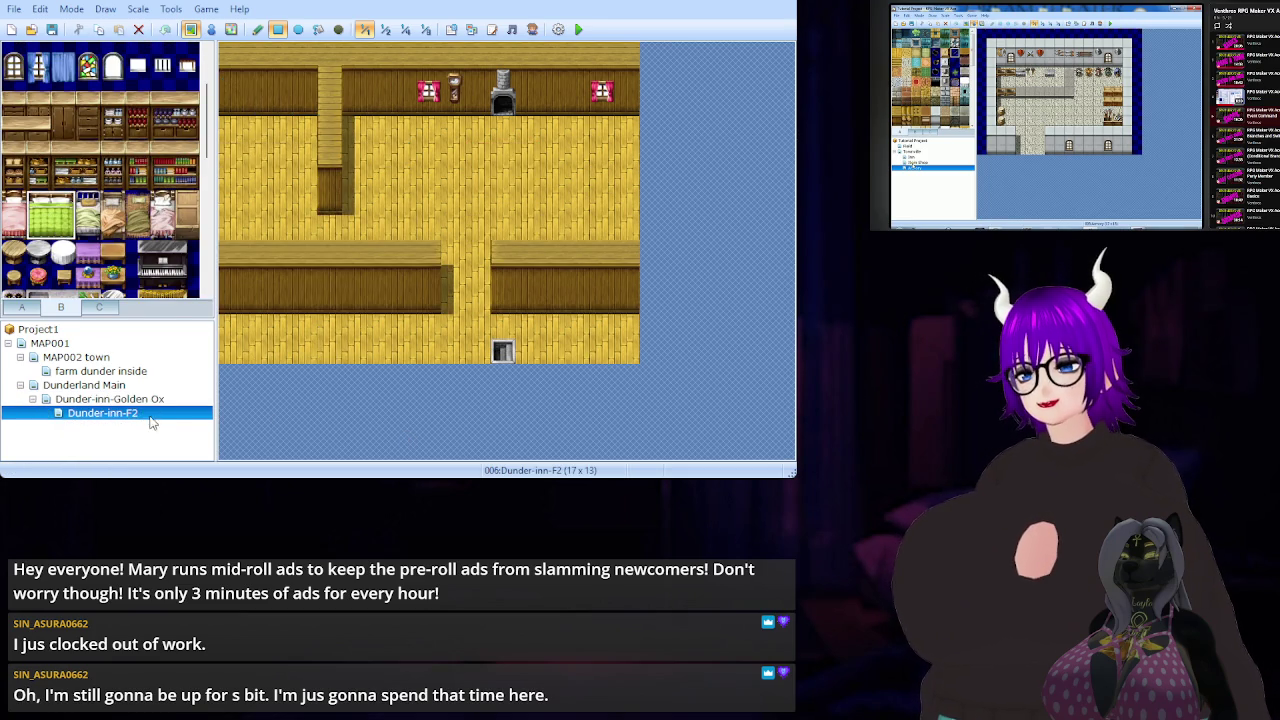
- Paint the green Large Bed in the top-left room and the pink Bed tile against the right wall
click(240, 130)
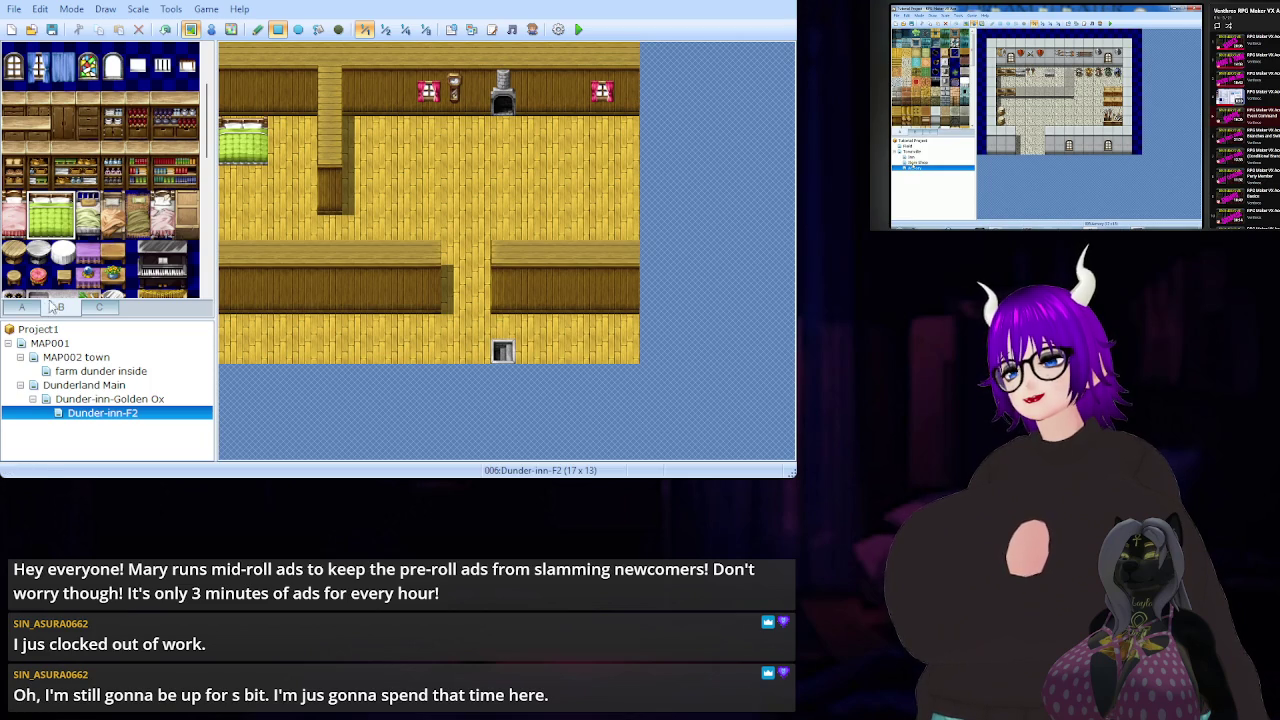
click(16, 228)
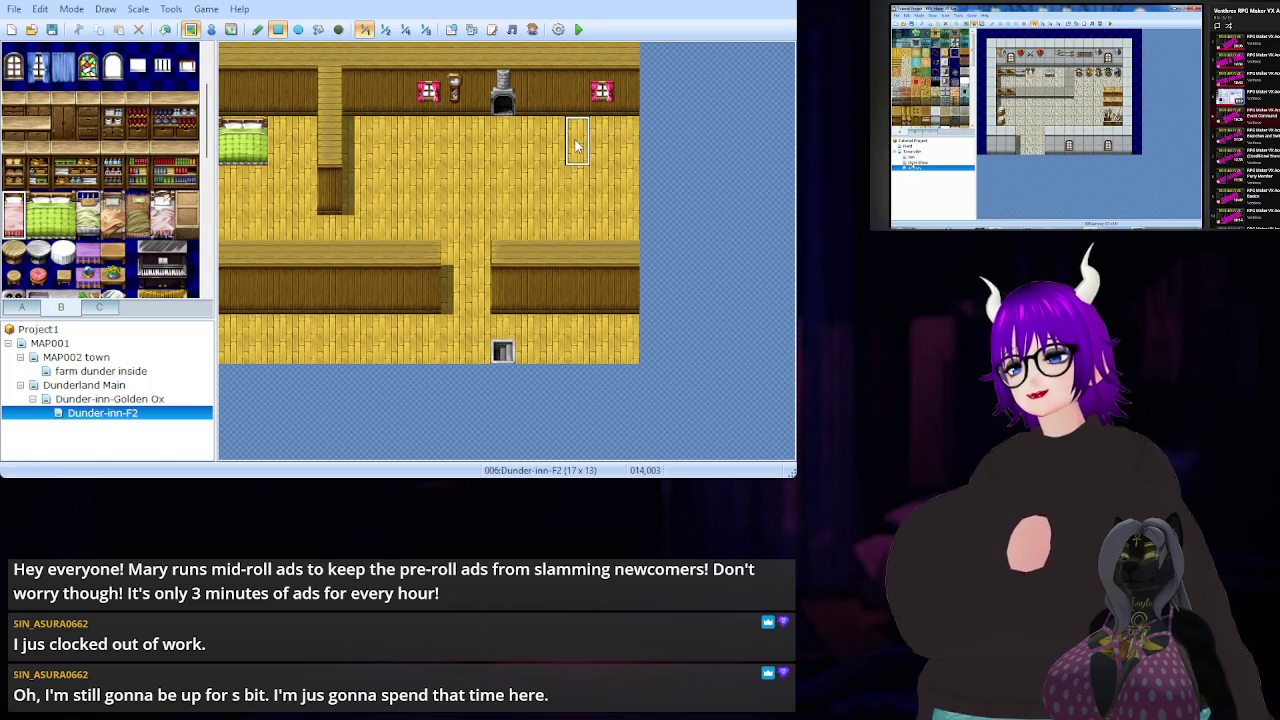
click(620, 136)
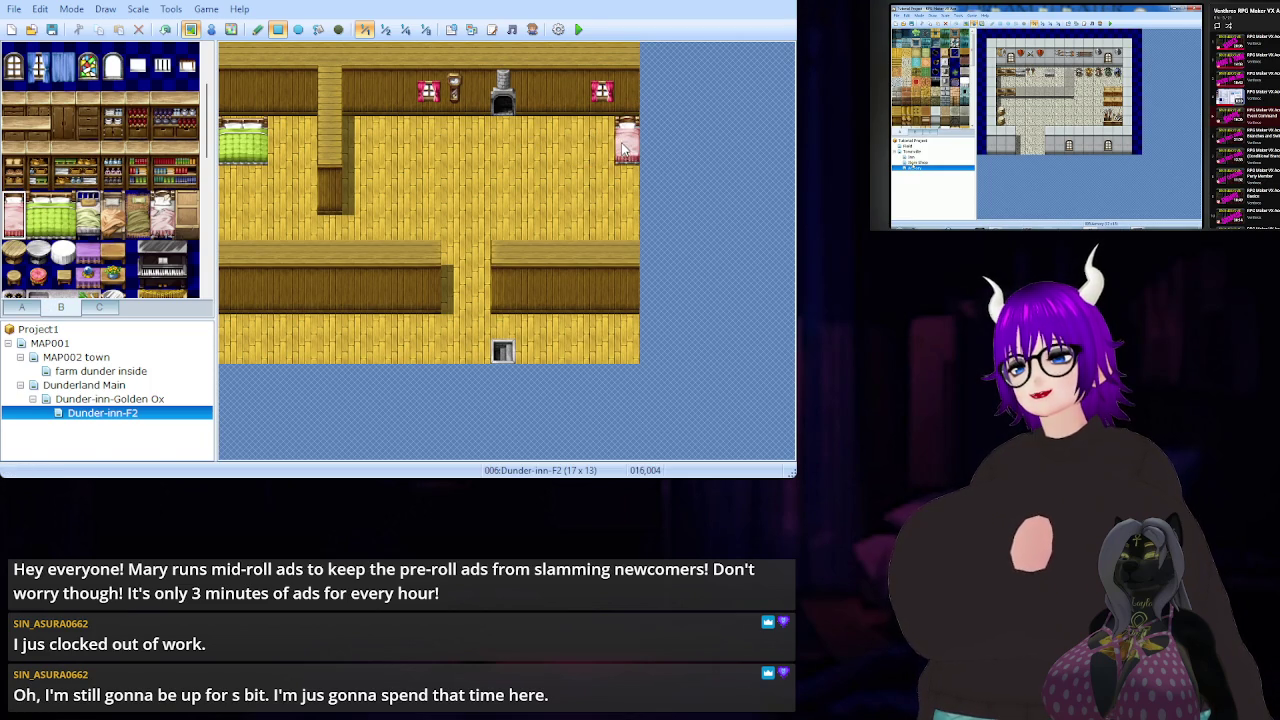
click(24, 307)
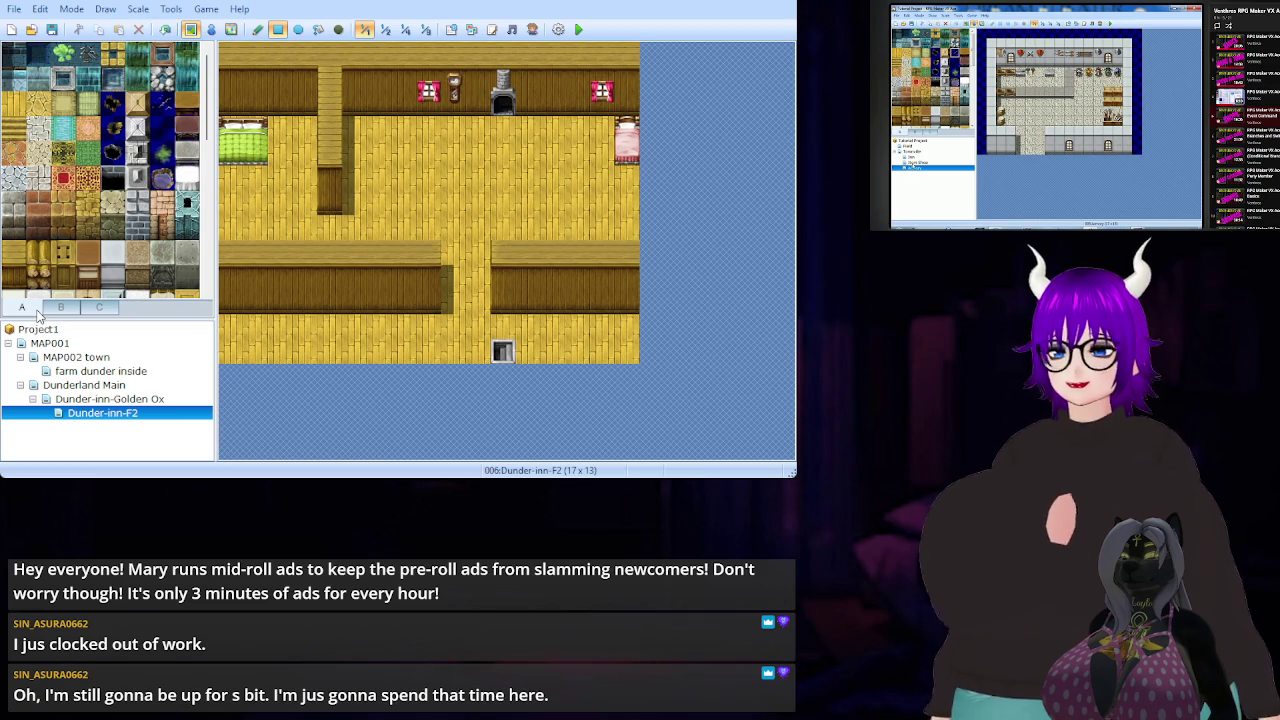
click(66, 310)
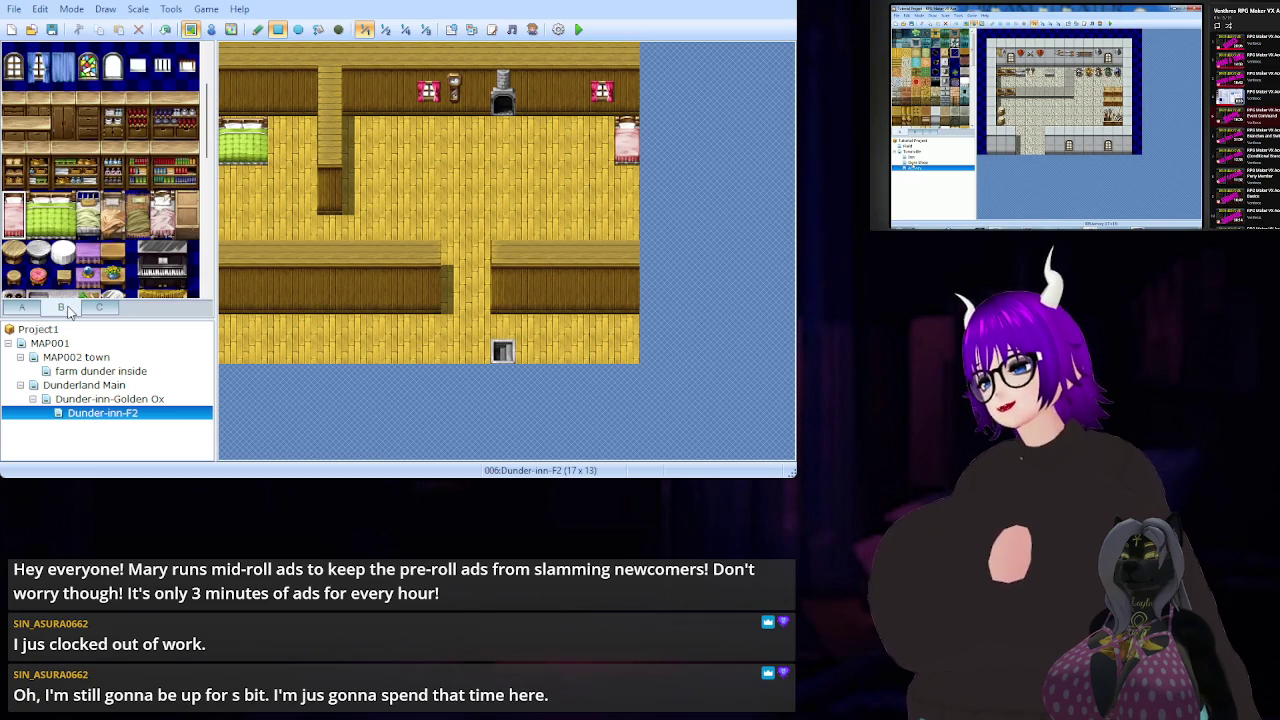
scroll(85, 250, down, 4)
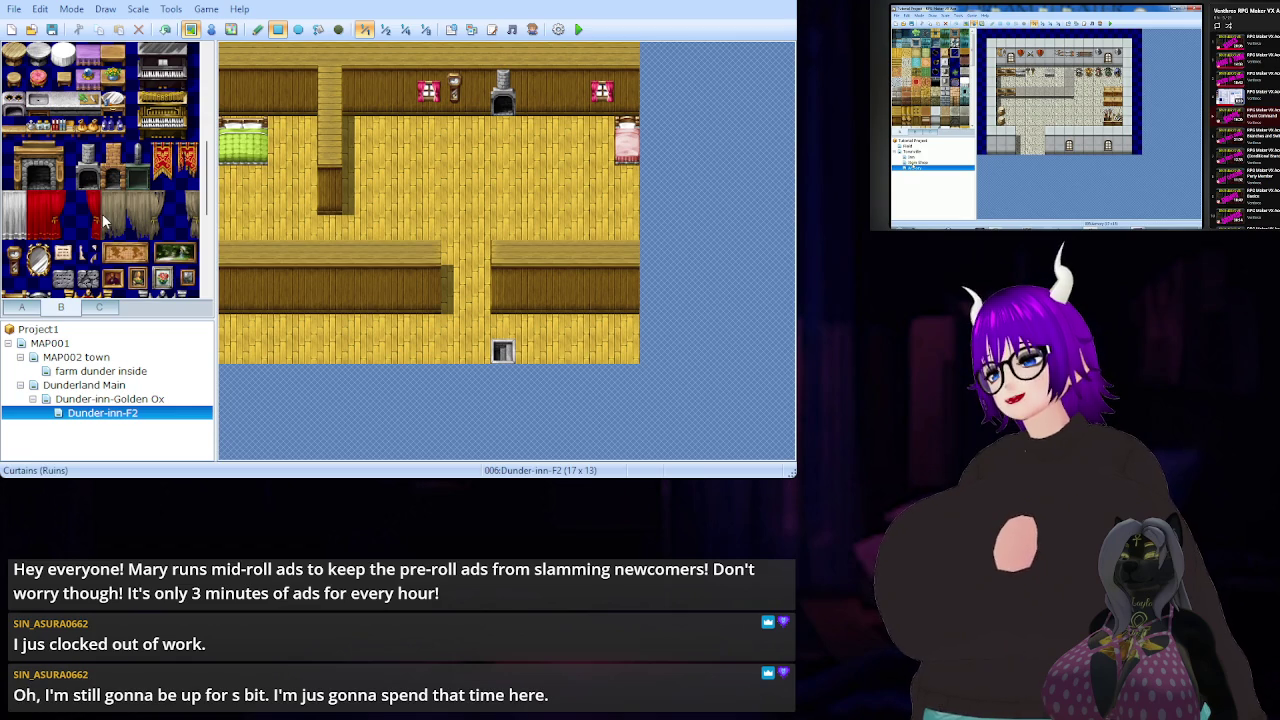
scroll(103, 210, down, 3)
scroll(105, 215, up, 5)
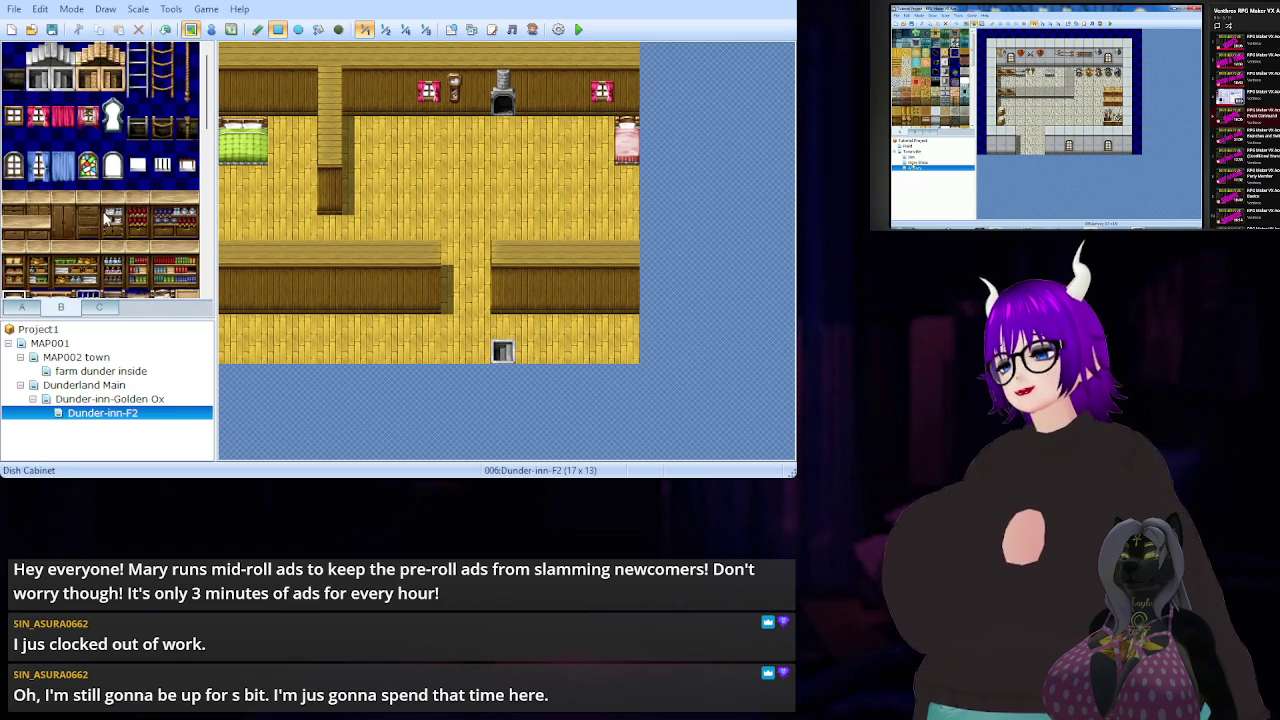
click(106, 309)
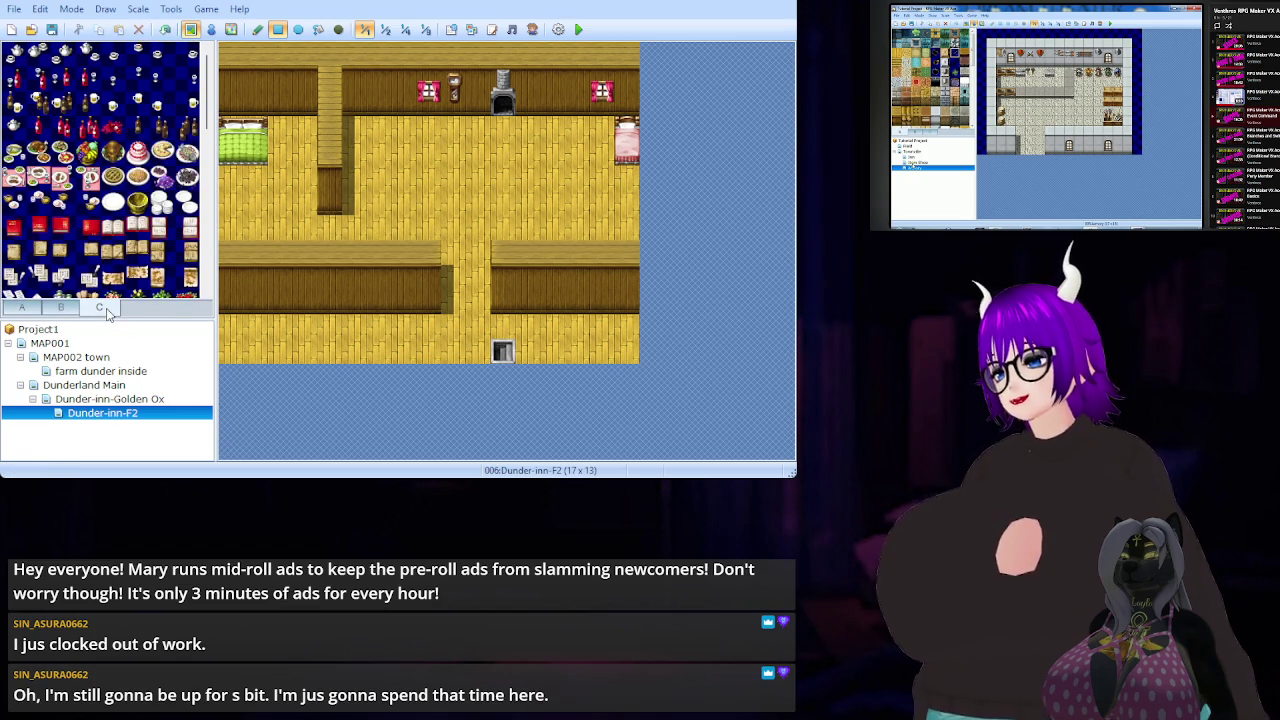
scroll(110, 250, down, 10)
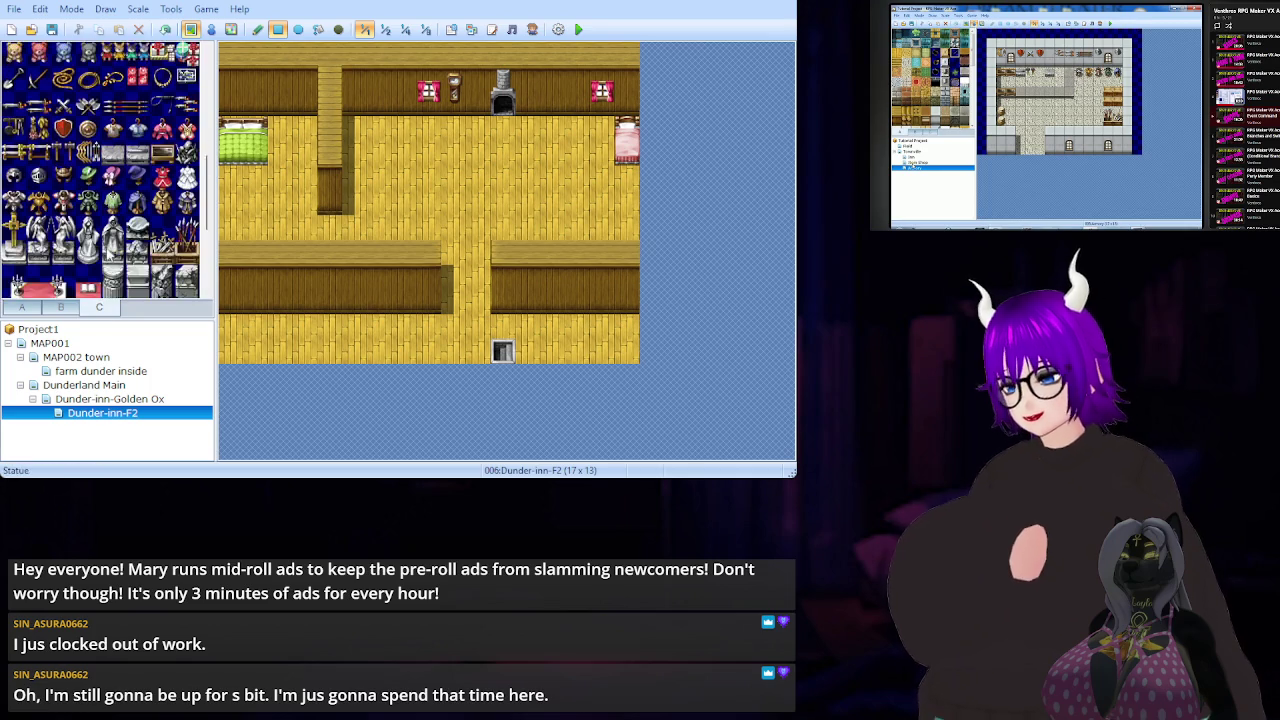
scroll(110, 250, up, 3)
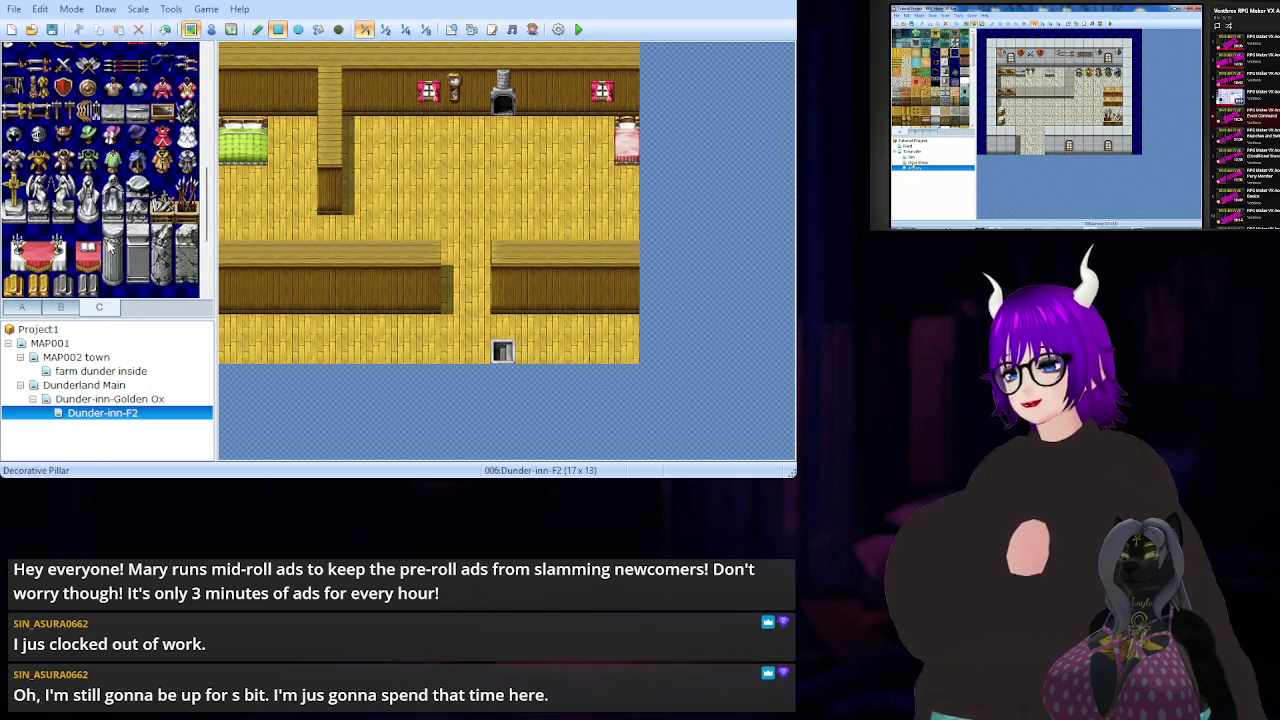
scroll(104, 240, up, 2)
scroll(97, 227, up, 3)
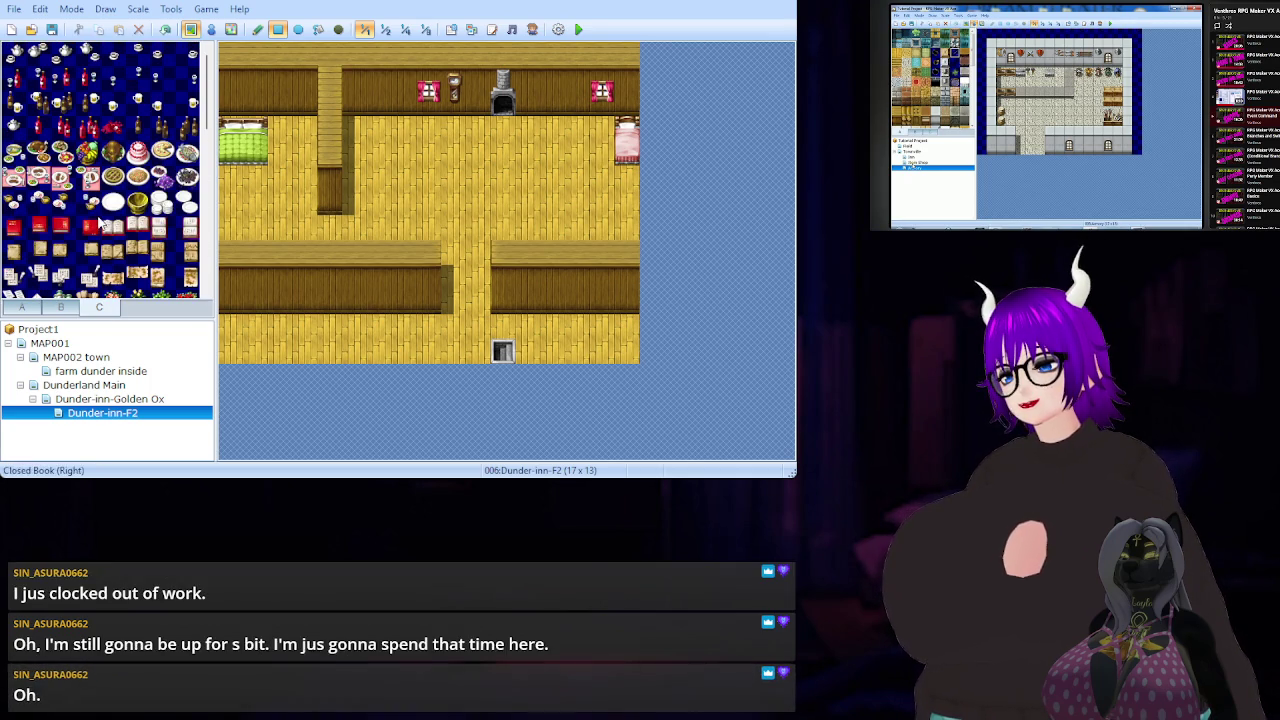
click(62, 308)
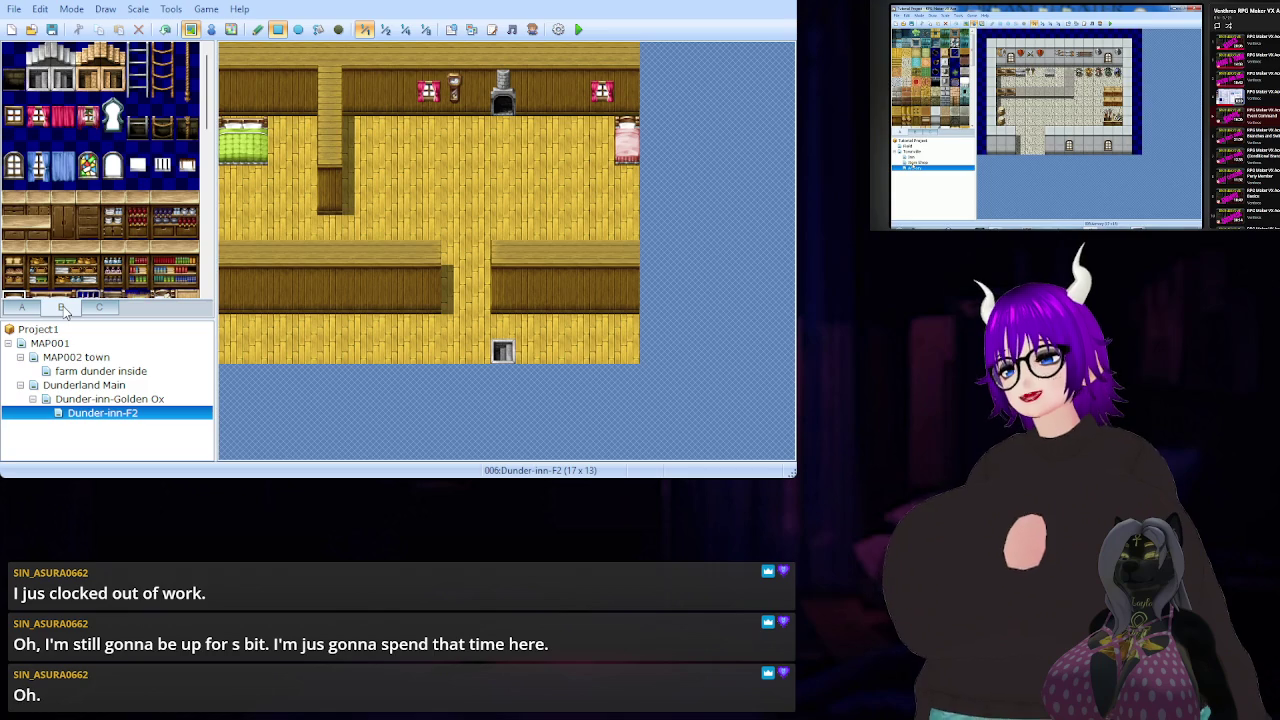
click(24, 308)
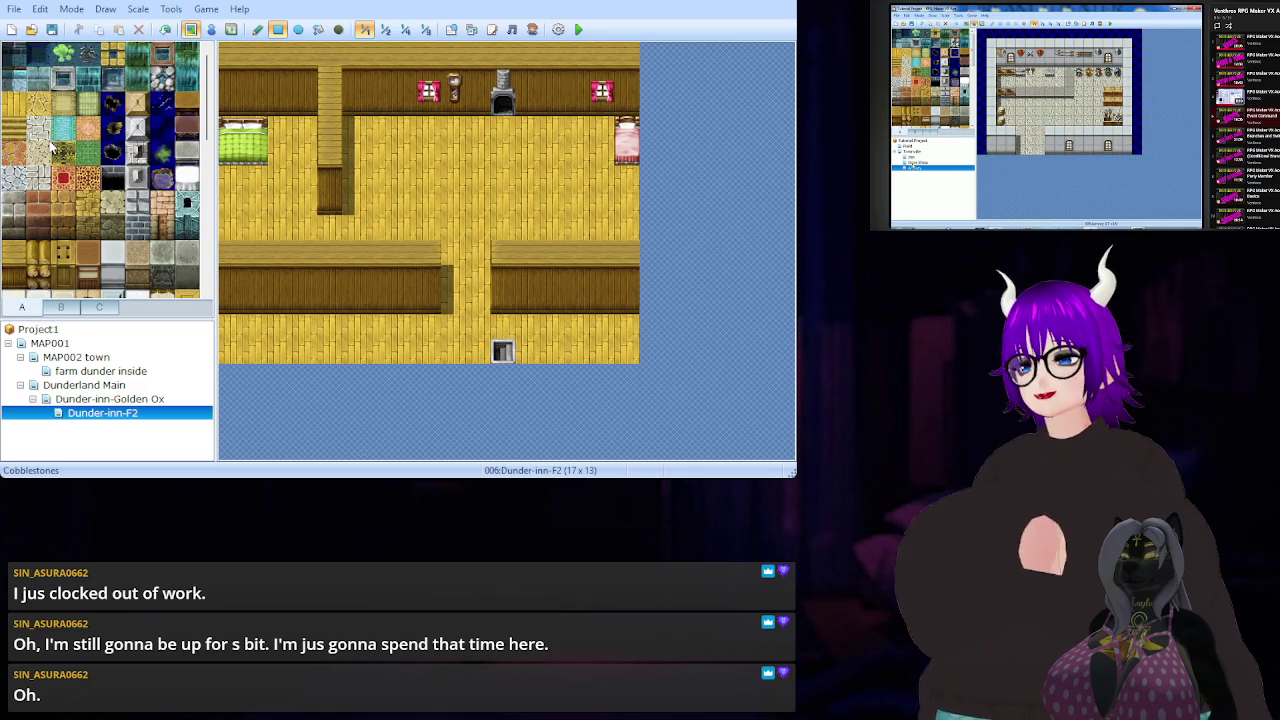
- Paint a vertical Wall (Wood) partition from the top wall down beside the pink bed
drag(16, 252, 22, 276)
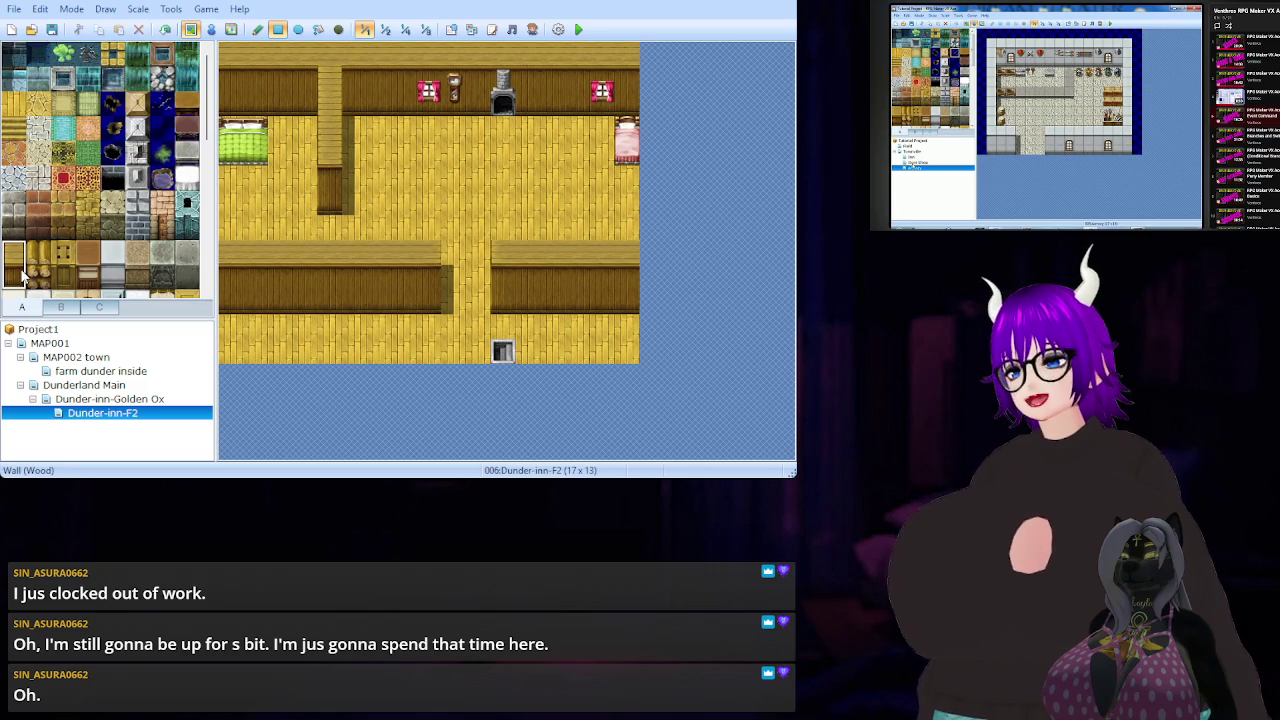
click(556, 90)
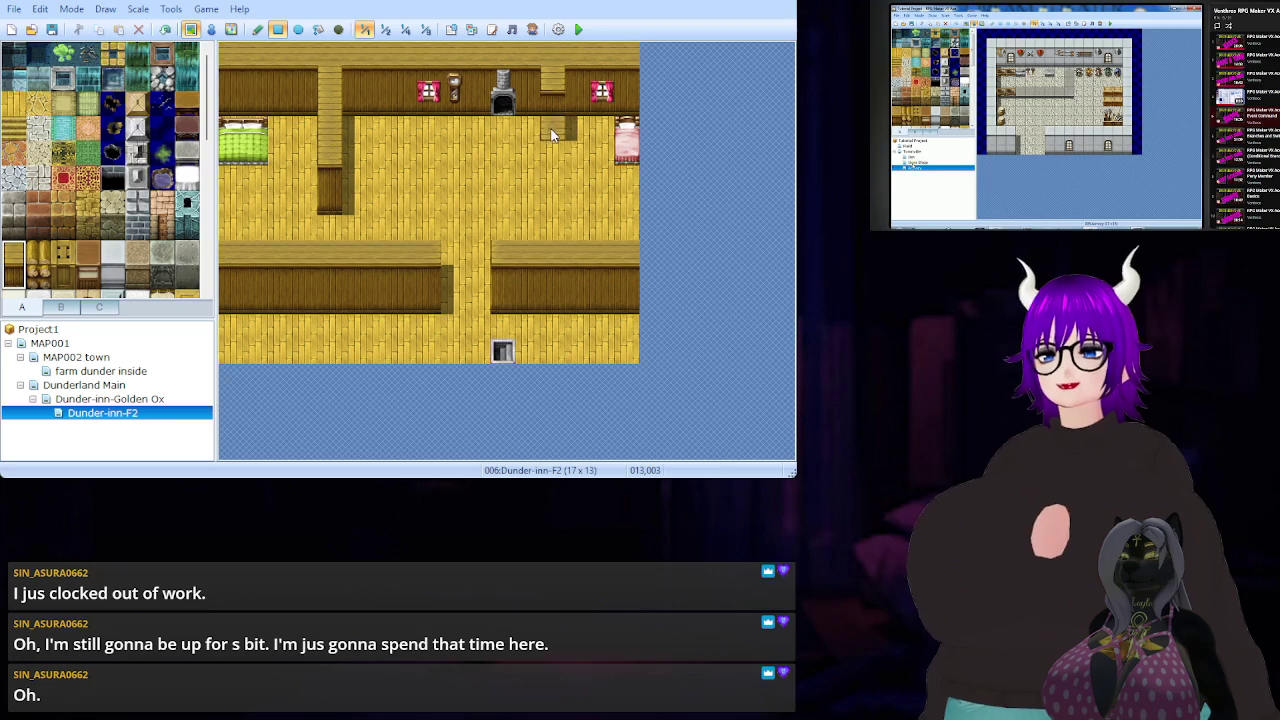
drag(550, 148, 553, 178)
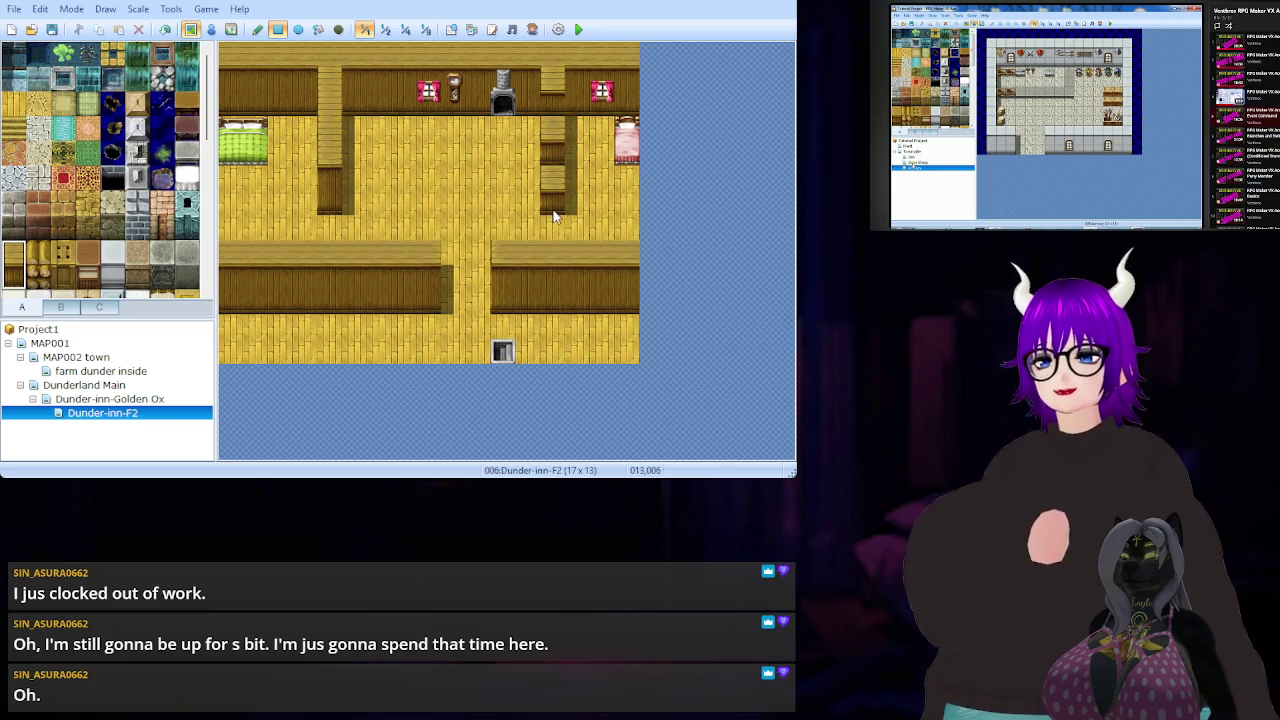
click(15, 280)
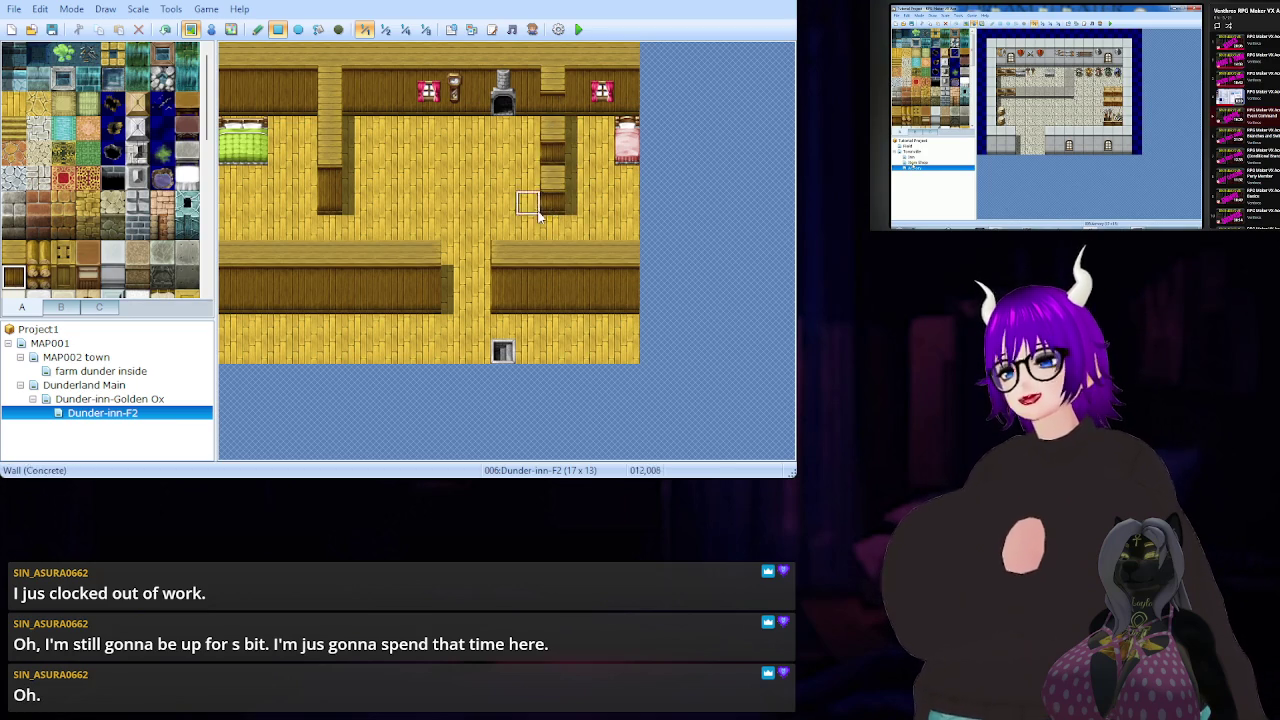
click(14, 252)
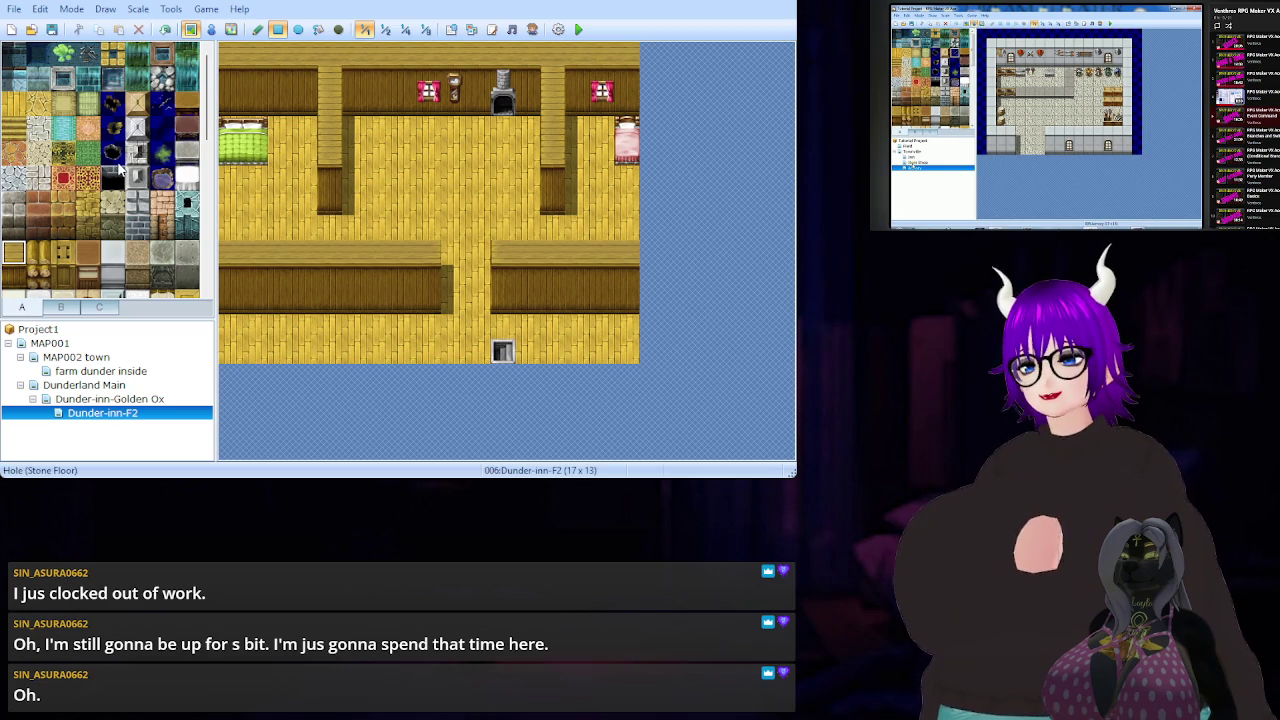
- Place Chest tiles from tileset B at the foot of the pink bed and below the green bed
click(100, 308)
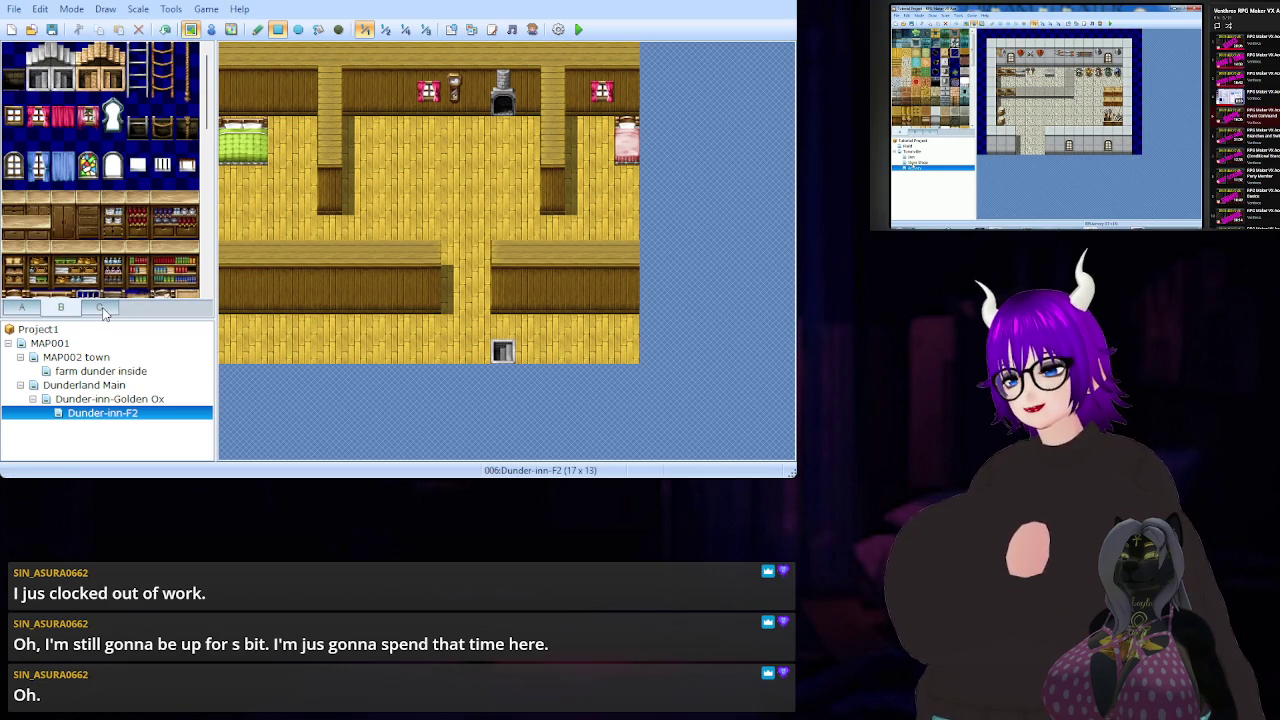
click(38, 228)
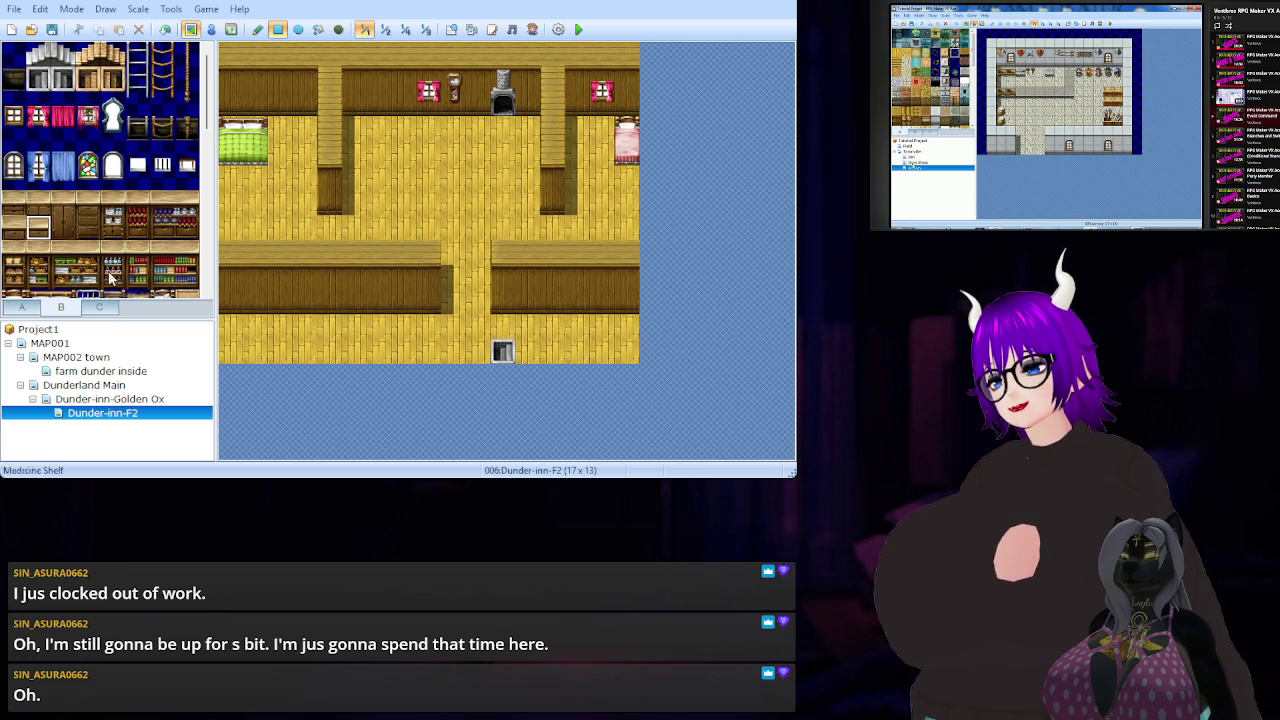
click(627, 179)
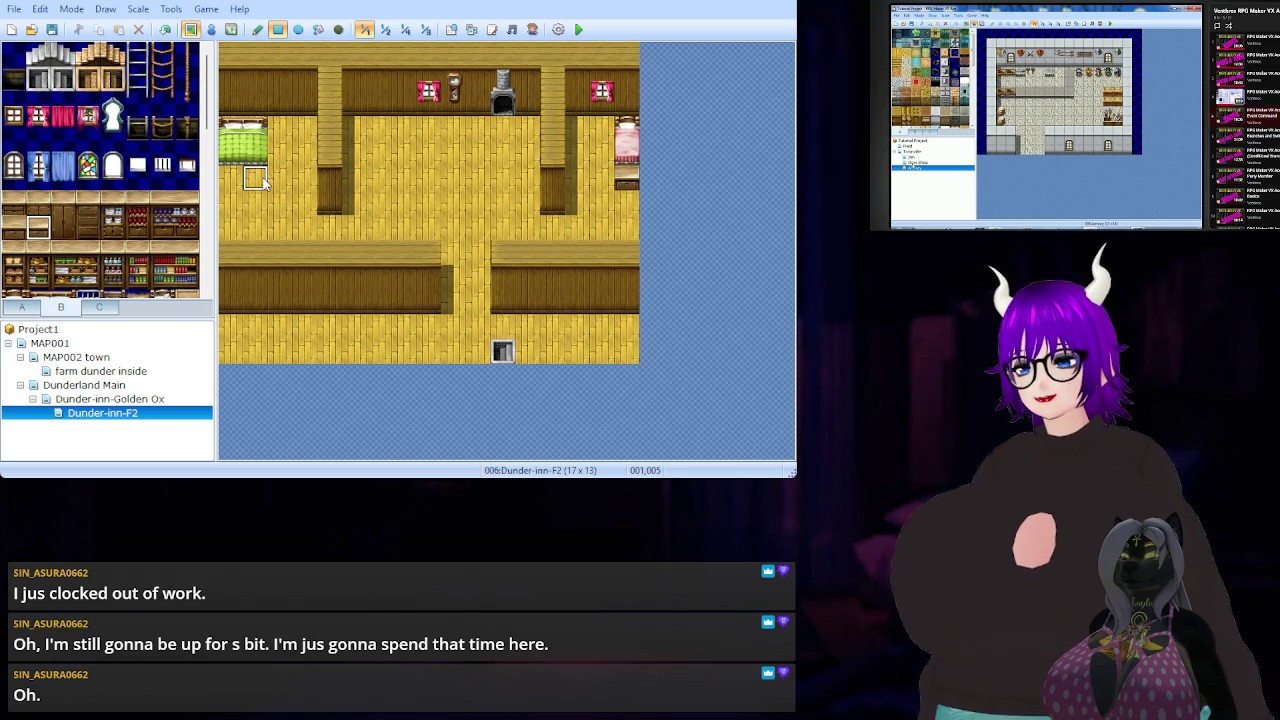
click(18, 210)
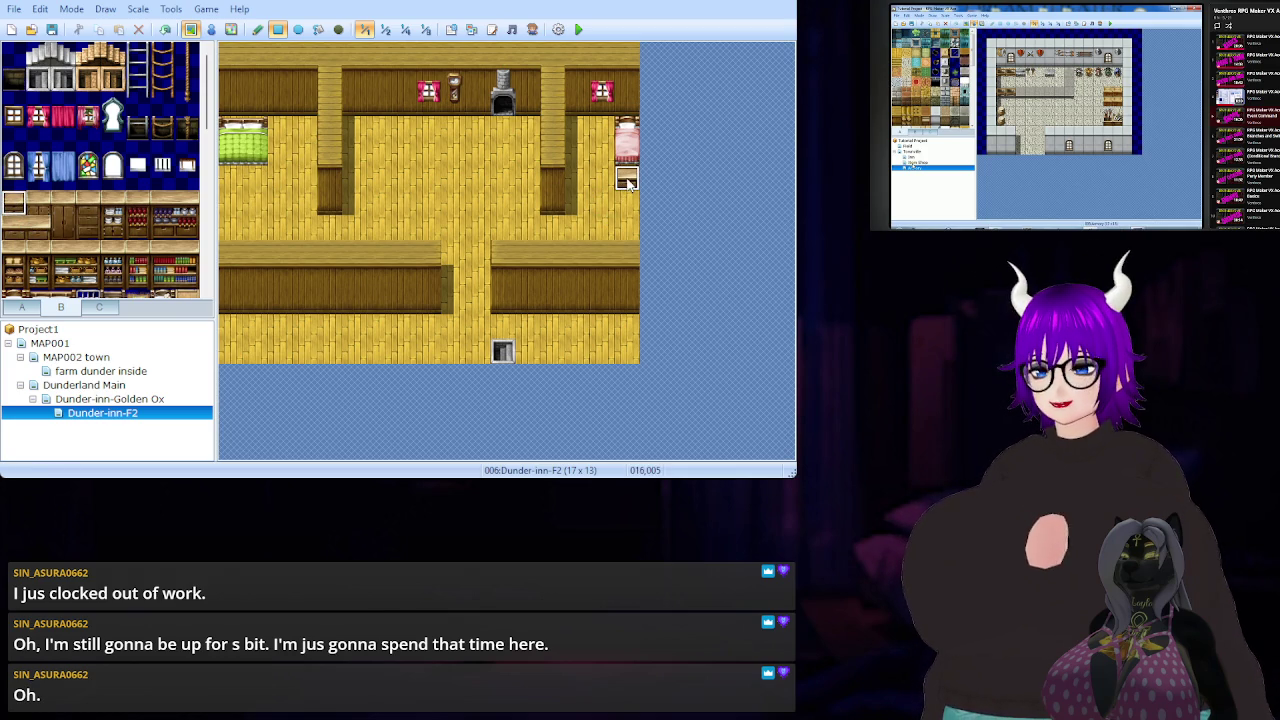
drag(256, 182, 236, 186)
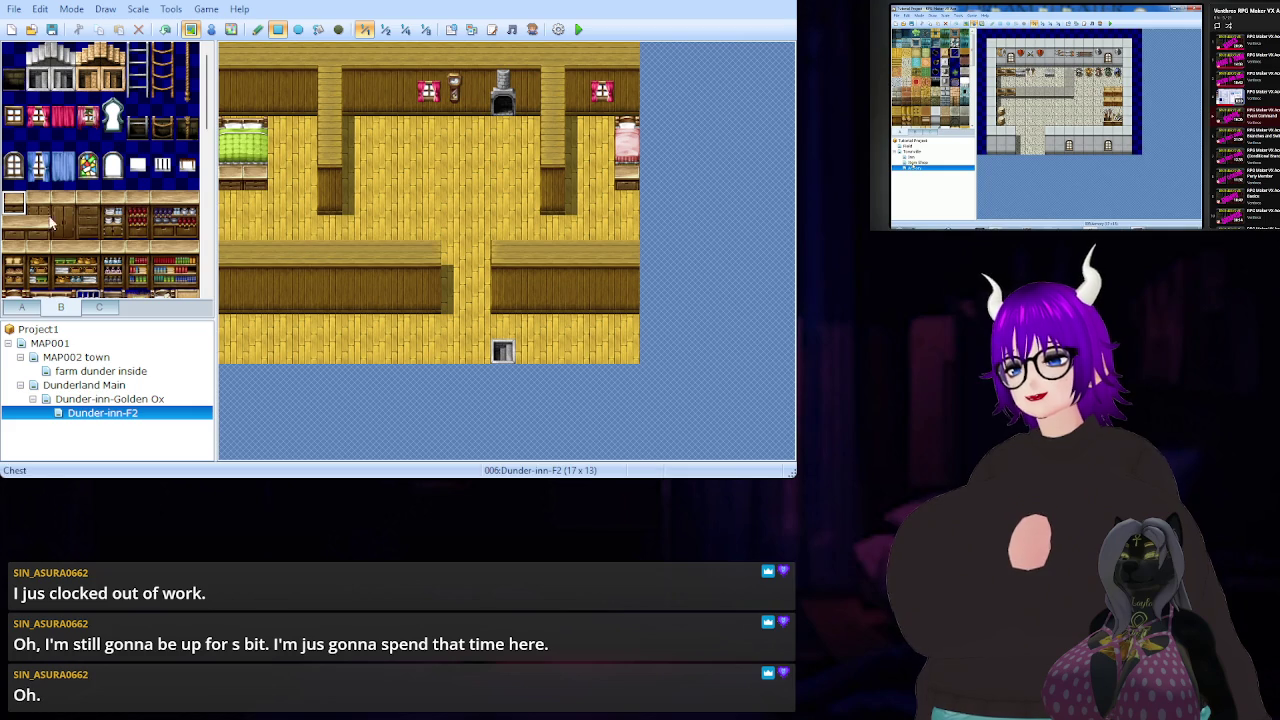
scroll(106, 224, down, 1)
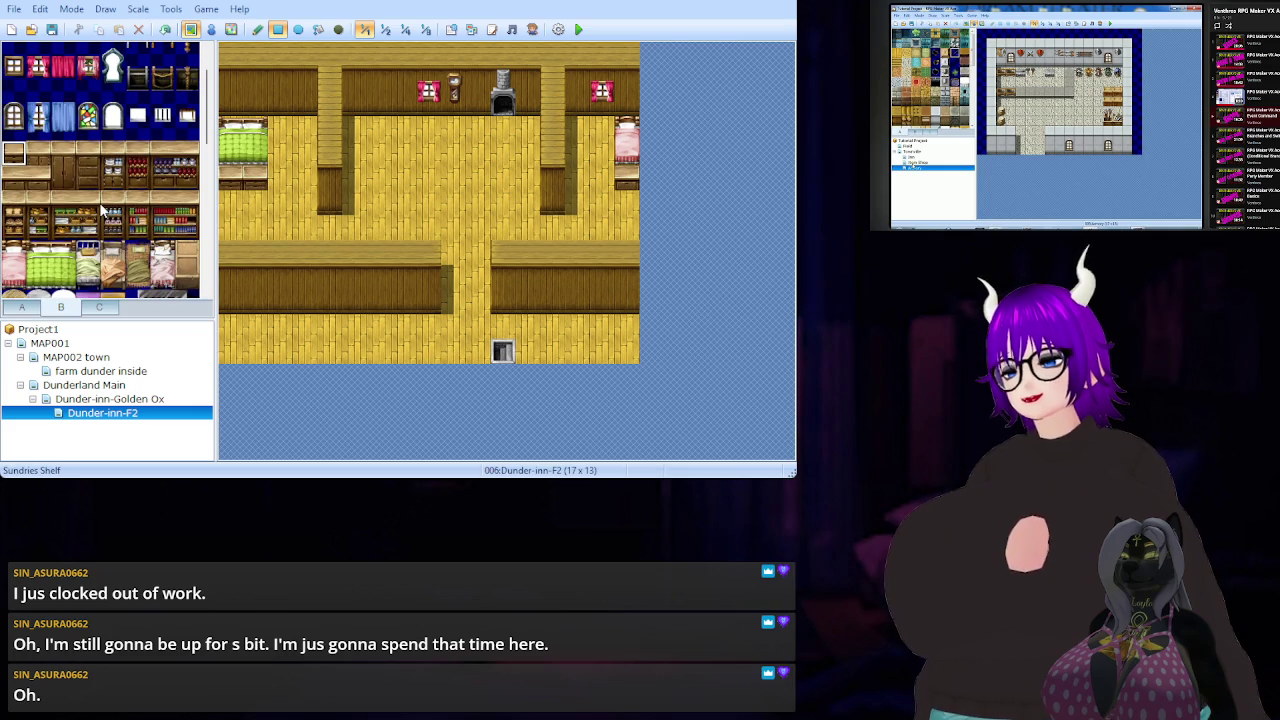
scroll(101, 210, up, 1)
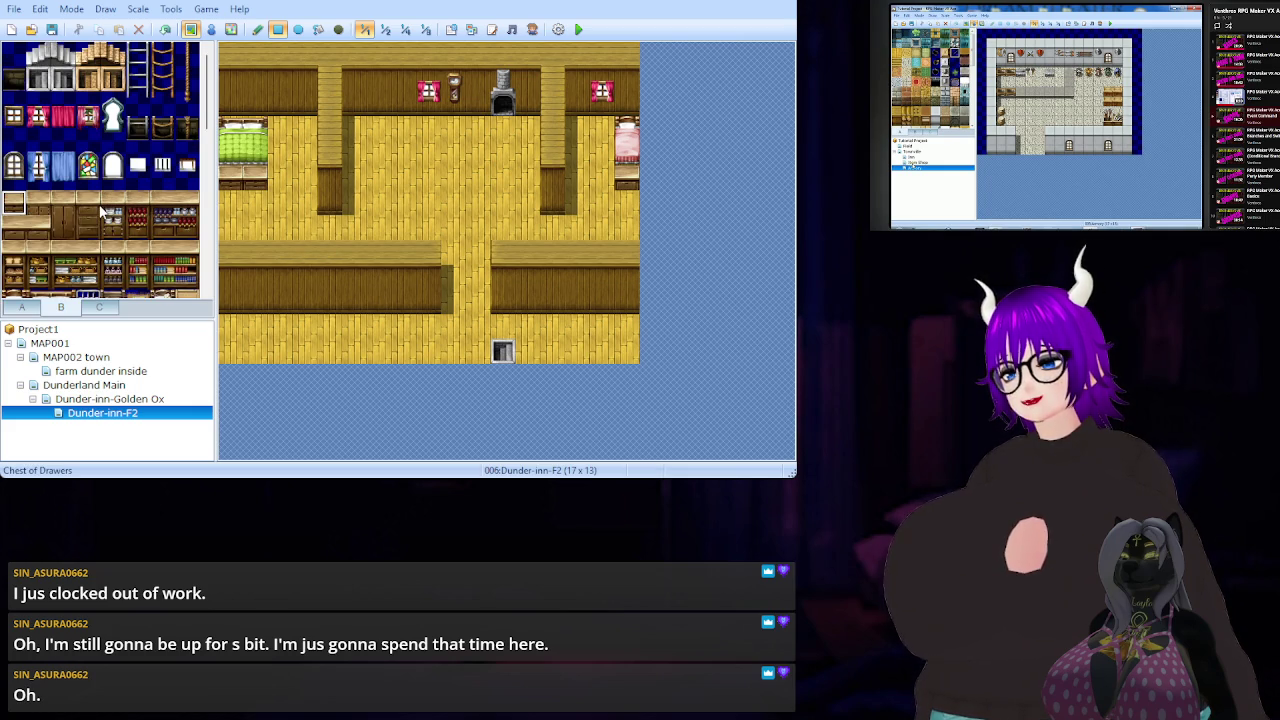
scroll(101, 210, down, 1)
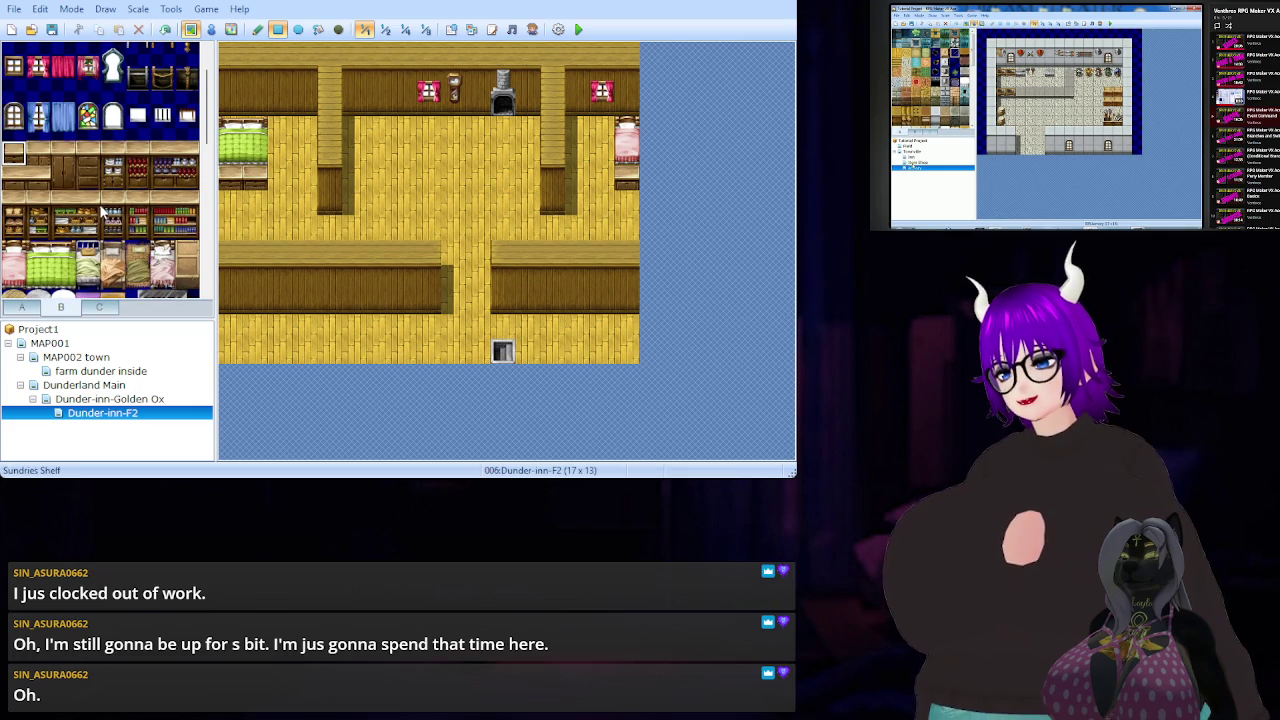
scroll(98, 208, down, 2)
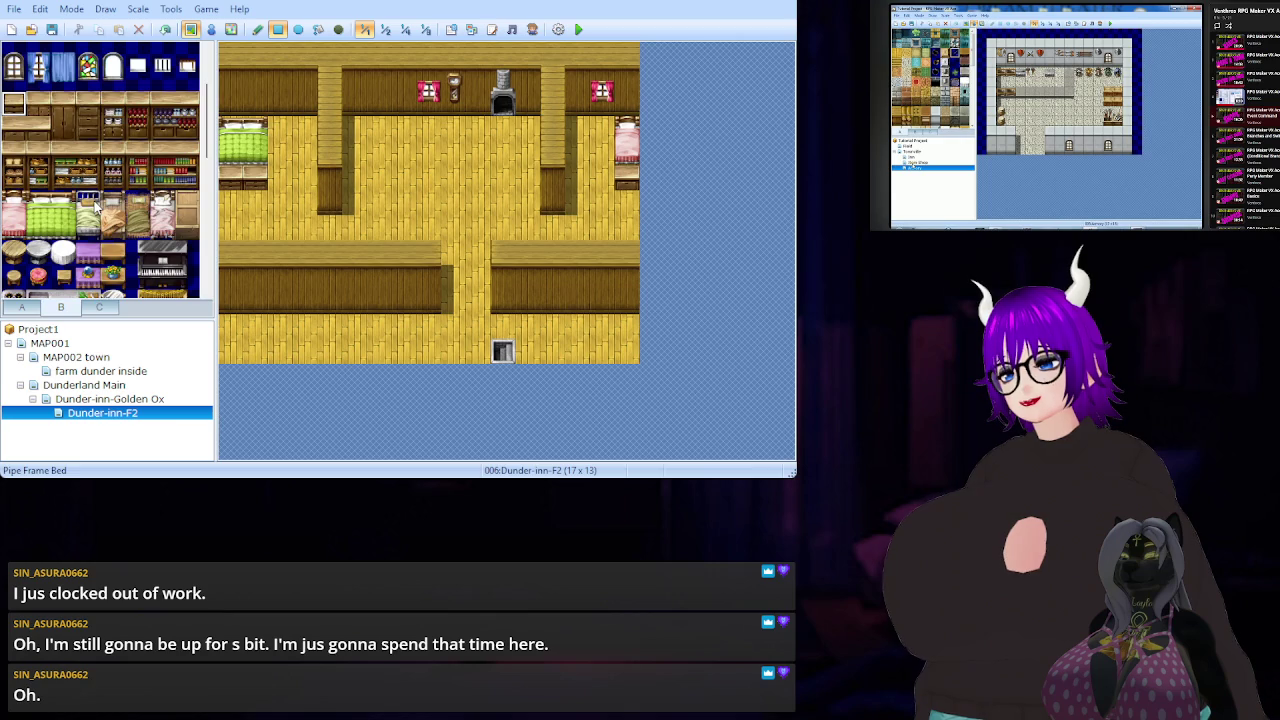
scroll(97, 205, down, 4)
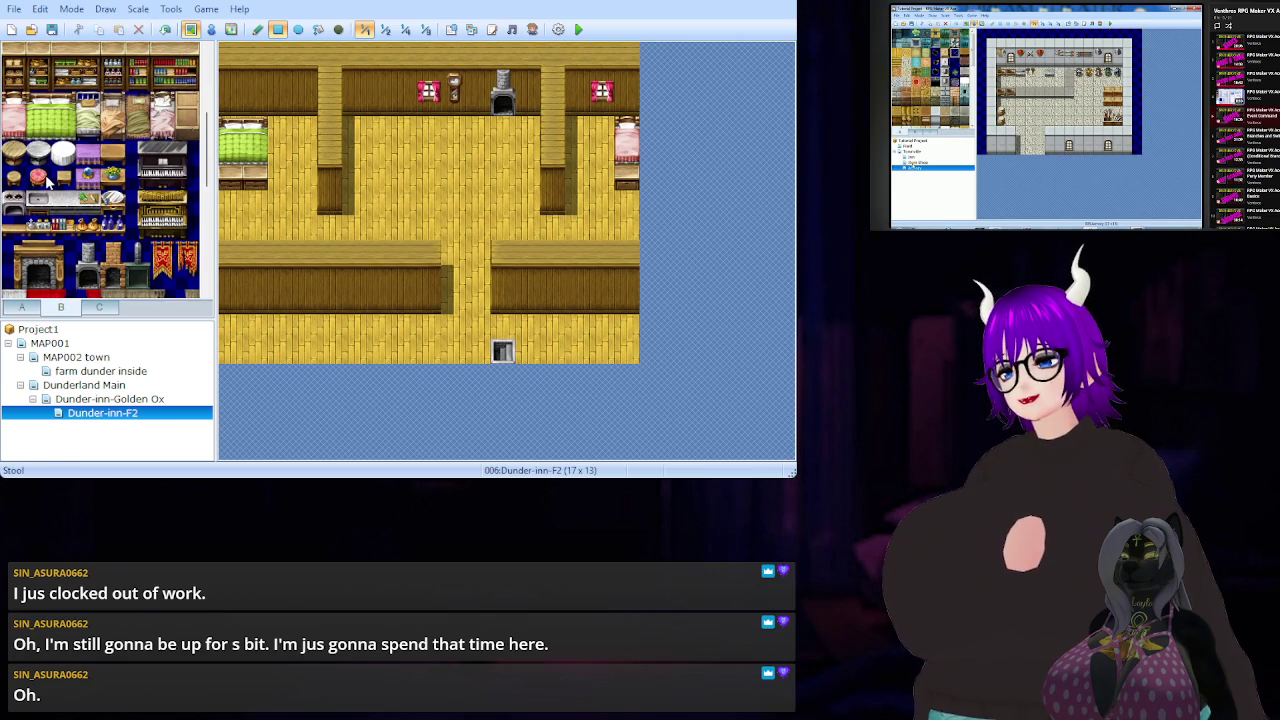
click(45, 180)
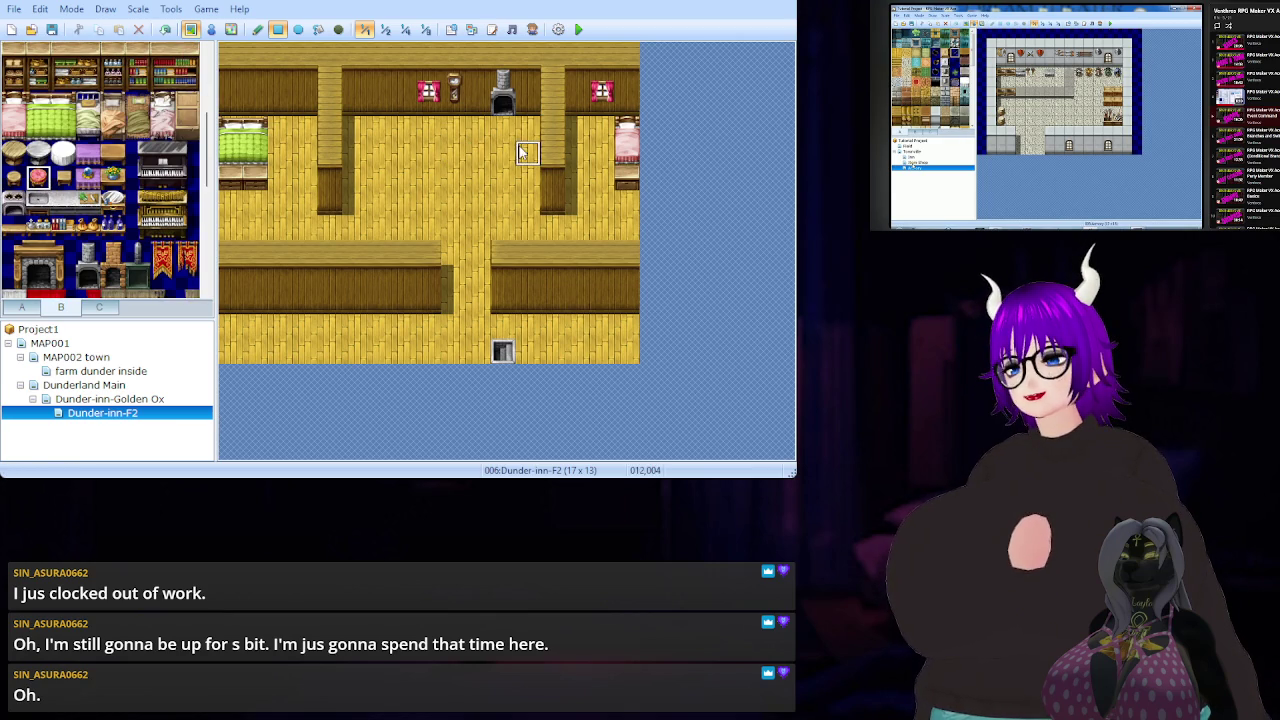
- Place the pink stool beside the fireplace
click(521, 139)
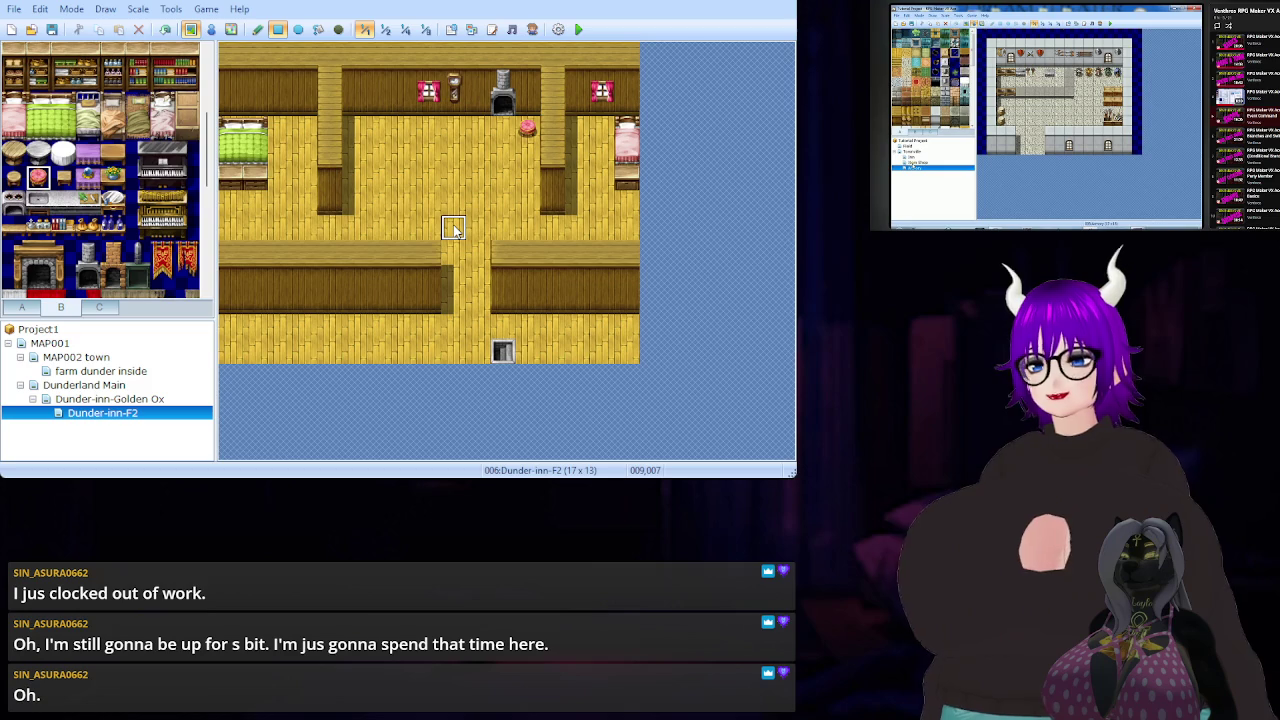
scroll(72, 212, down, 2)
scroll(72, 212, down, 4)
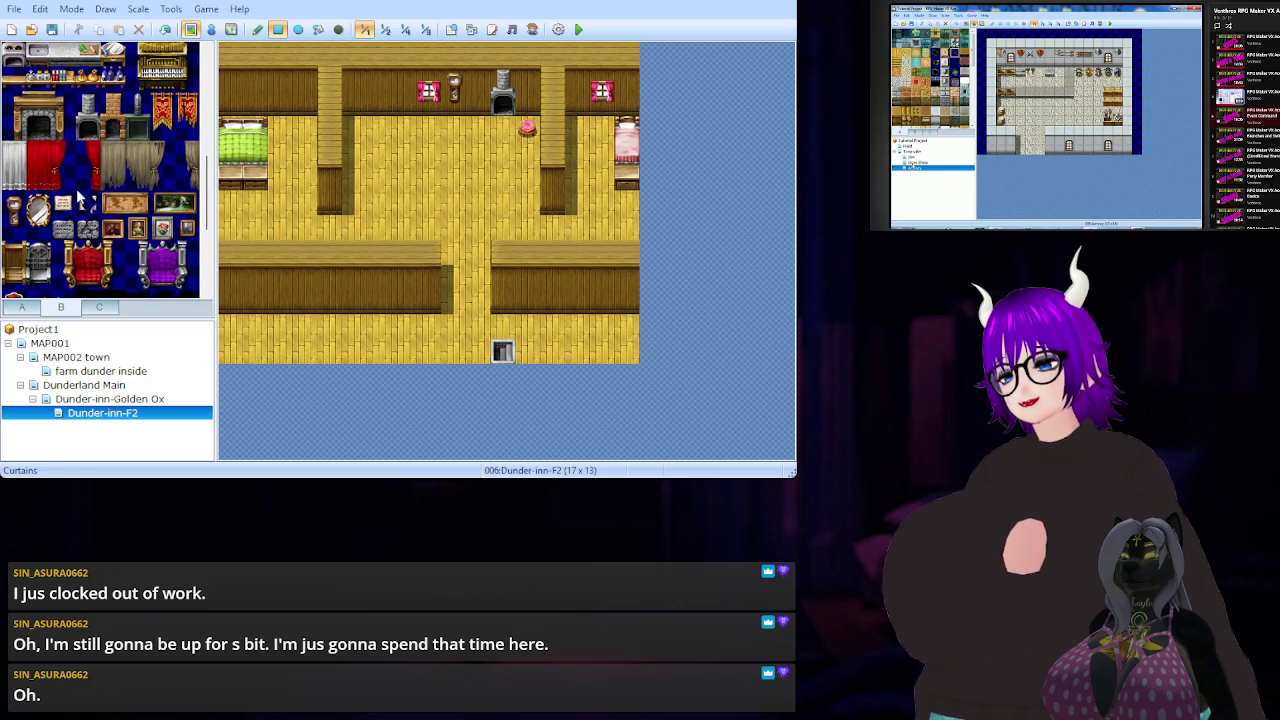
scroll(80, 200, down, 5)
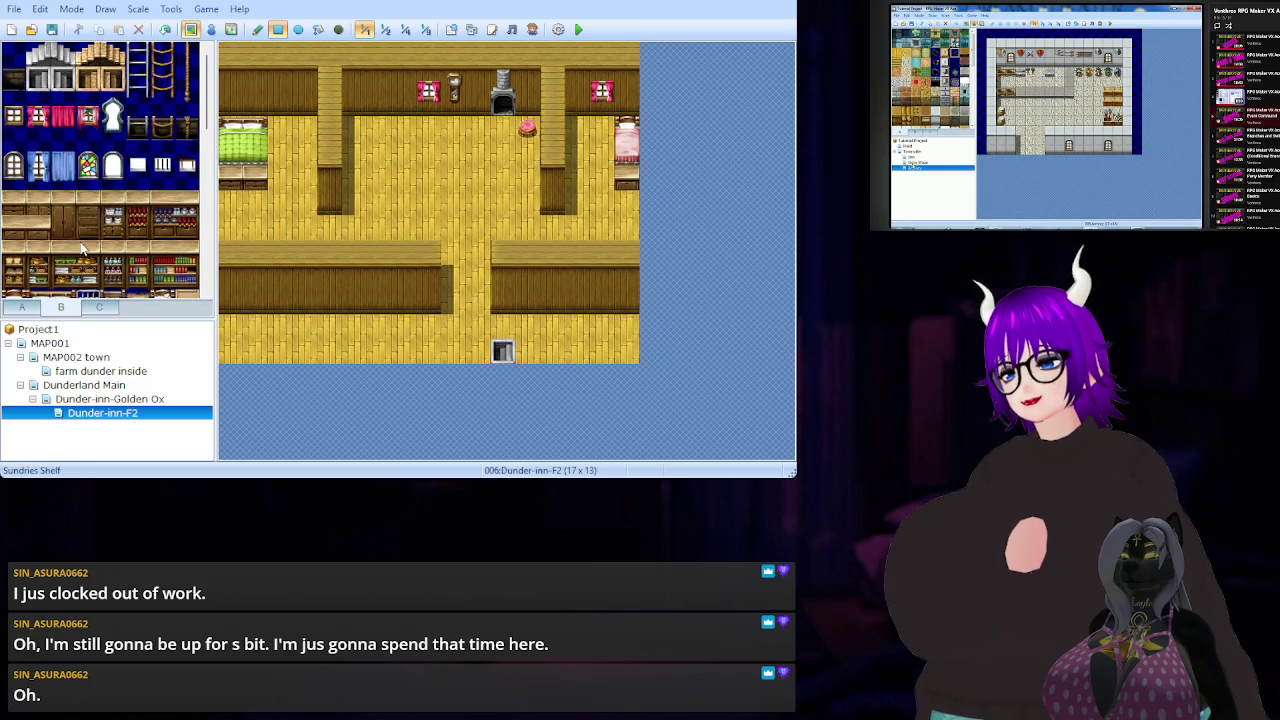
- Lay the red Rug tile from tileset A on the central room floor
click(22, 307)
scroll(127, 200, down, 5)
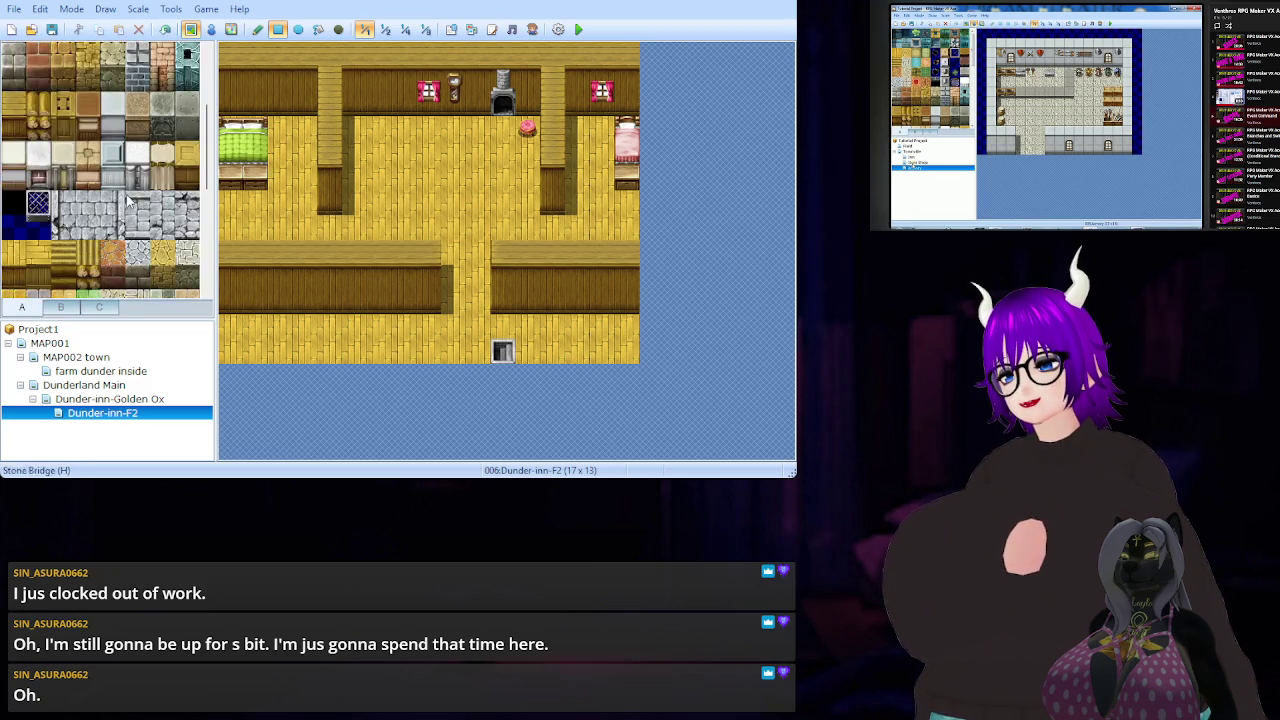
scroll(125, 195, up, 3)
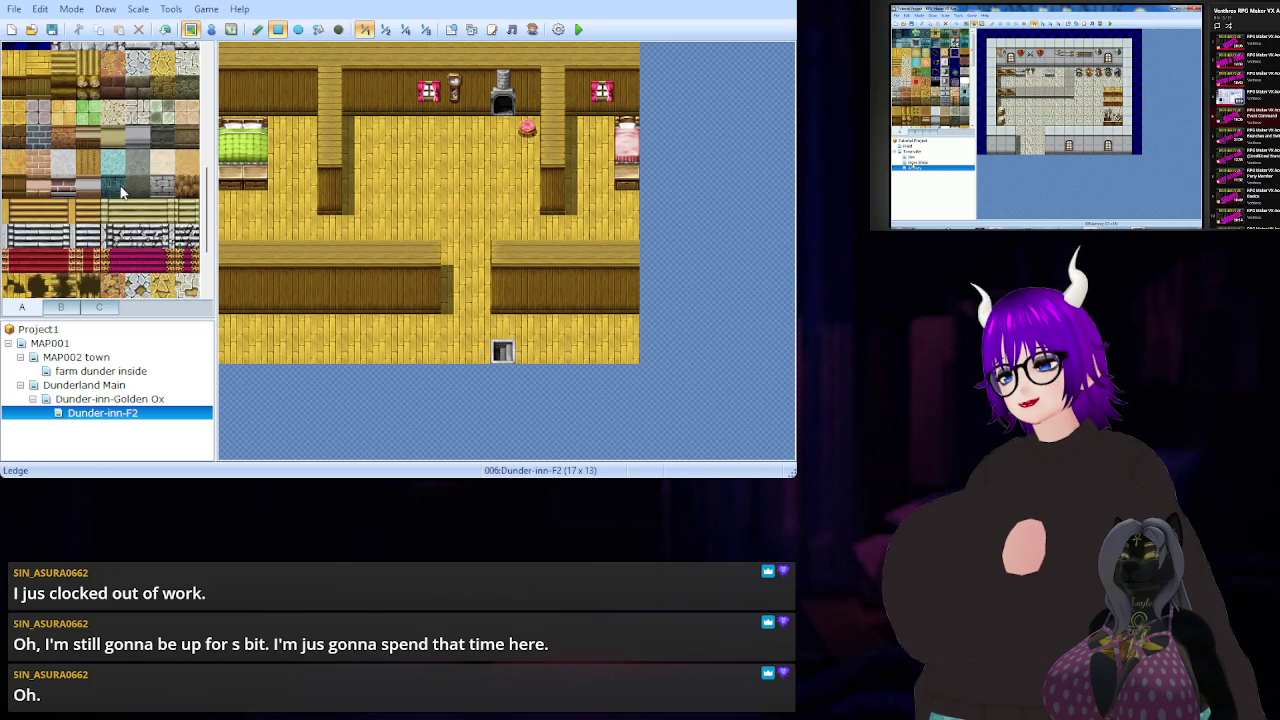
scroll(122, 190, up, 5)
click(63, 177)
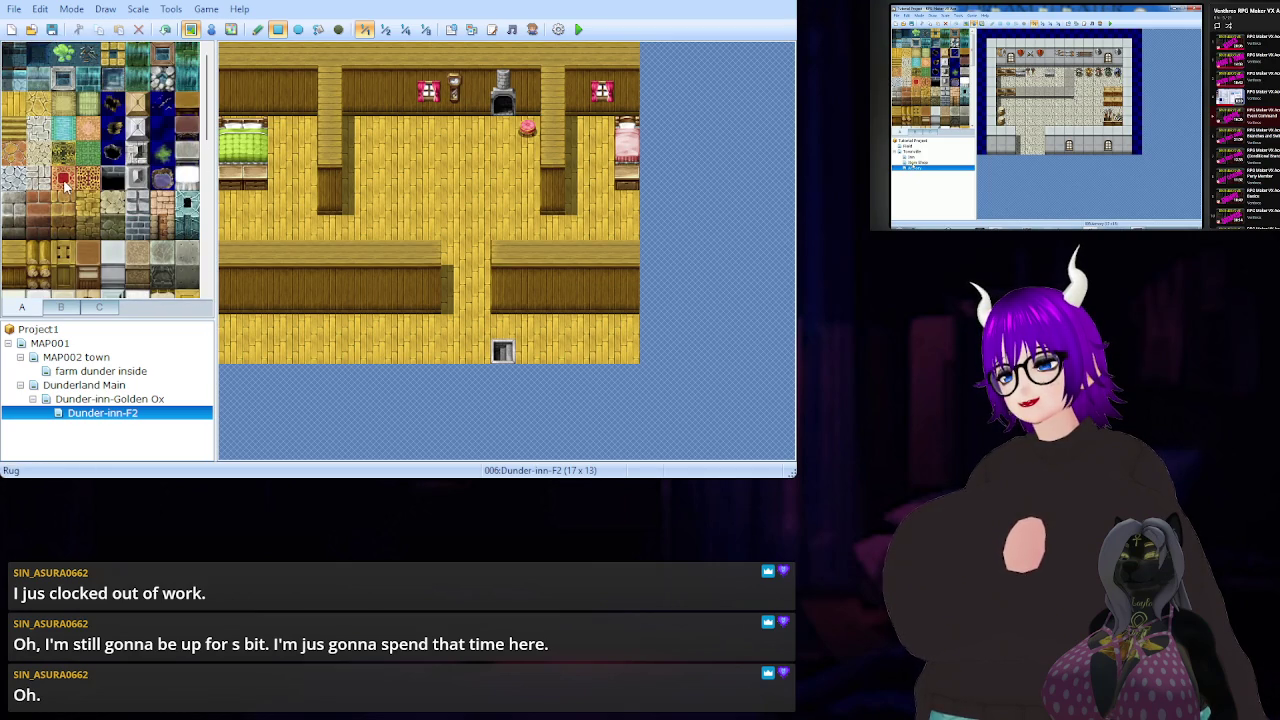
mouse_move(474, 175)
mouse_down()
mouse_move(500, 150)
mouse_move(502, 176)
mouse_move(470, 175)
mouse_up()
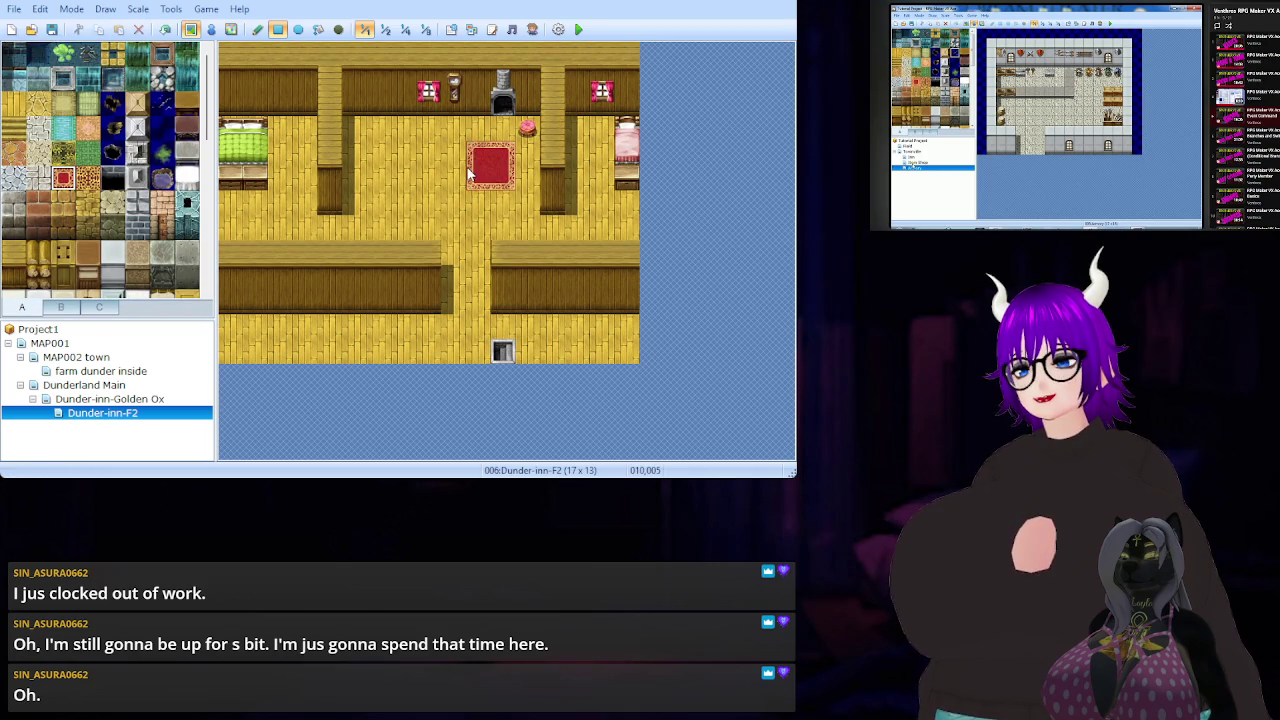